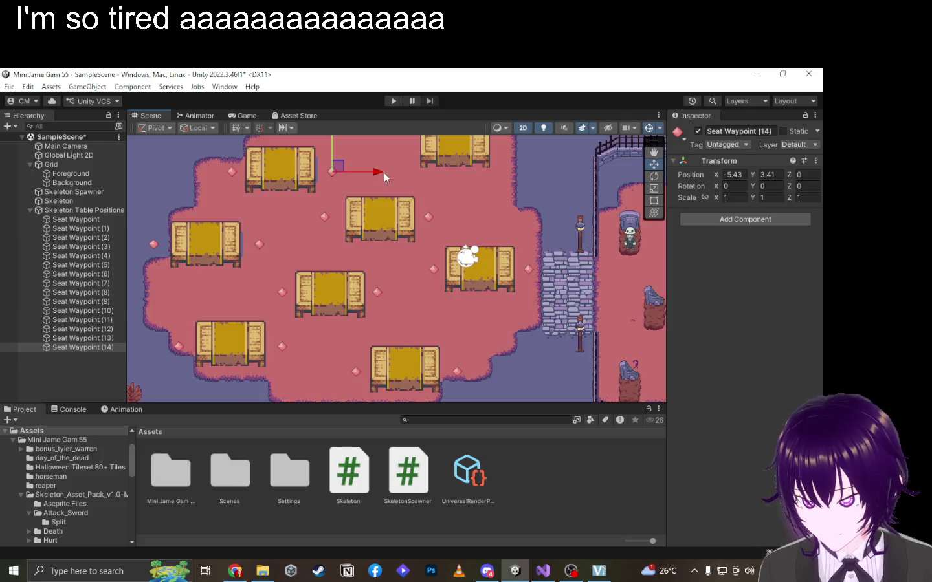
Raise Seat Waypoint (14) a little higher on the map.
scroll(429, 172, "up", 2)
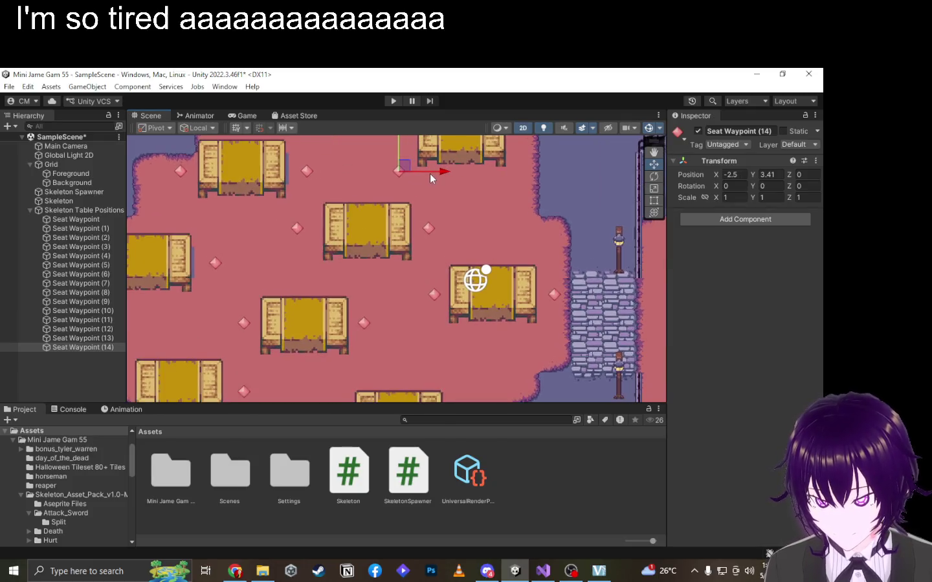
left_click_drag(386, 190, 391, 158)
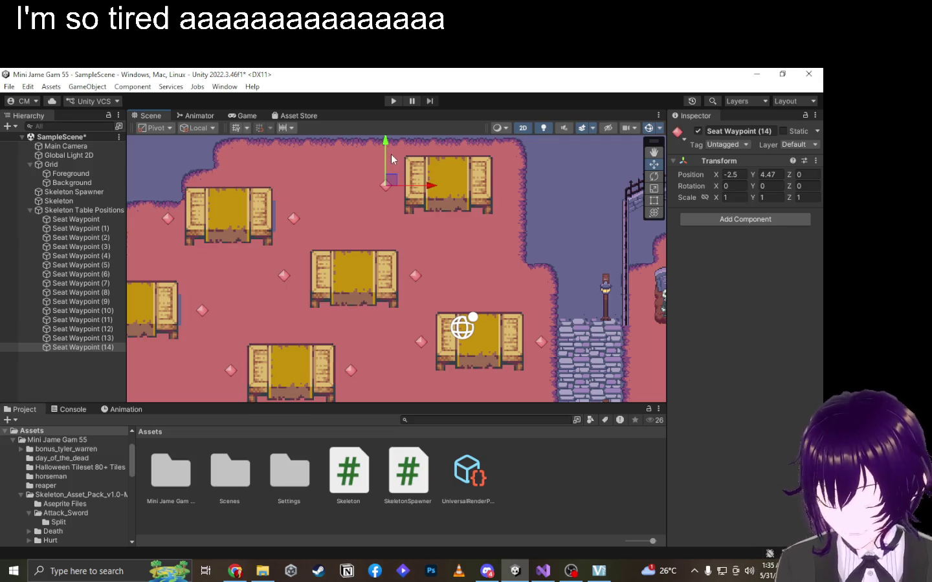
left_click(570, 571)
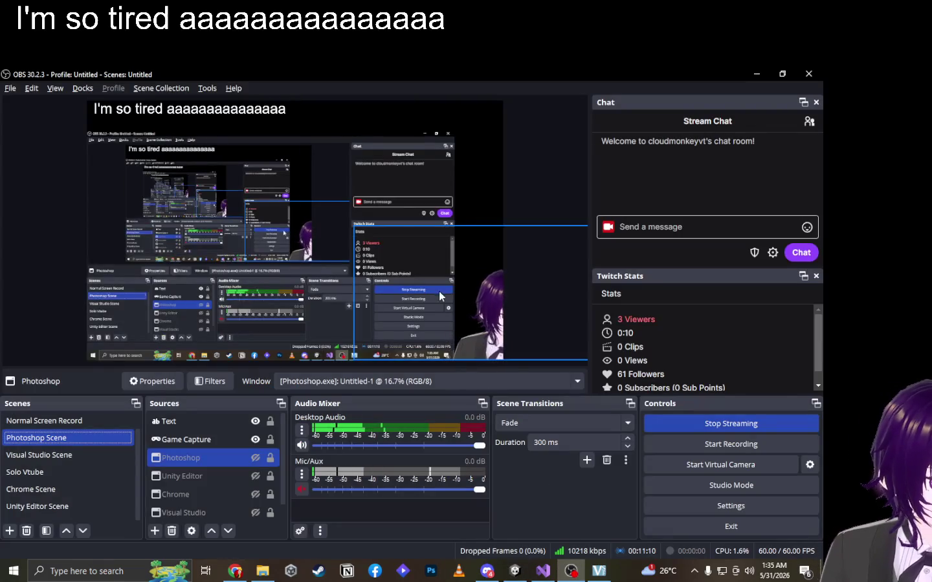
key("alt+Tab")
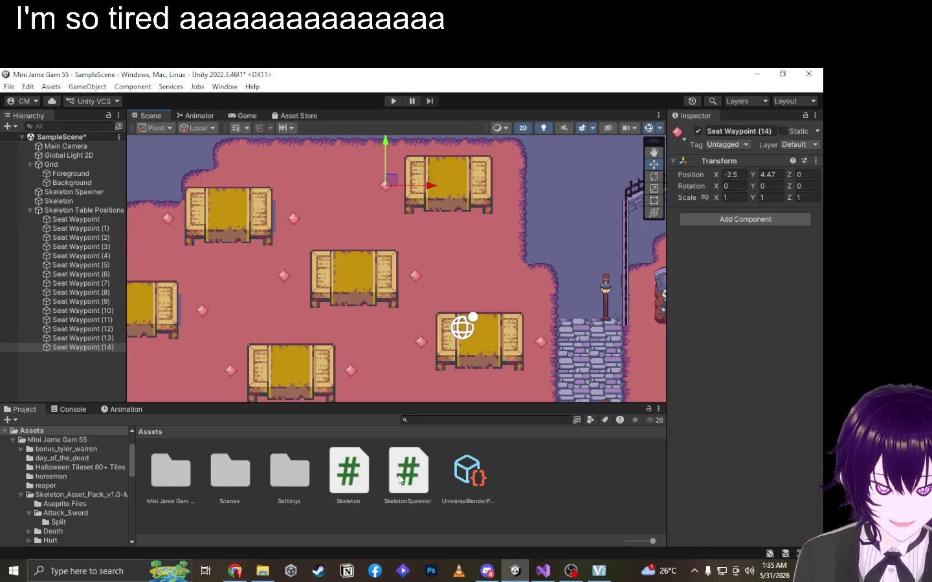
left_click_drag(382, 164, 382, 162)
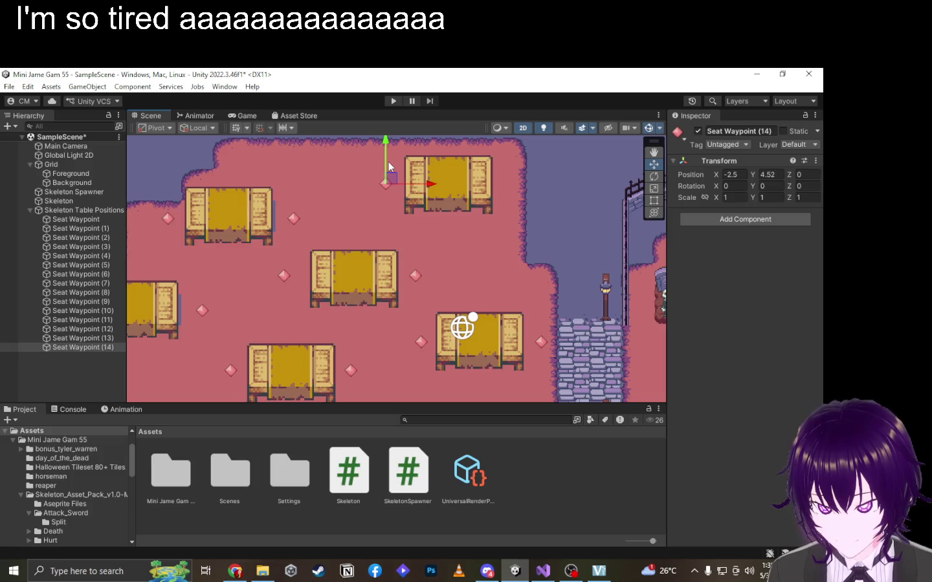
Duplicate it as Seat Waypoint (15) and place it beside the top-right table at X 1.45, Y 4.52.
key("ctrl+d")
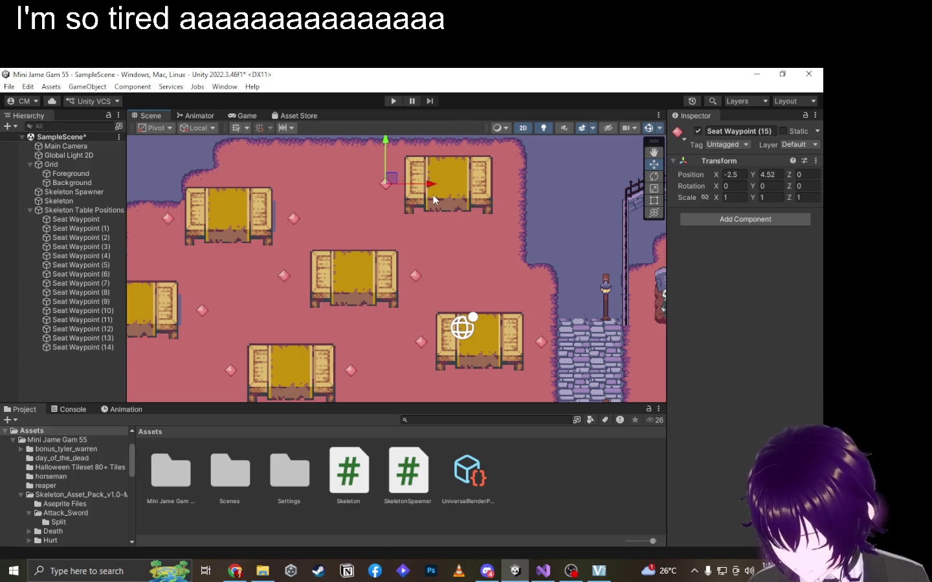
left_click_drag(431, 186, 556, 186)
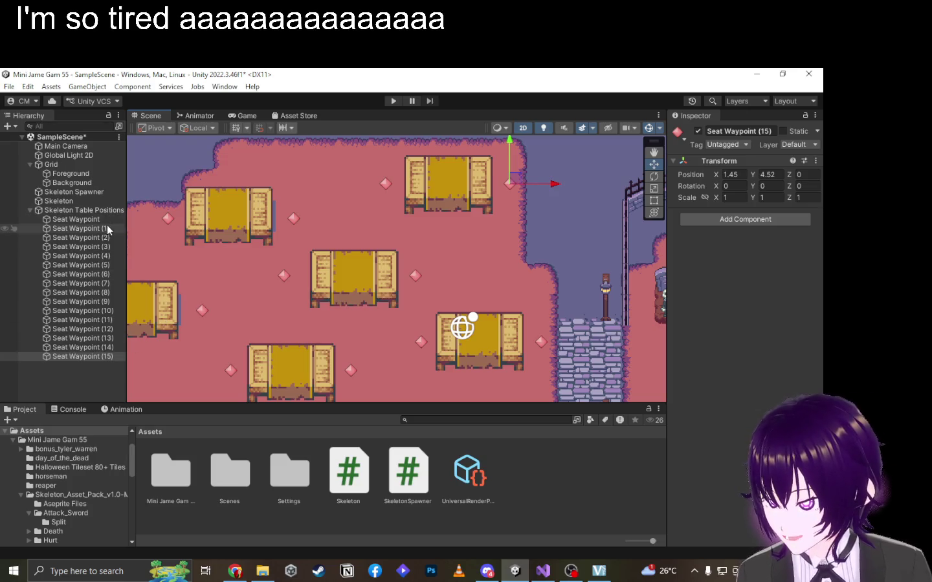
scroll(328, 278, "down", 3)
scroll(329, 278, "down", 4)
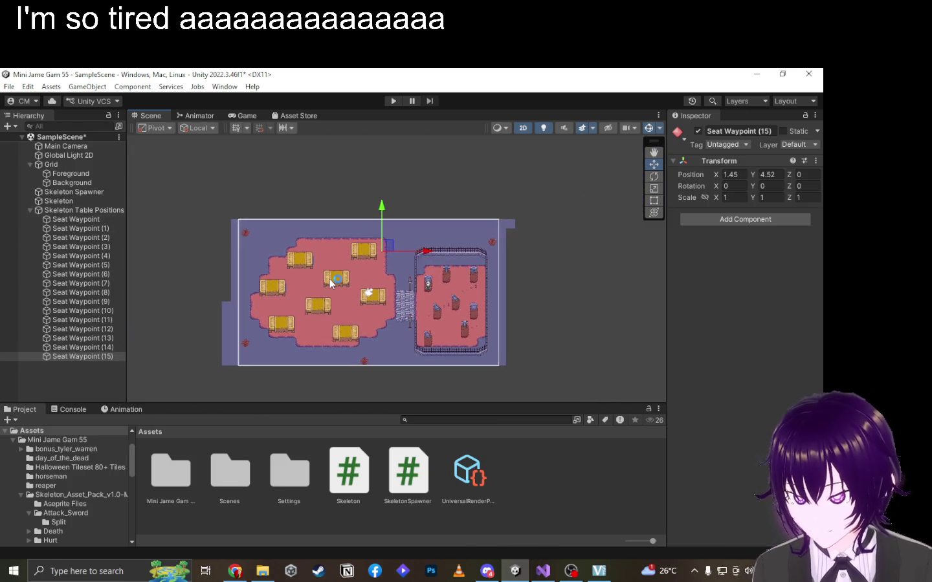
Bring the tables back into view, select the Skeleton, and fold up Skeleton Table Positions in the Hierarchy.
scroll(331, 283, "up", 2)
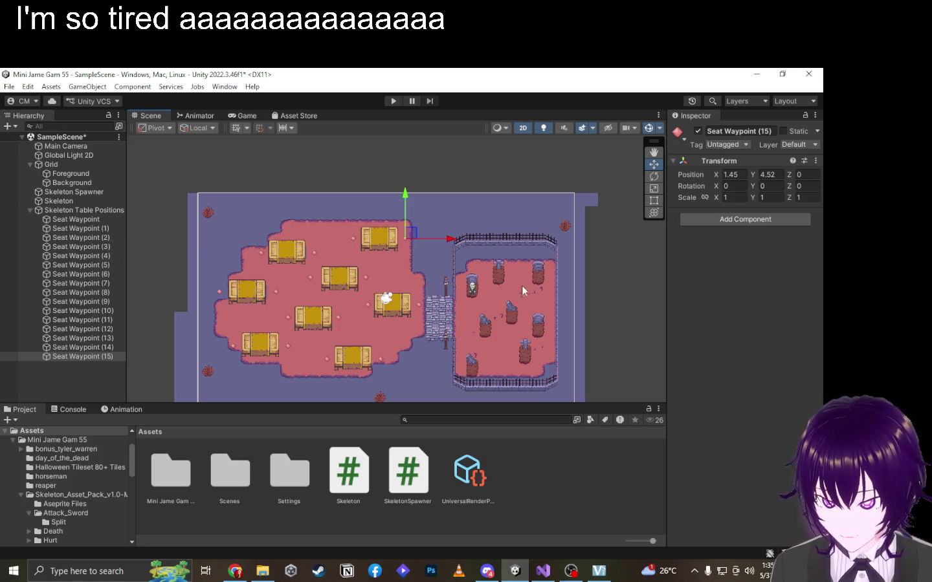
scroll(500, 308, "up", 4)
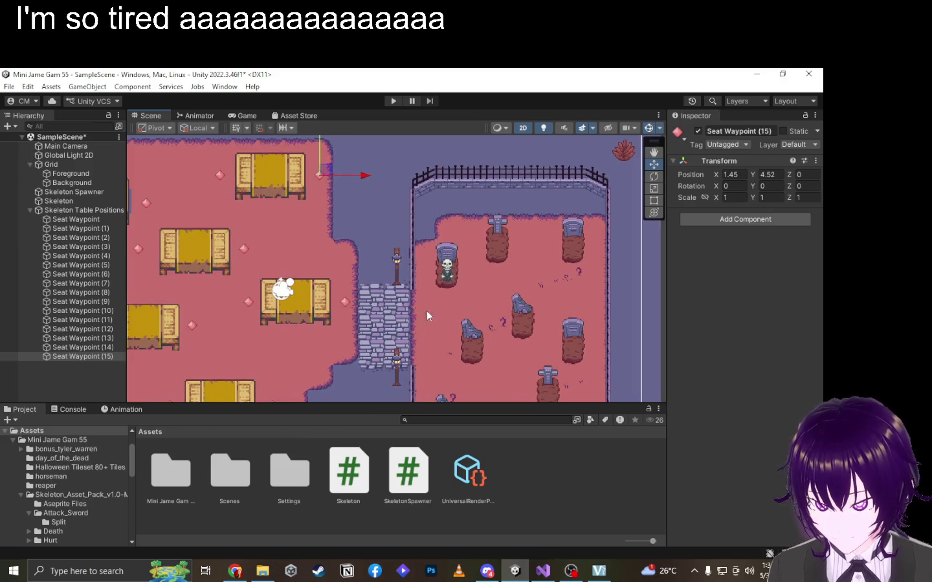
left_click_drag(302, 355, 456, 308)
scroll(456, 308, "down", 2)
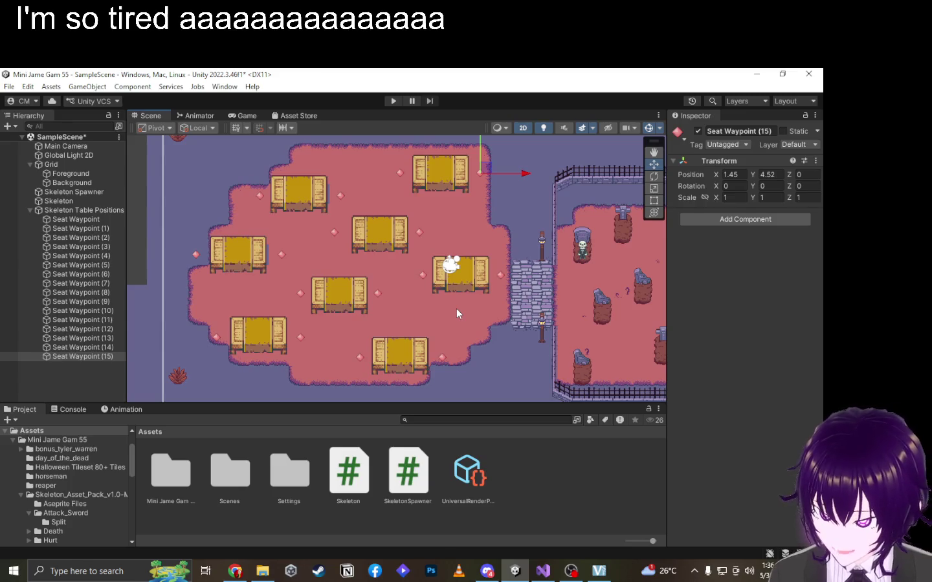
left_click(581, 255)
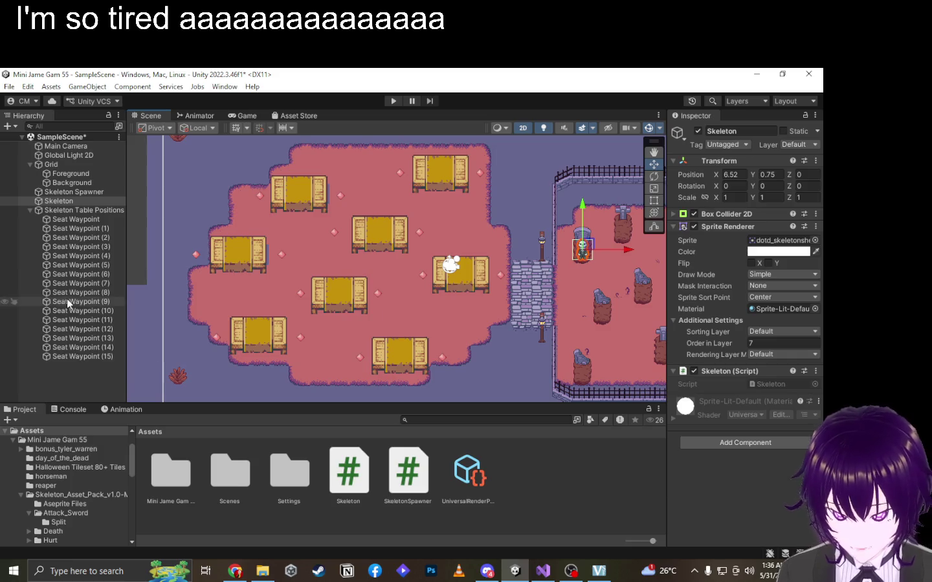
left_click(31, 210)
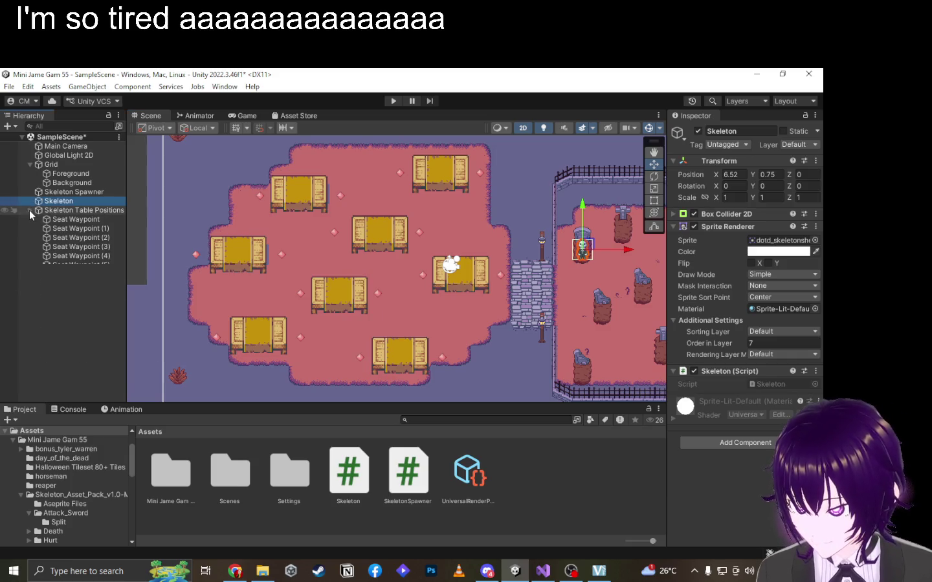
Inspect the Foreground and Background tilemaps and the Skeleton in the graveyard.
left_click(82, 174)
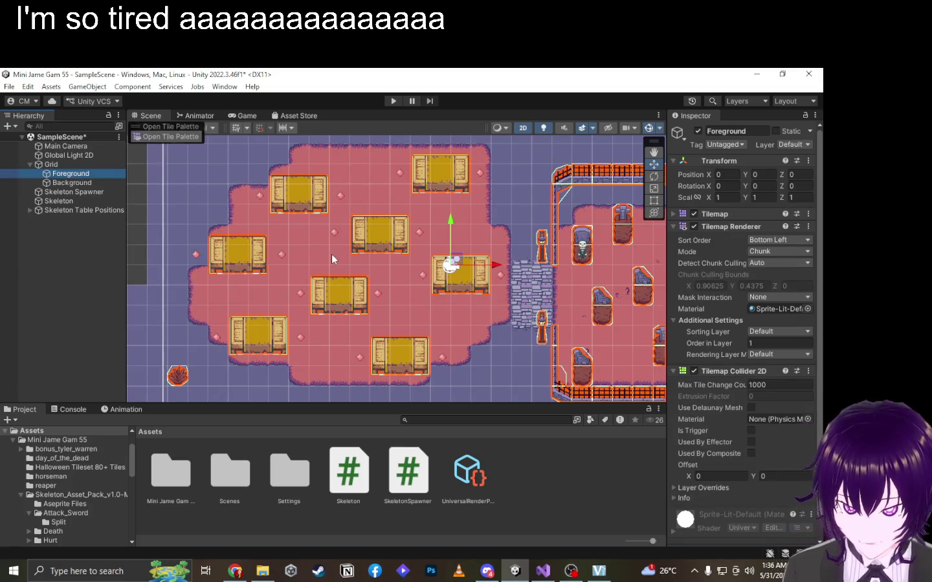
scroll(331, 253, "down", 1)
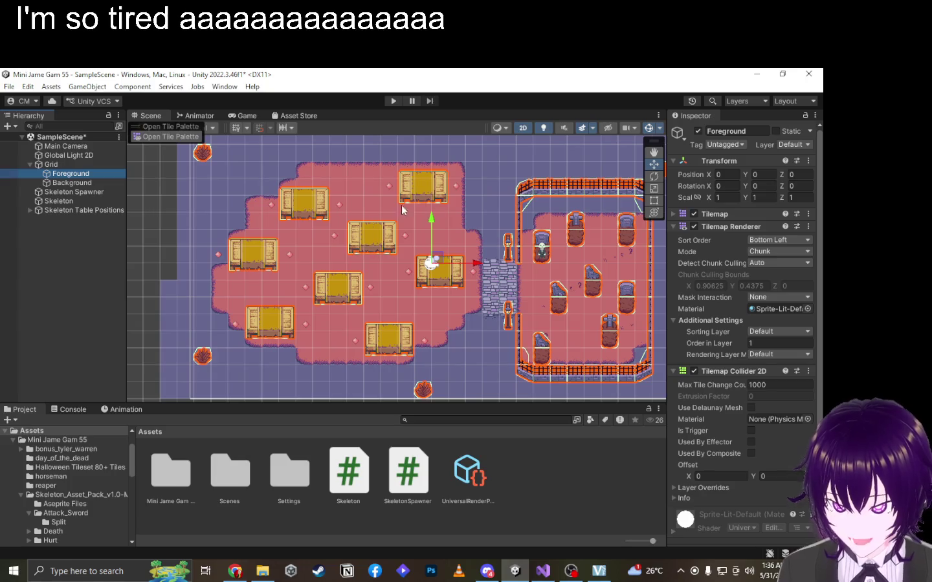
scroll(369, 222, "down", 1)
scroll(411, 190, "up", 1)
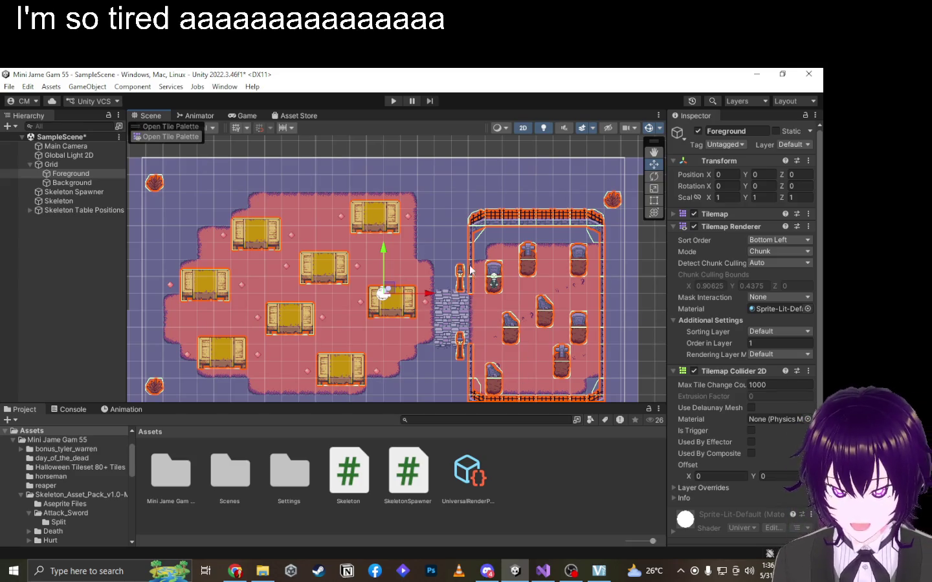
left_click(446, 244)
left_click(493, 279)
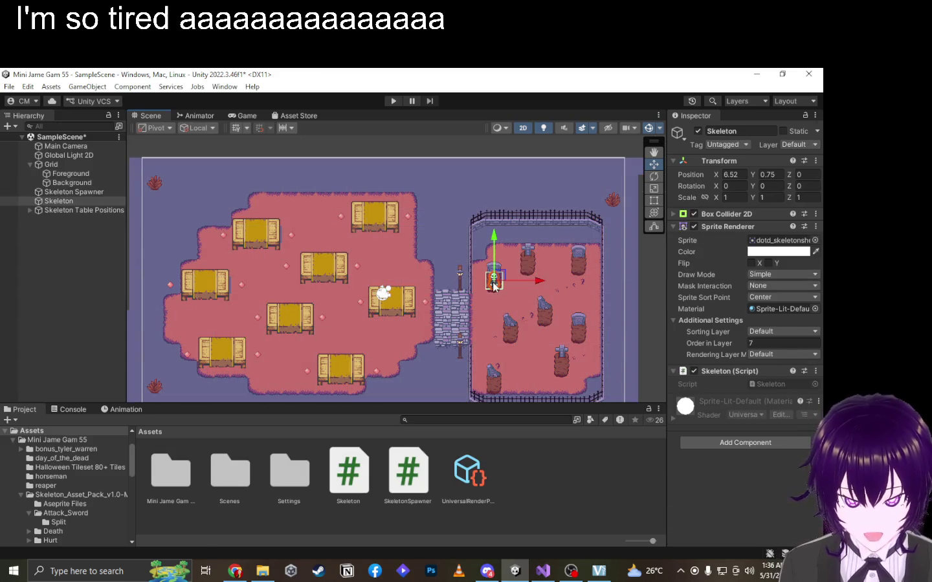
Glance at the Skeleton script in Visual Studio, then select Skeleton Table Positions.
left_click(543, 571)
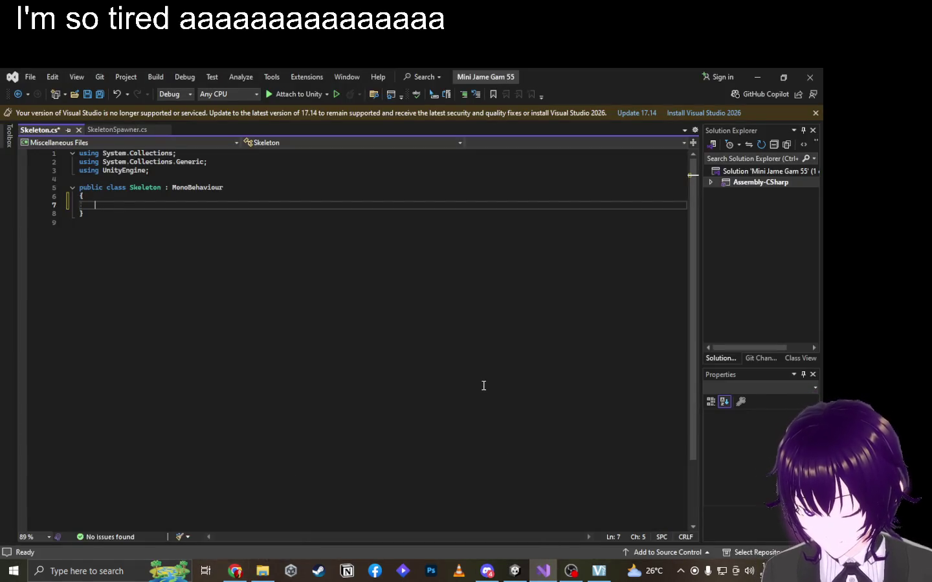
key("alt+Tab")
left_click(81, 210)
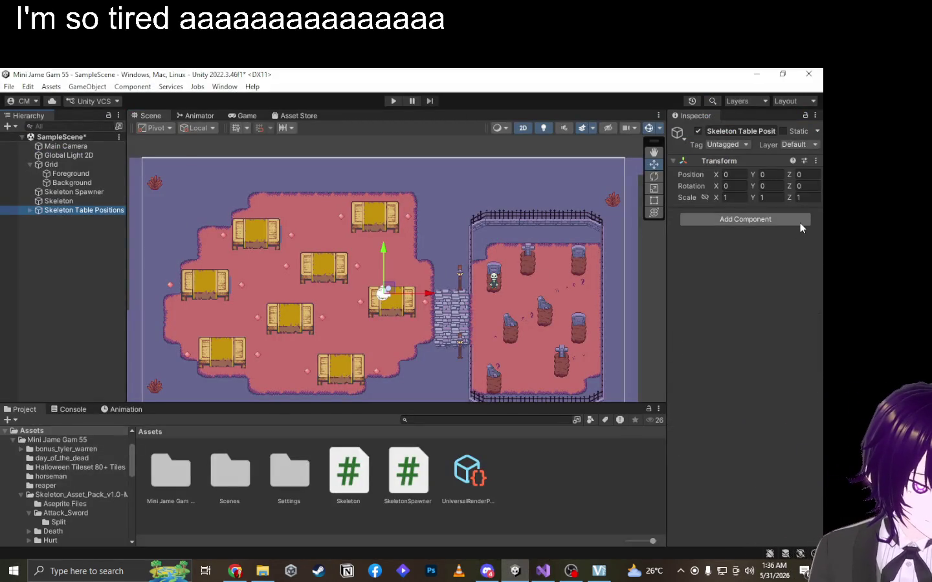
Create a new TableManager script and add it as a component on Skeleton Table Positions.
left_click(799, 223)
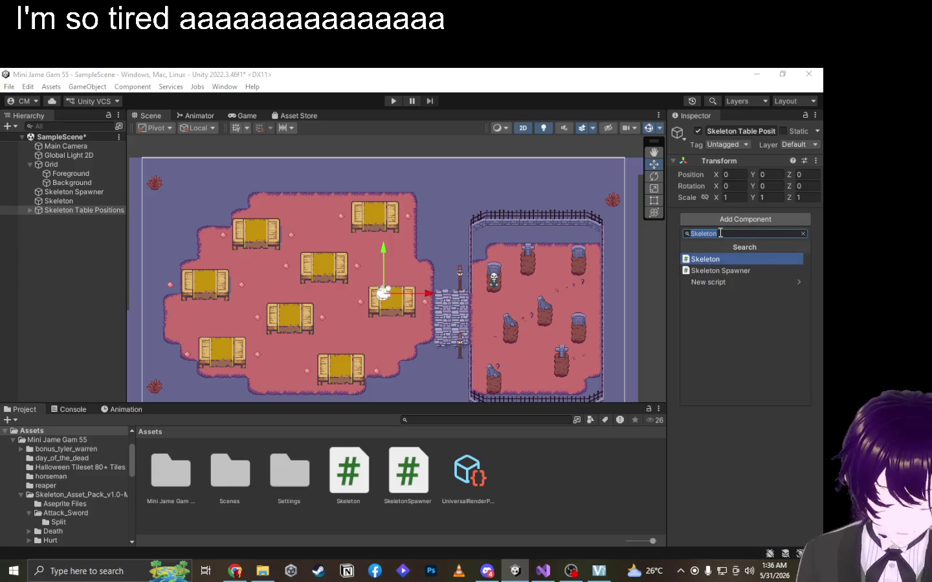
type("Way")
key("BackSpace")
key("BackSpace")
key("BackSpace")
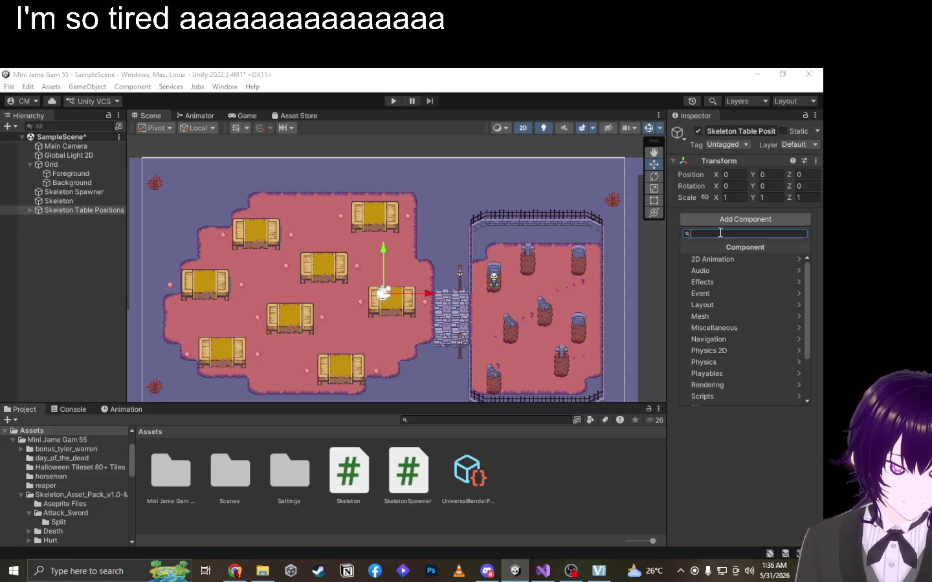
type("TableManager")
key("Return")
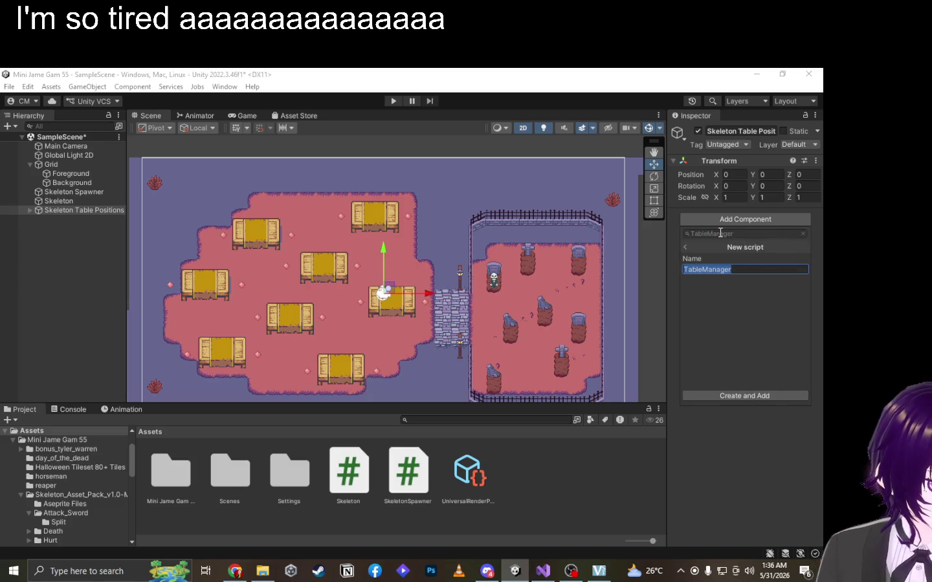
left_click(751, 394)
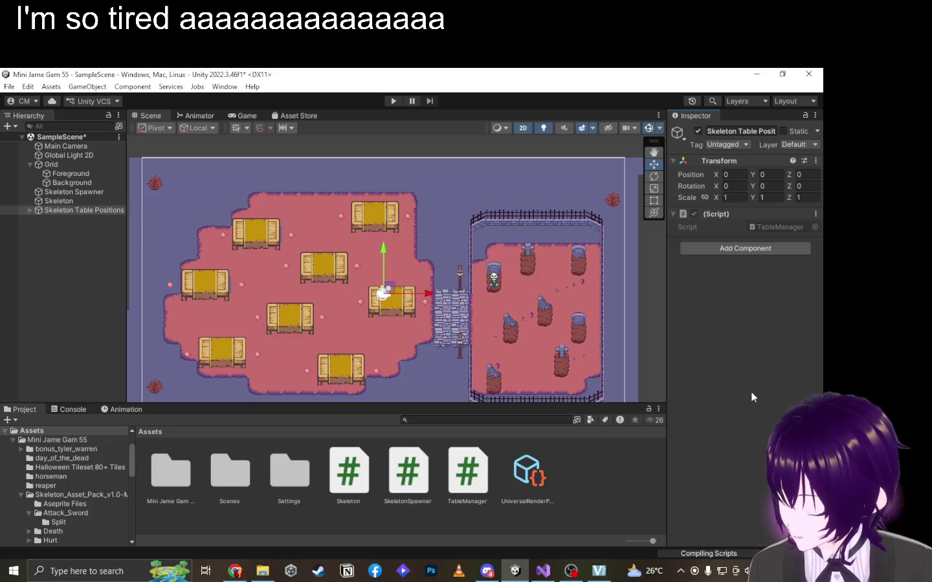
left_click(571, 571)
key("alt+Tab")
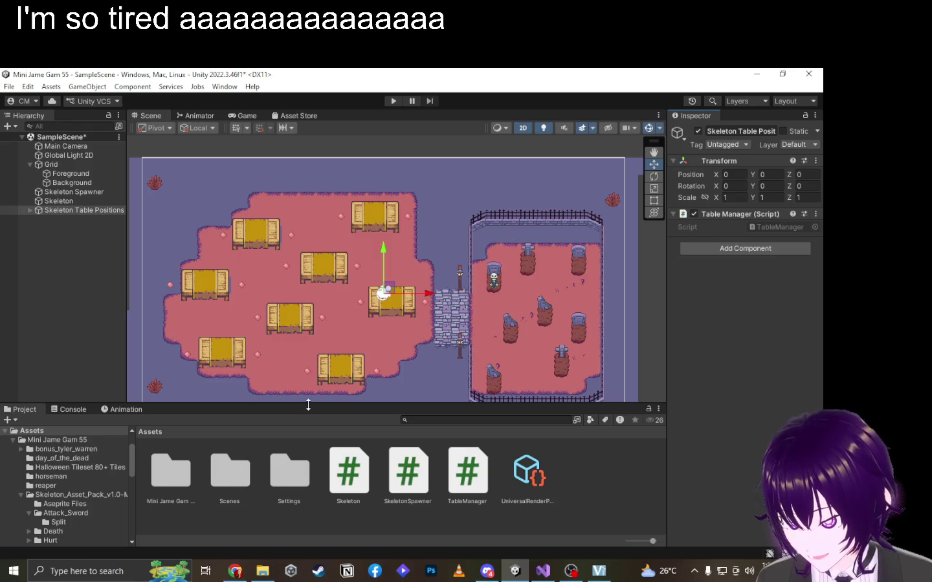
key("alt+Tab")
key("alt+Tab")
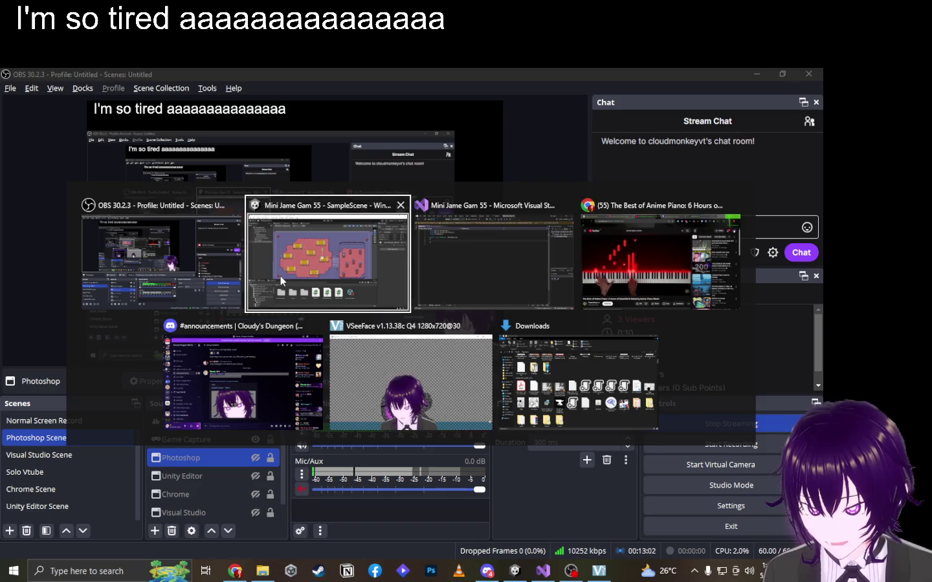
Open TableManager.cs from the Project Assets into Visual Studio alongside Skeleton.cs.
left_click(425, 253)
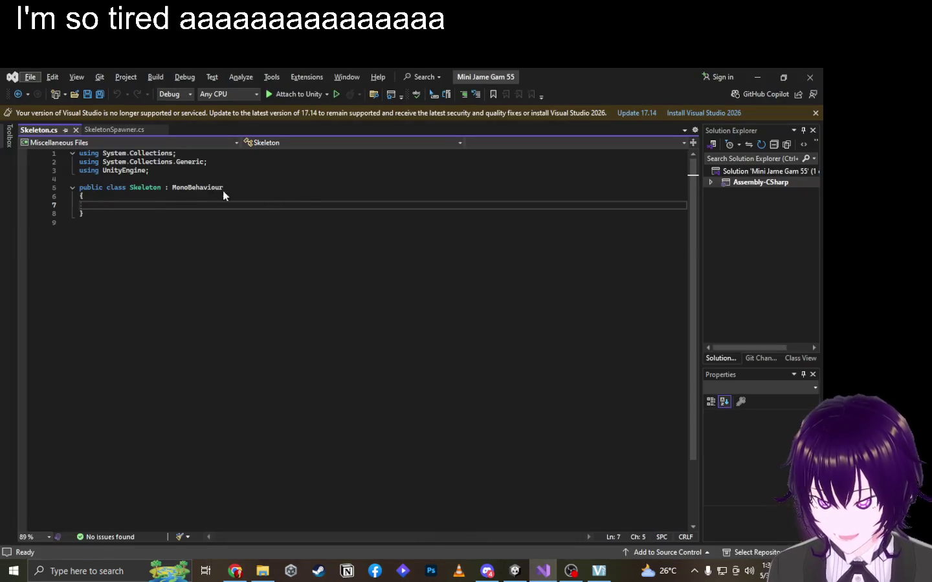
left_click(154, 204)
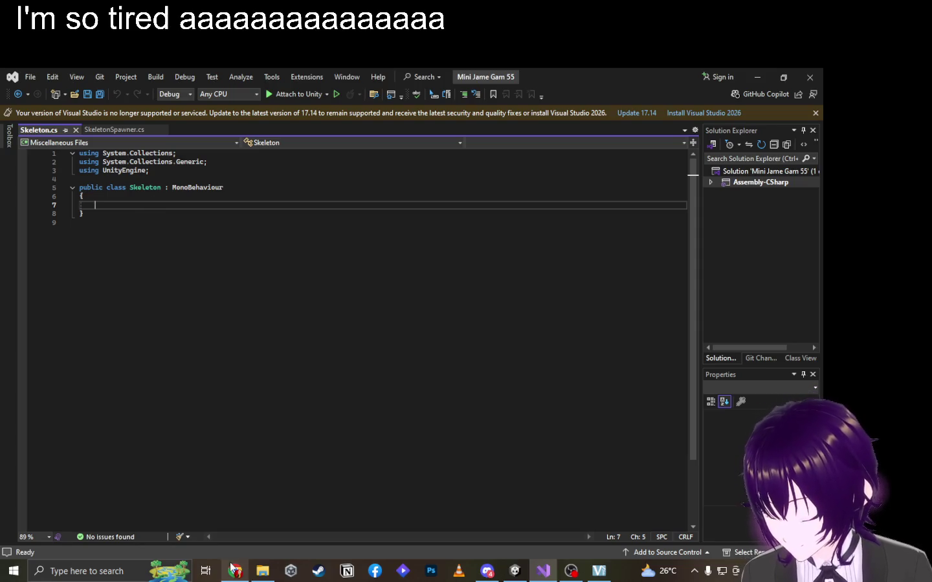
left_click(236, 571)
key("alt+Tab")
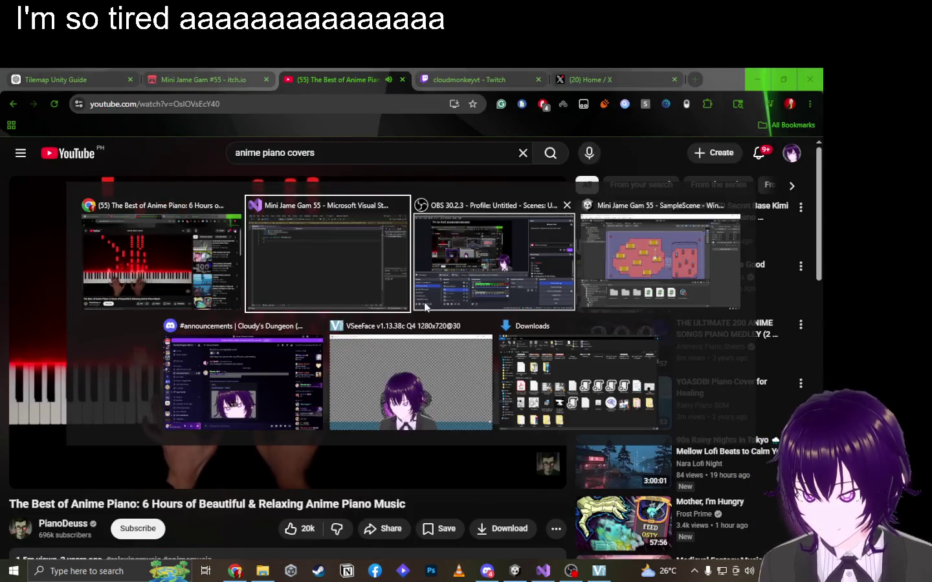
left_click(294, 257)
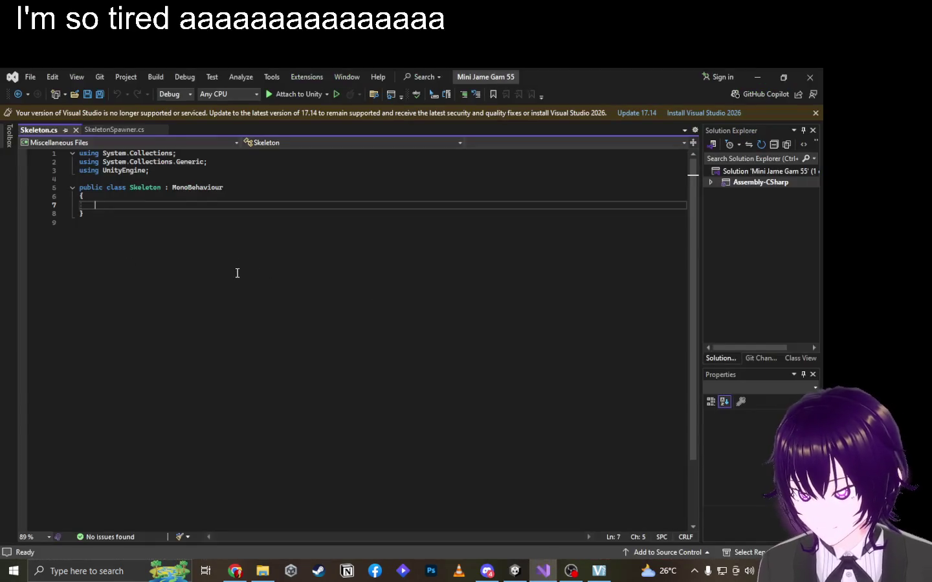
left_click(514, 574)
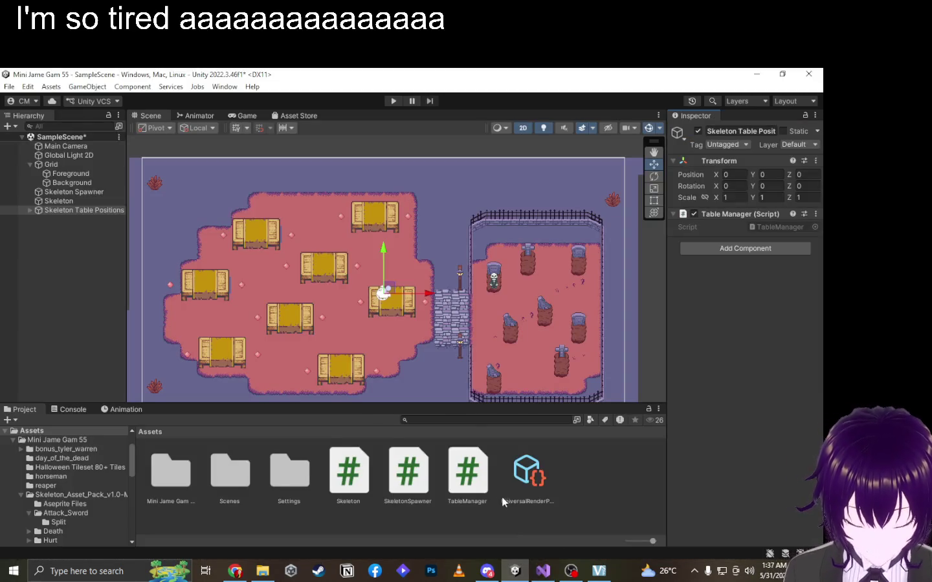
double_click(469, 484)
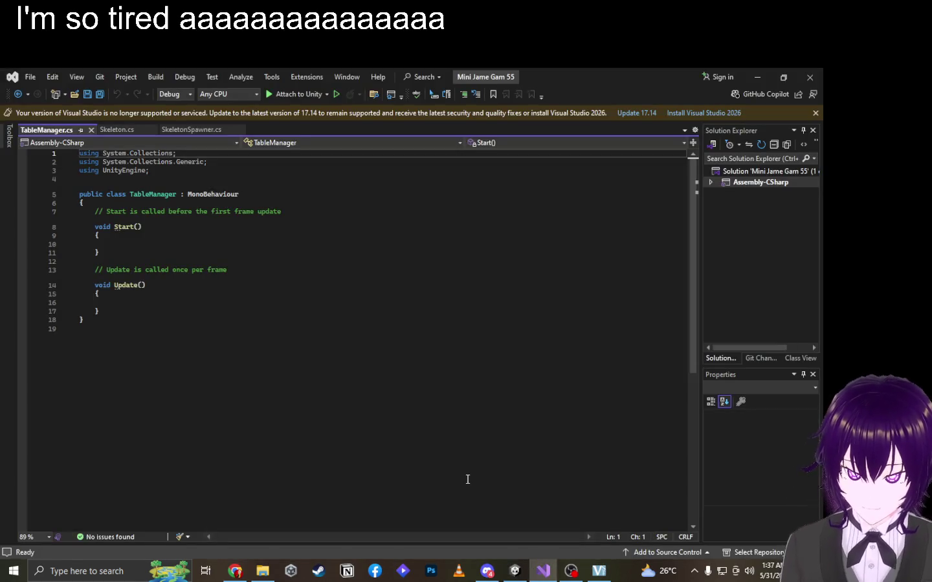
Replace the Start and Update stubs with 'public Transform[] tableWayPoints;' and save.
left_click_drag(119, 310, 71, 212)
key("Delete")
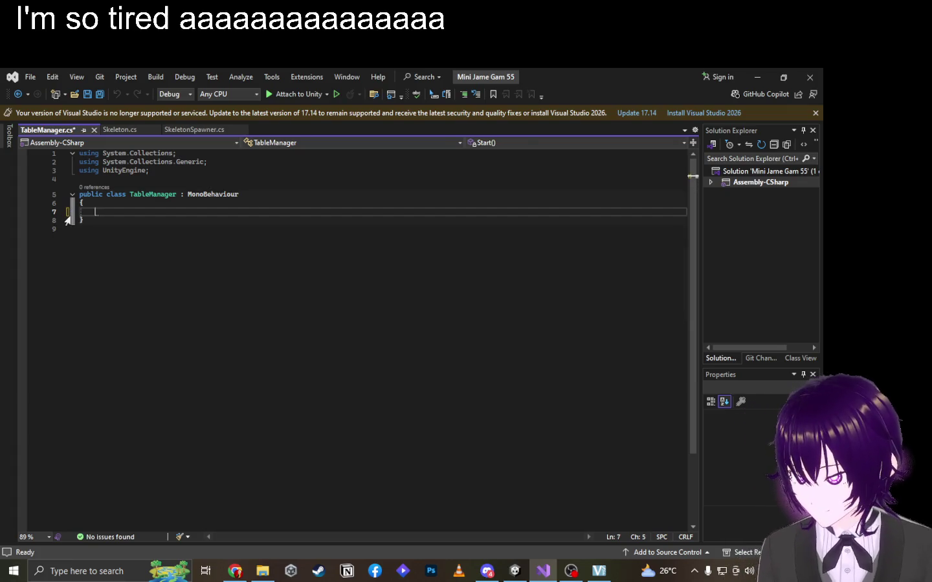
type("GameObject")
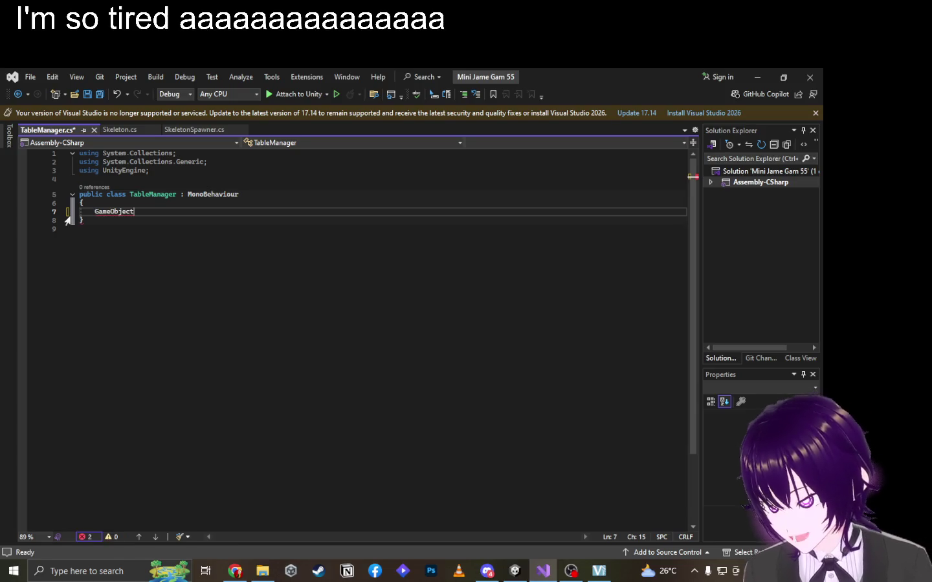
key("BackSpace")
key("BackSpace")
key("BackSpace")
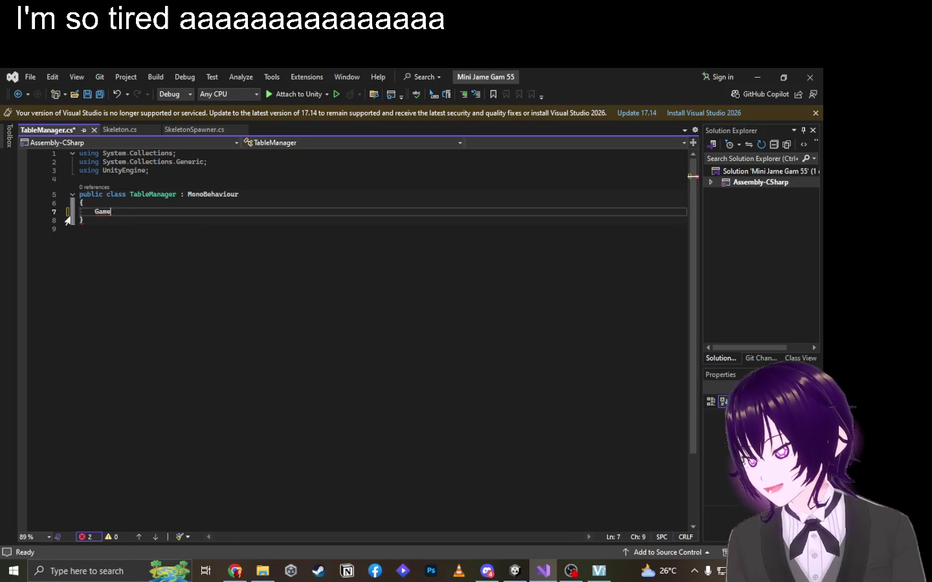
type("Transfor")
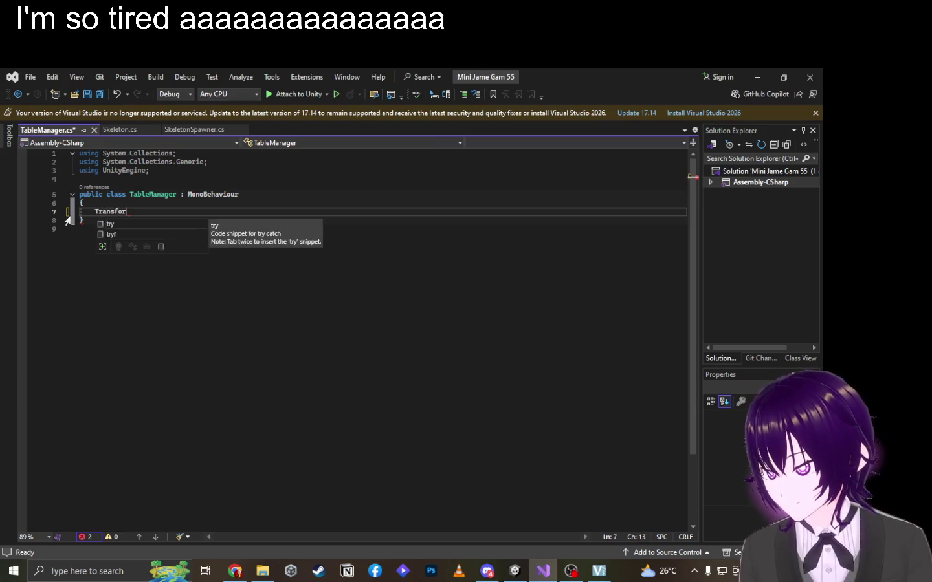
key("BackSpace")
key("BackSpace")
key("BackSpace")
key("BackSpace")
key("BackSpace")
key("BackSpace")
key("BackSpace")
key("BackSpace")
type("pu")
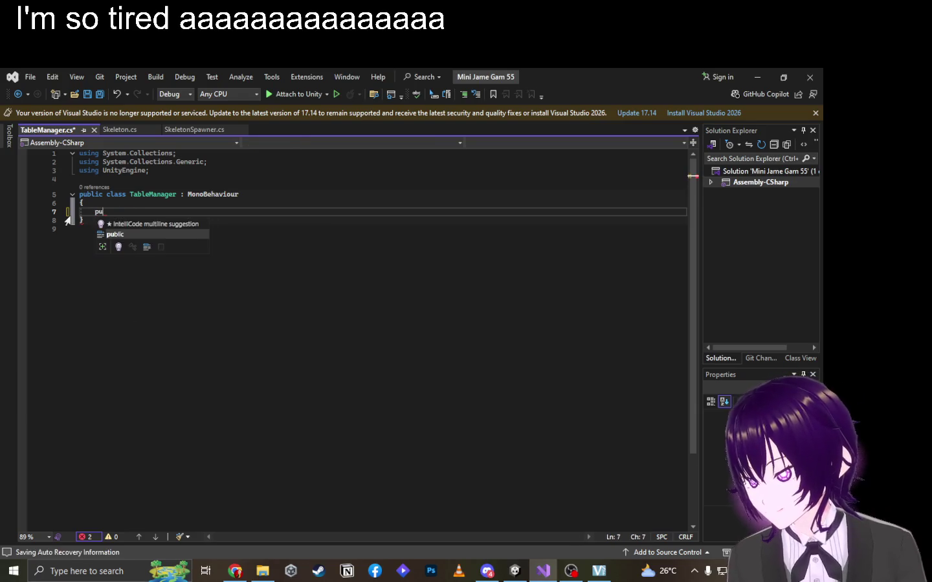
type("blic")
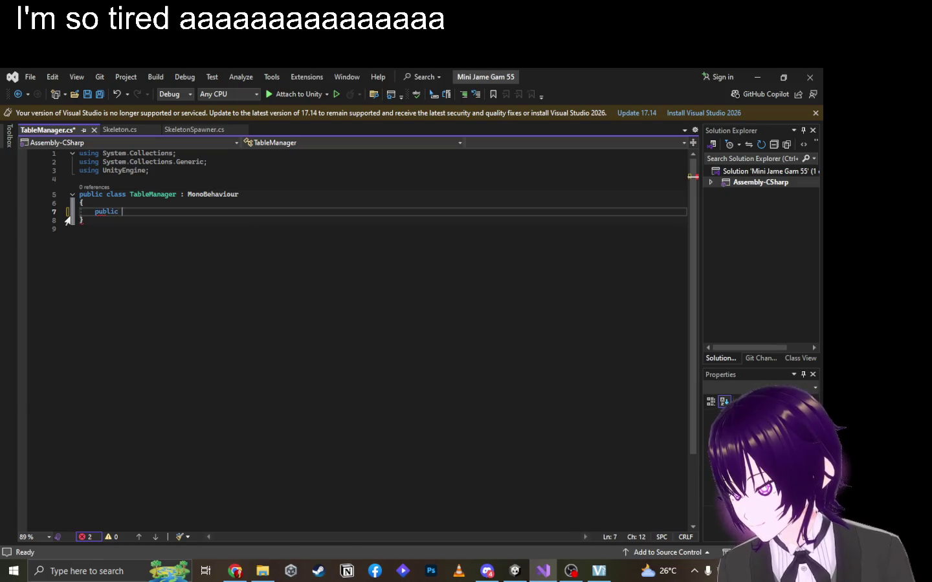
type(" Transform")
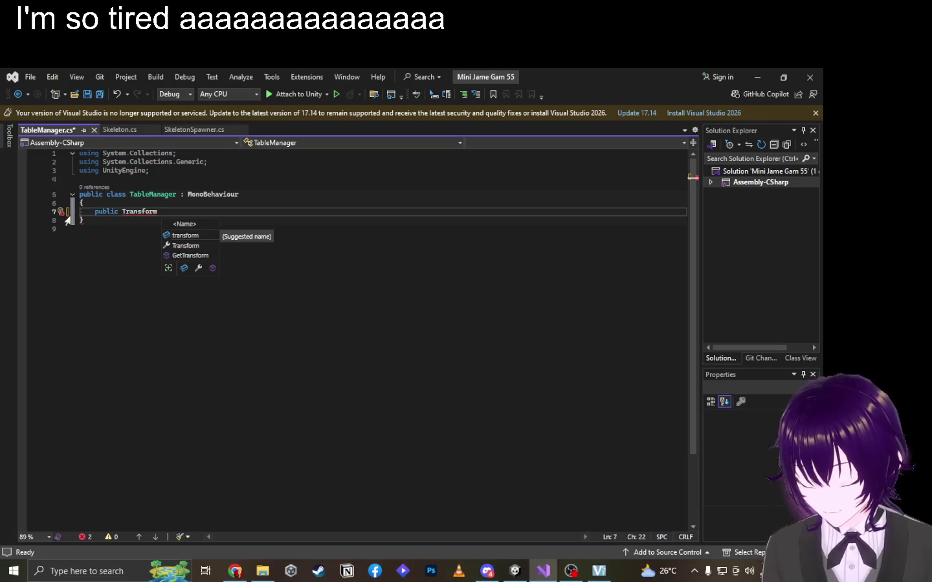
type("ta")
type("bleWay")
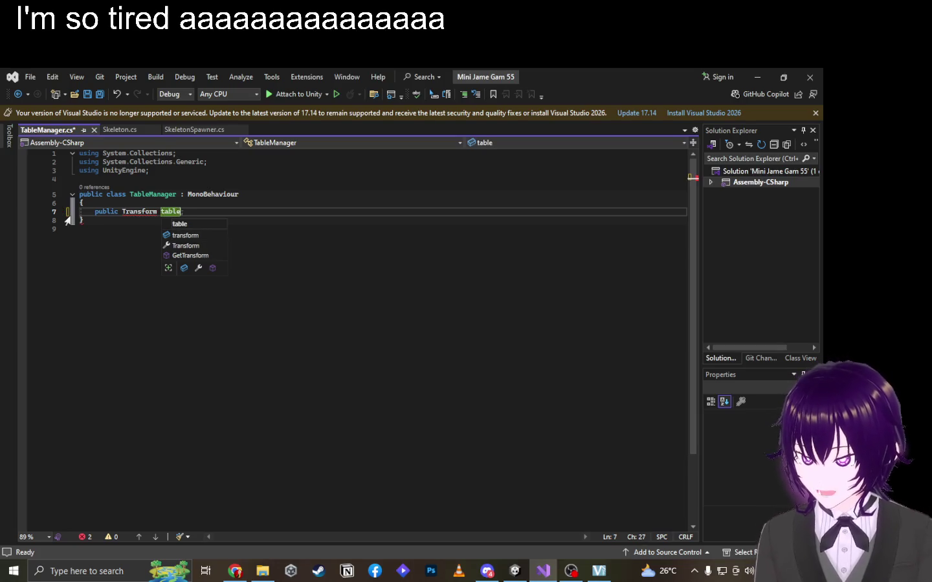
type("Points")
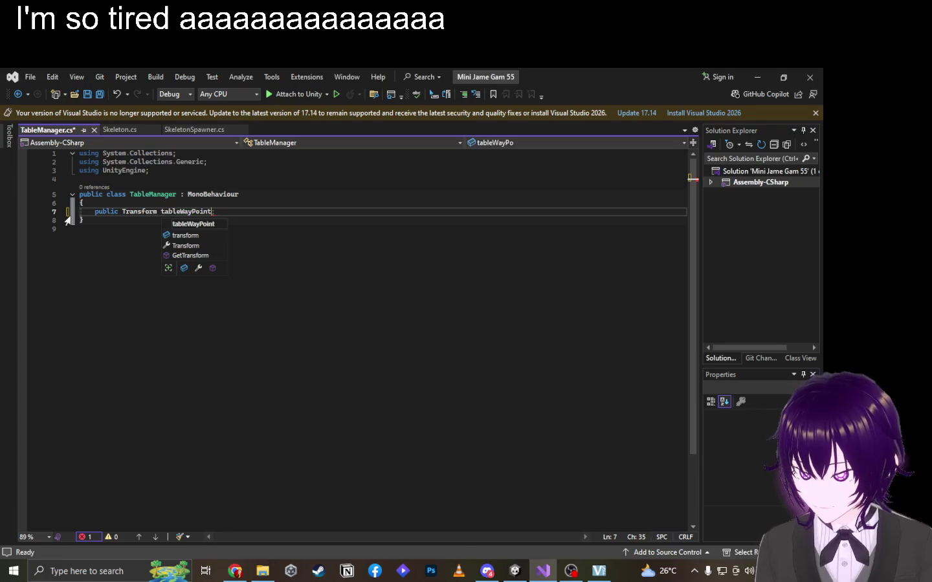
type(";")
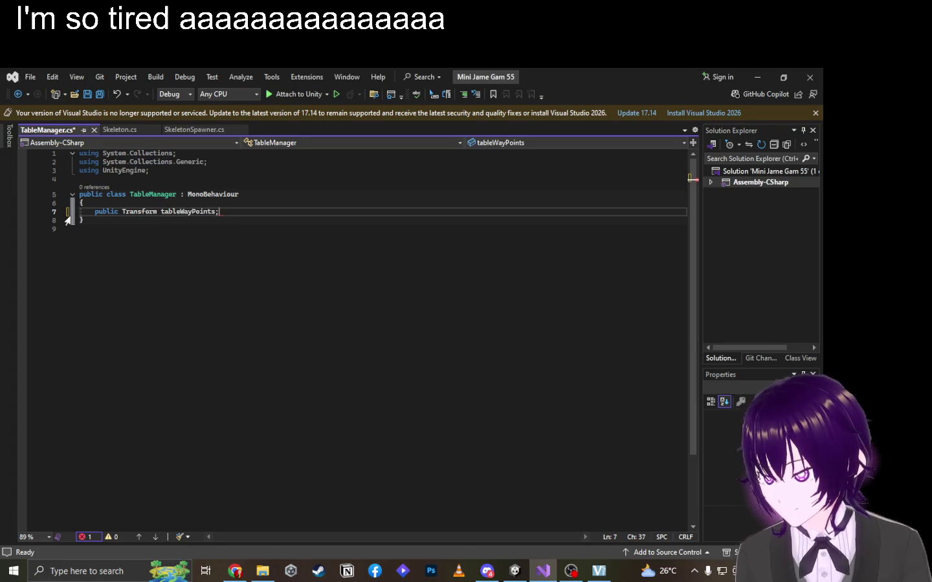
key("Left")
key("Left")
key("Left")
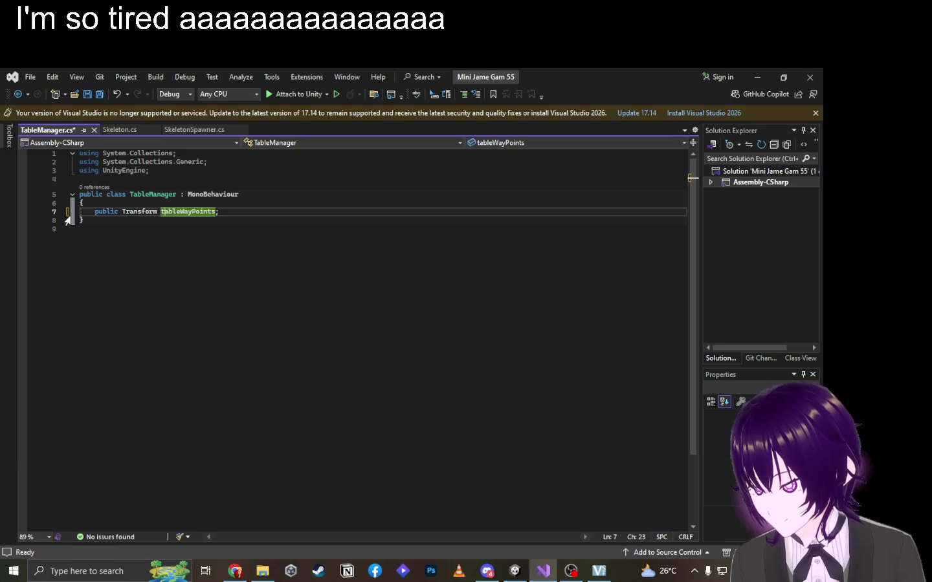
key("Left")
key("Left")
type("[]")
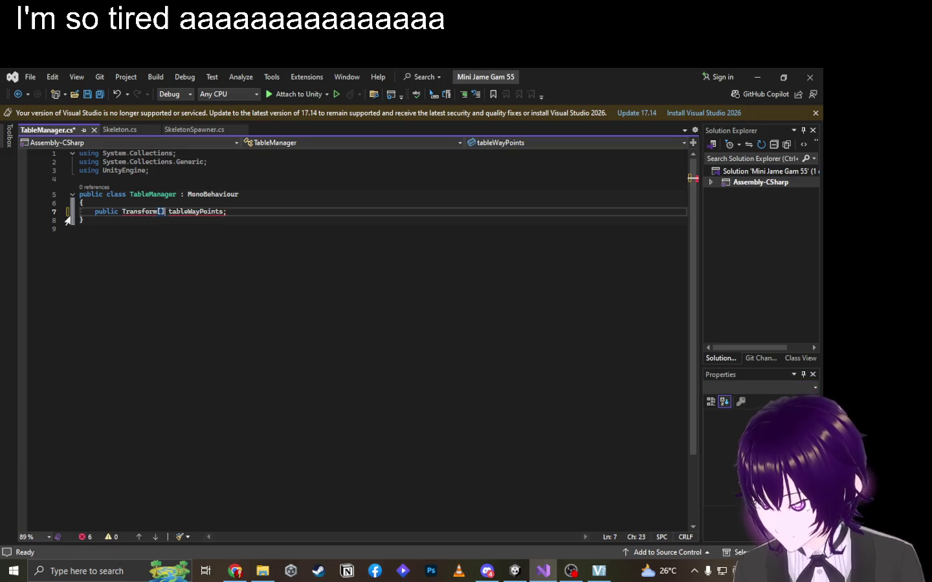
key("ctrl+s")
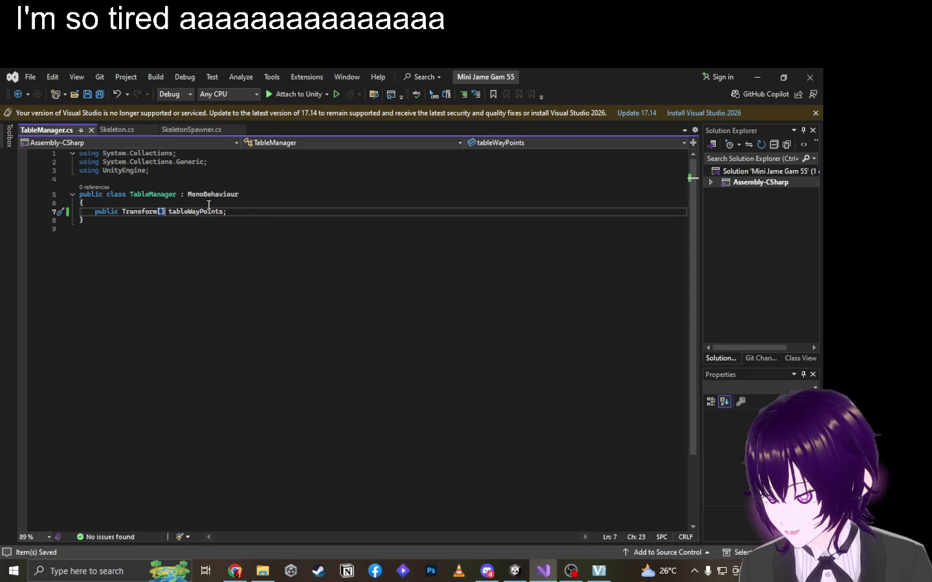
Add an empty 'public void FindAvailableTable()' method below the tableWayPoints field.
left_click(255, 212)
key("Return")
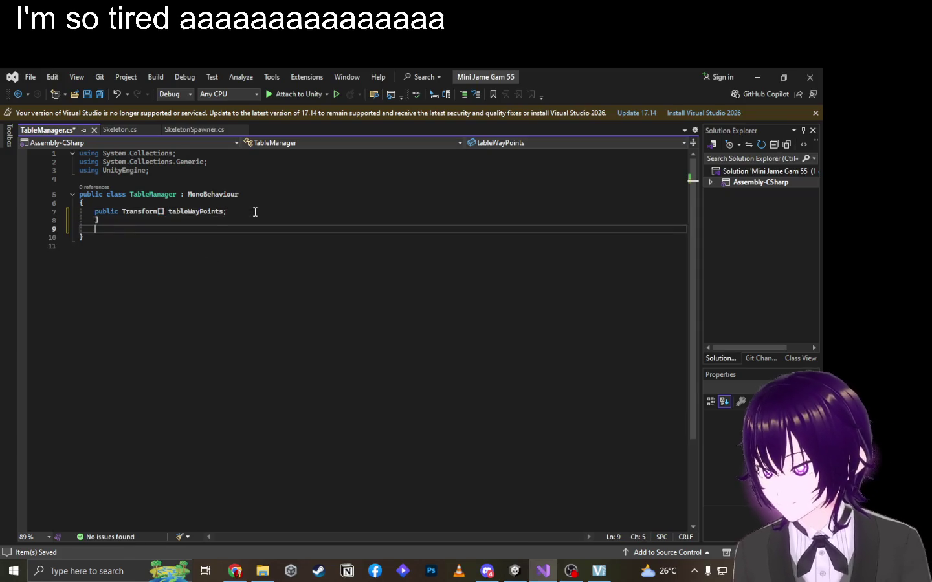
key("Return")
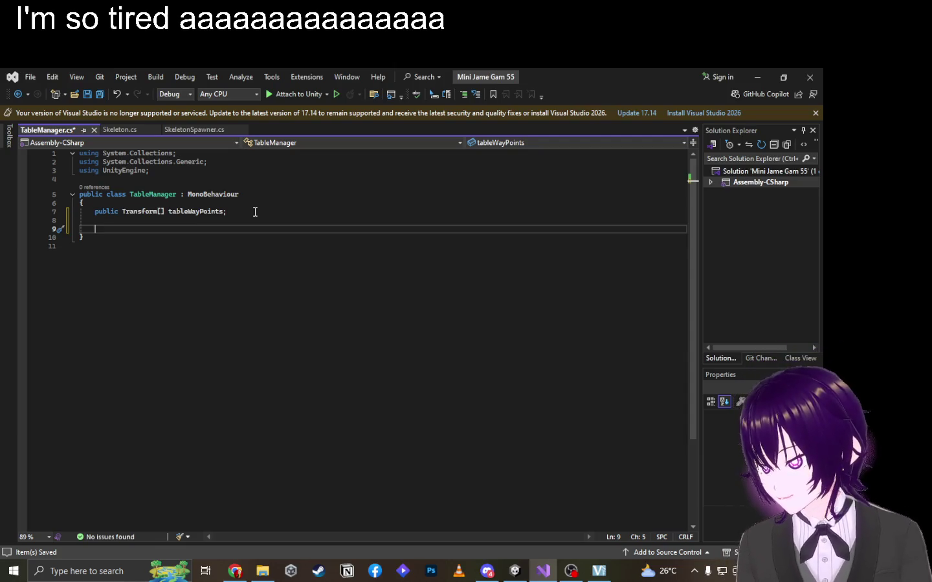
type("public void")
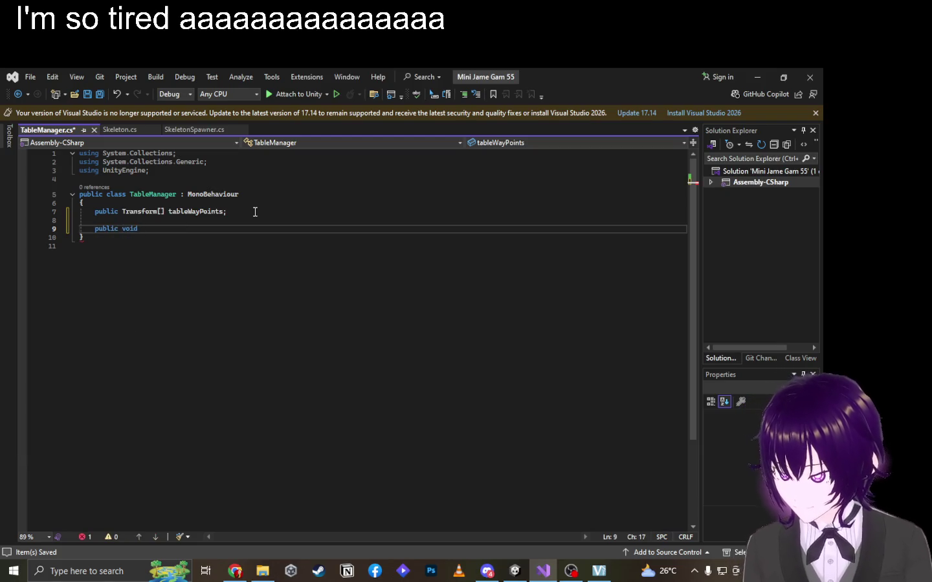
type(" )")
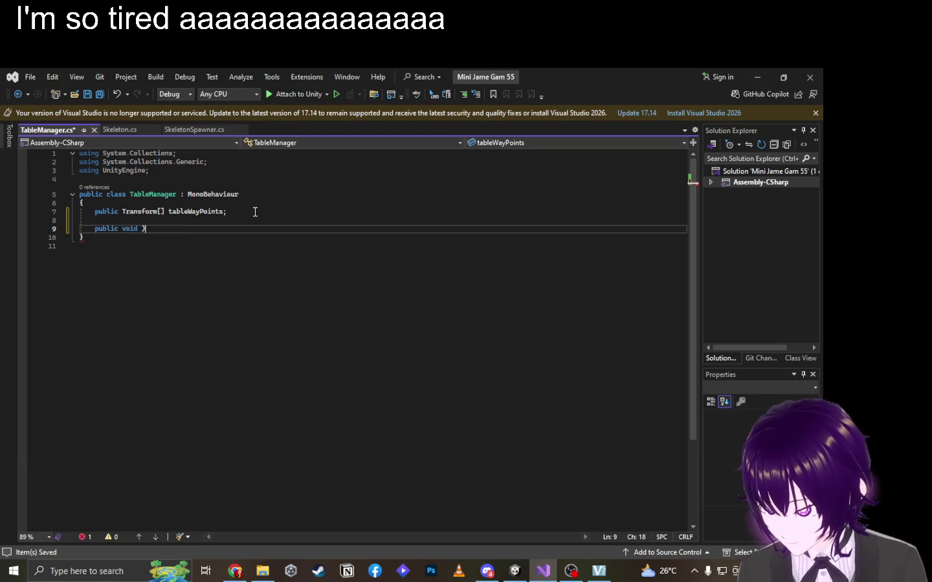
type("(){")
key("Return")
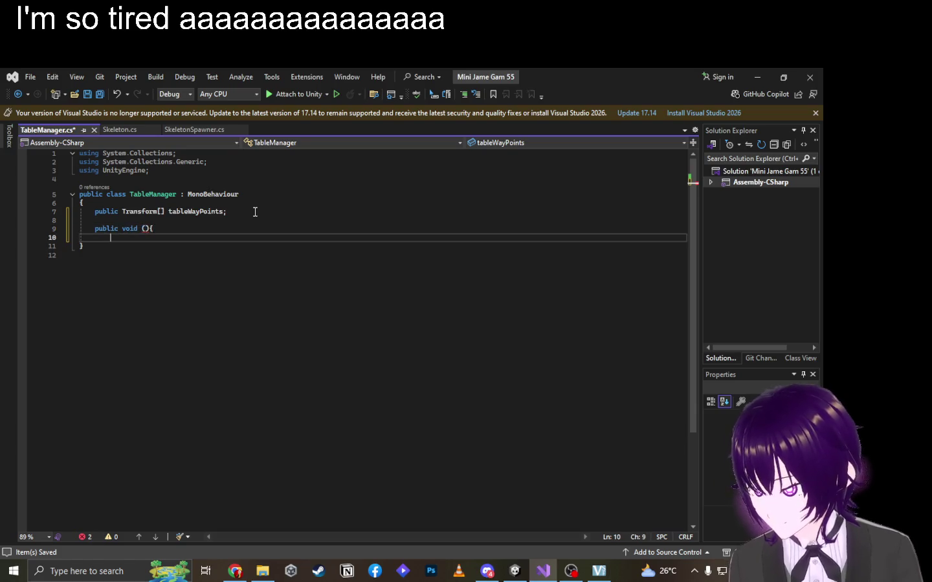
key("Up")
key("Right")
key("Right")
key("Right")
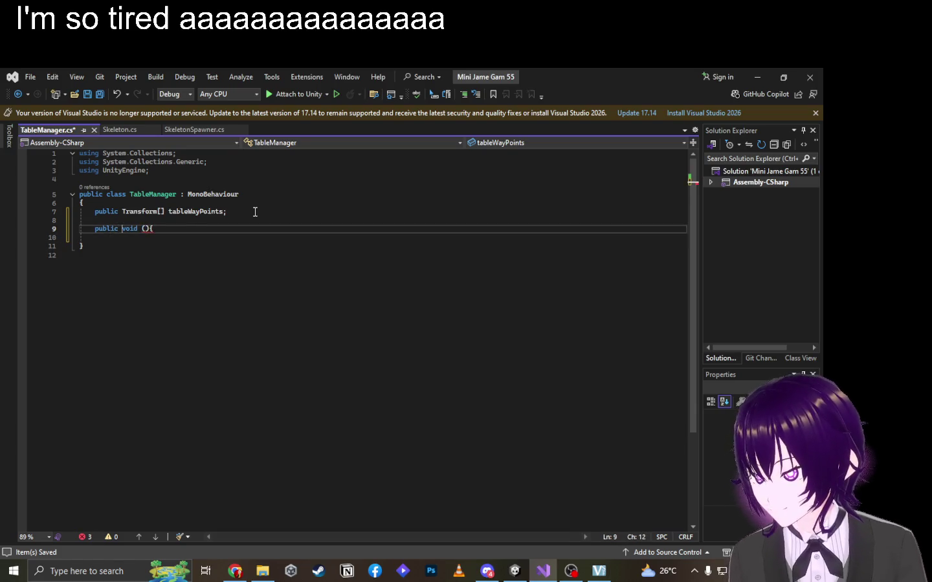
key("Right")
type("Find")
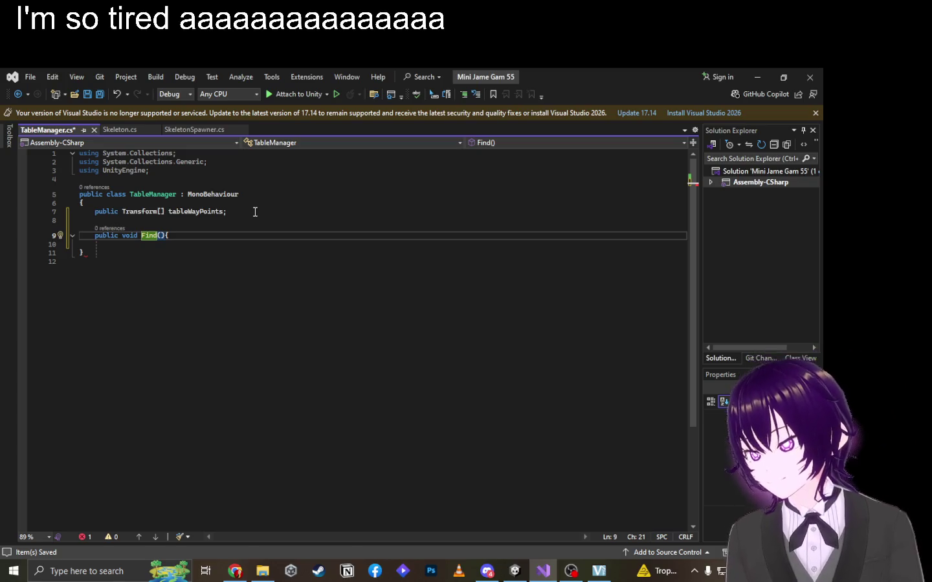
type("Available")
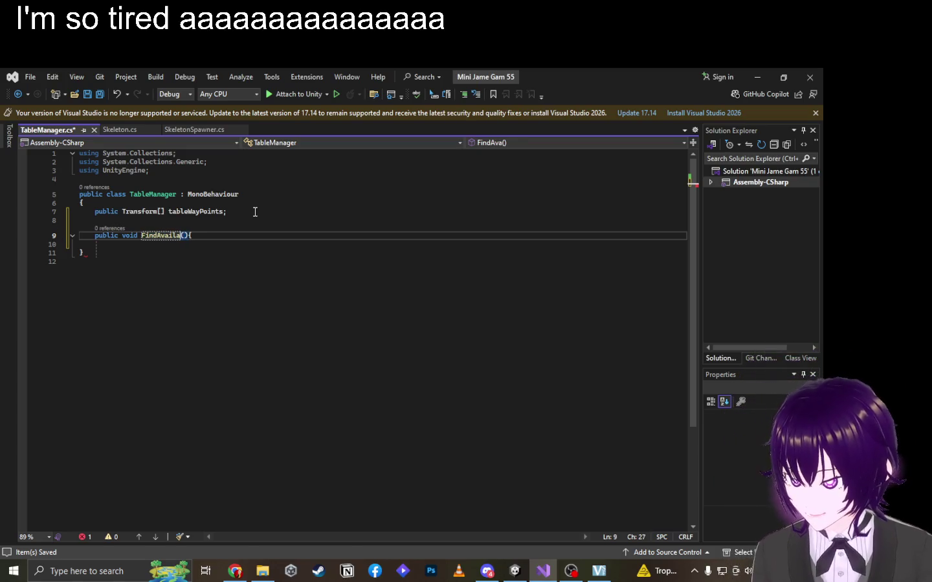
type("Tab")
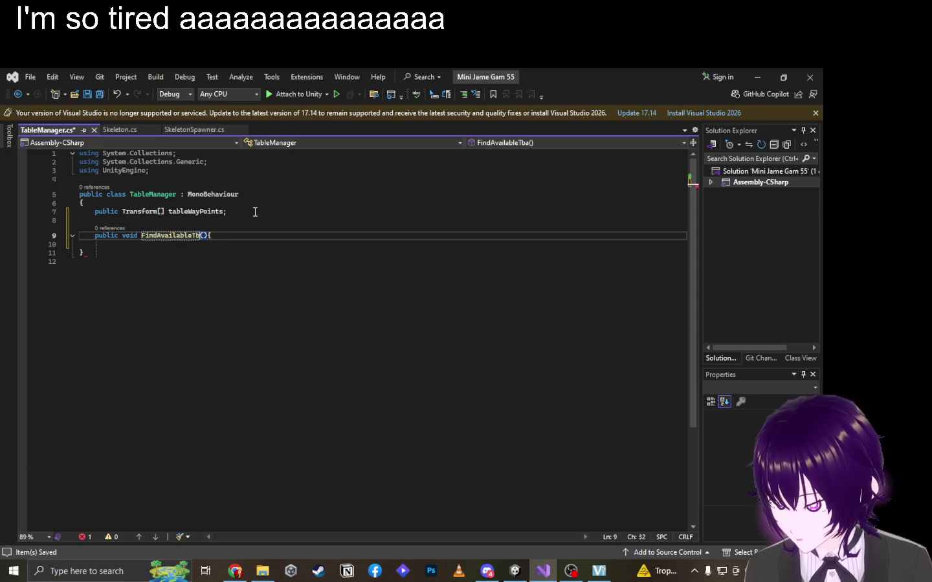
type("le")
key("End")
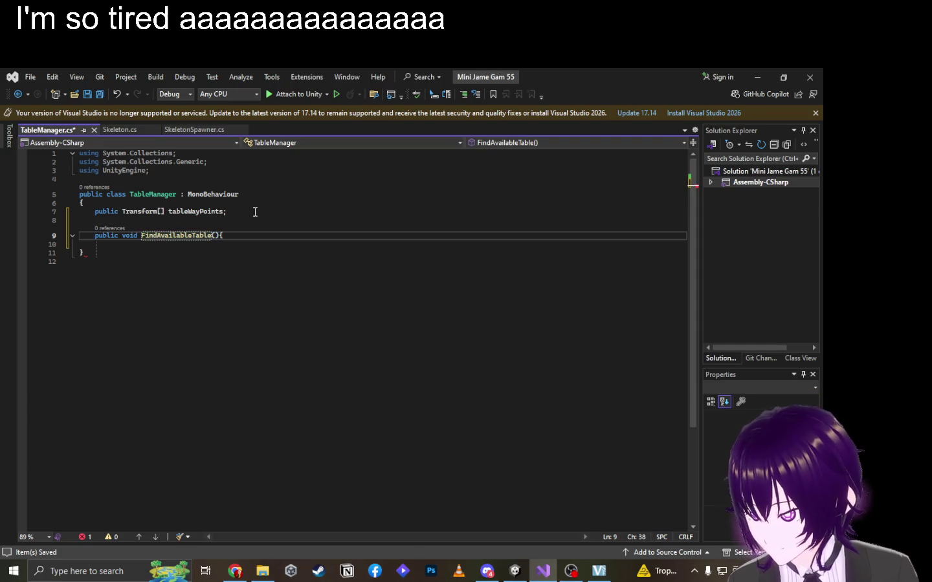
type("}")
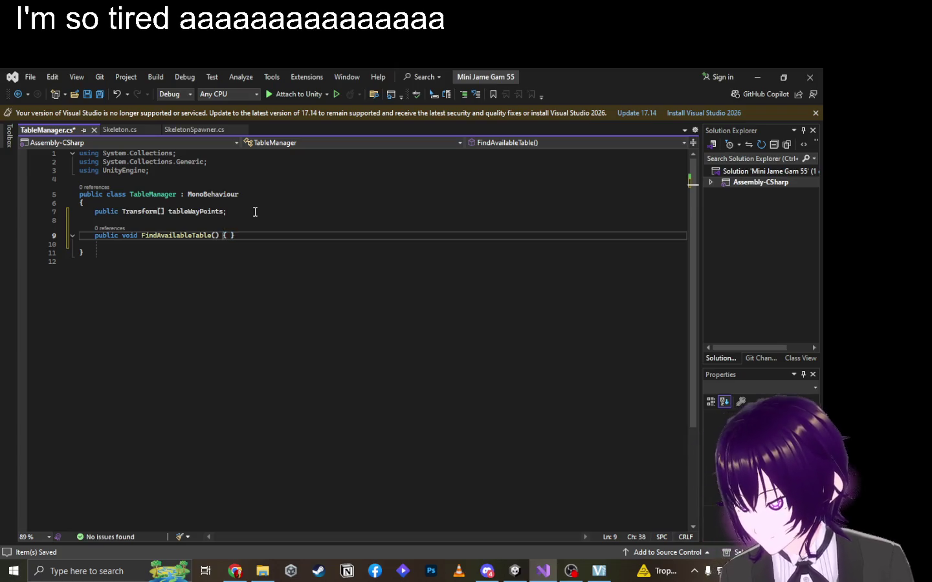
key("Left")
key("Left")
key("Left")
key("Return")
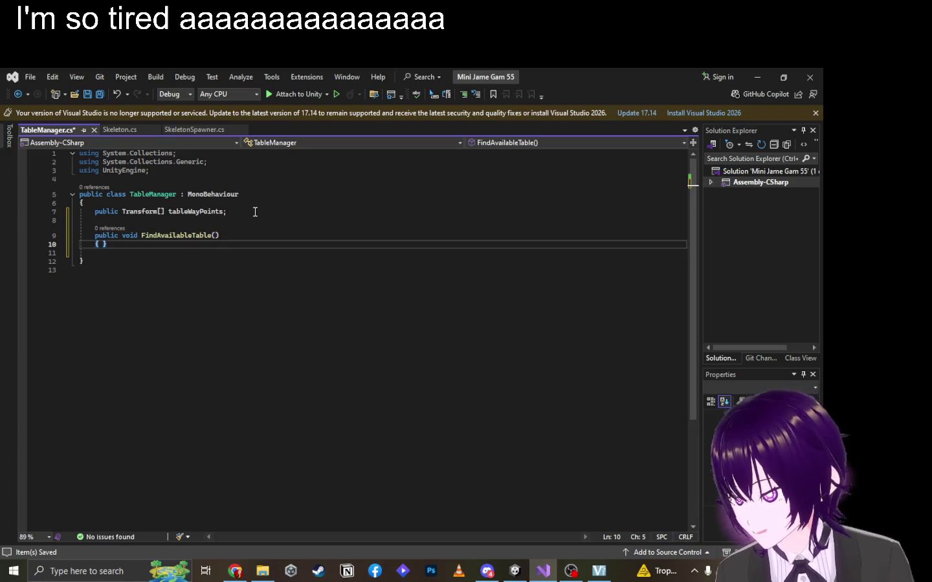
key("Right")
key("Return")
key("Return")
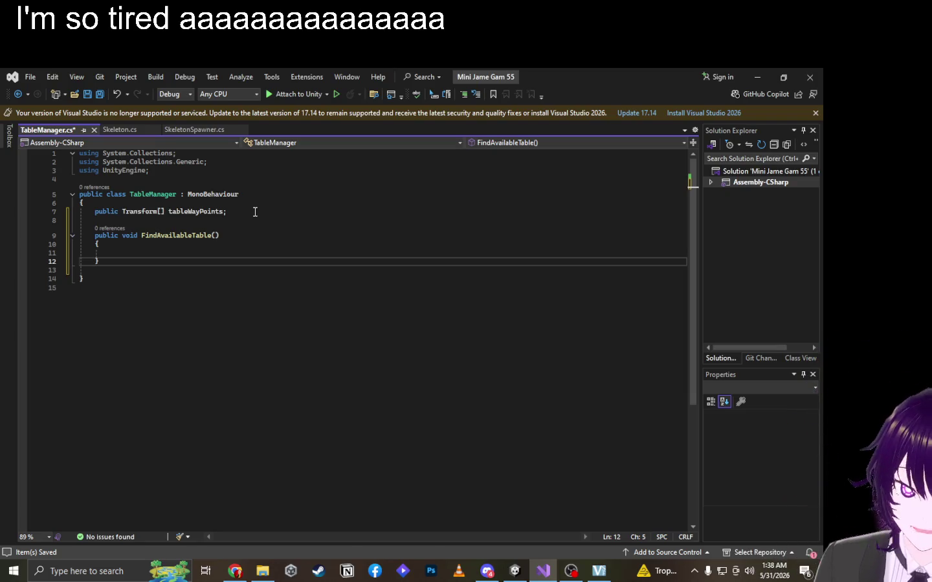
left_click(239, 571)
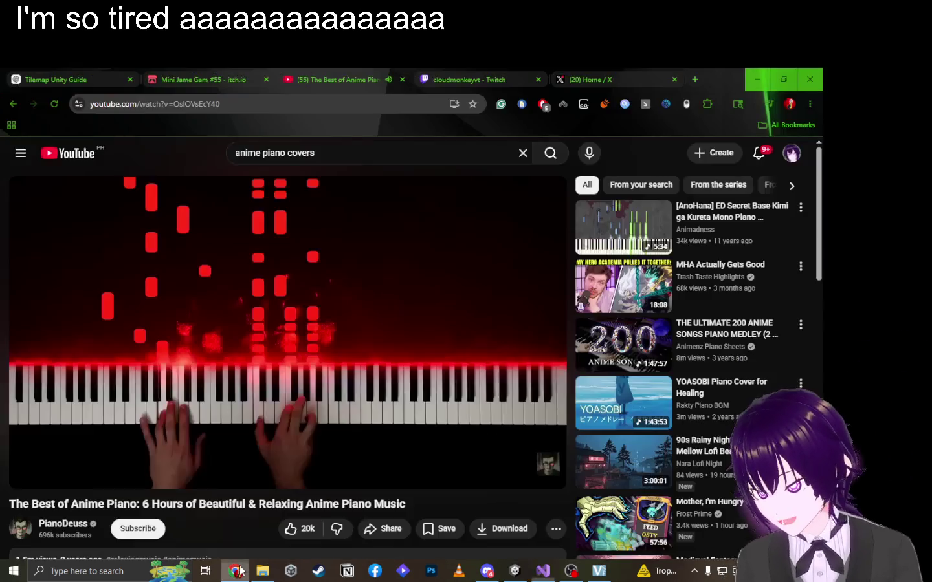
Let Unity recompile TableManager so tableWayPoints shows in the Inspector, then go to OBS Studio.
key("alt+Tab")
key("alt+Tab")
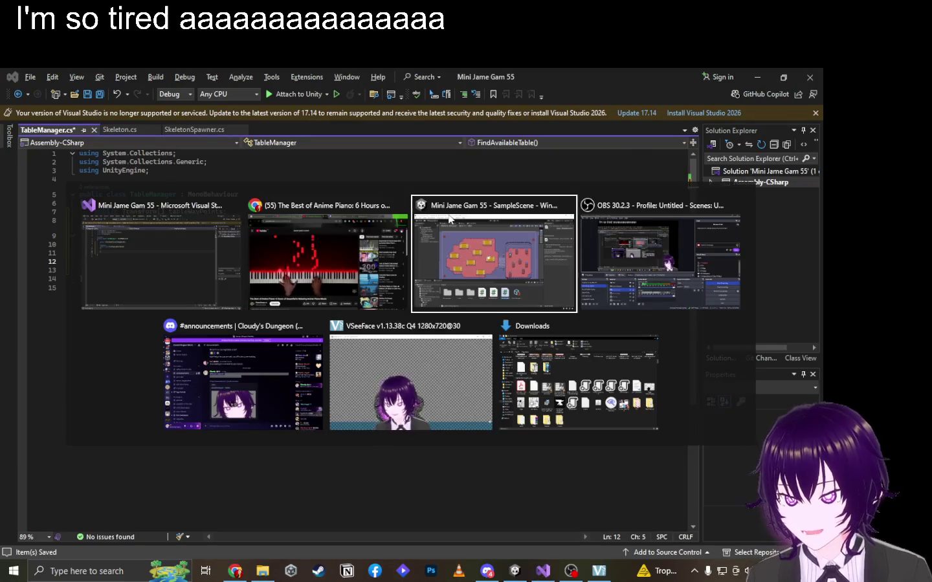
left_click(448, 219)
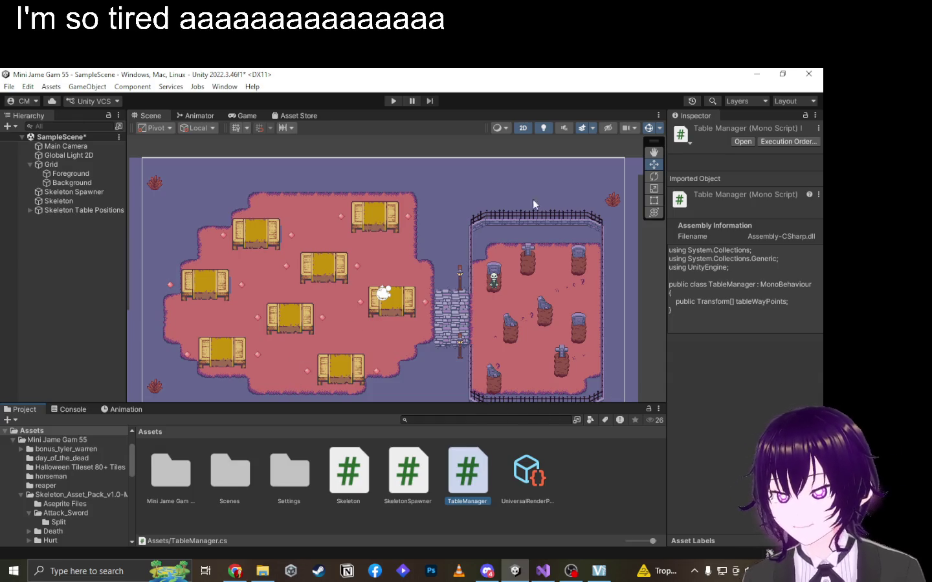
key("alt+Tab")
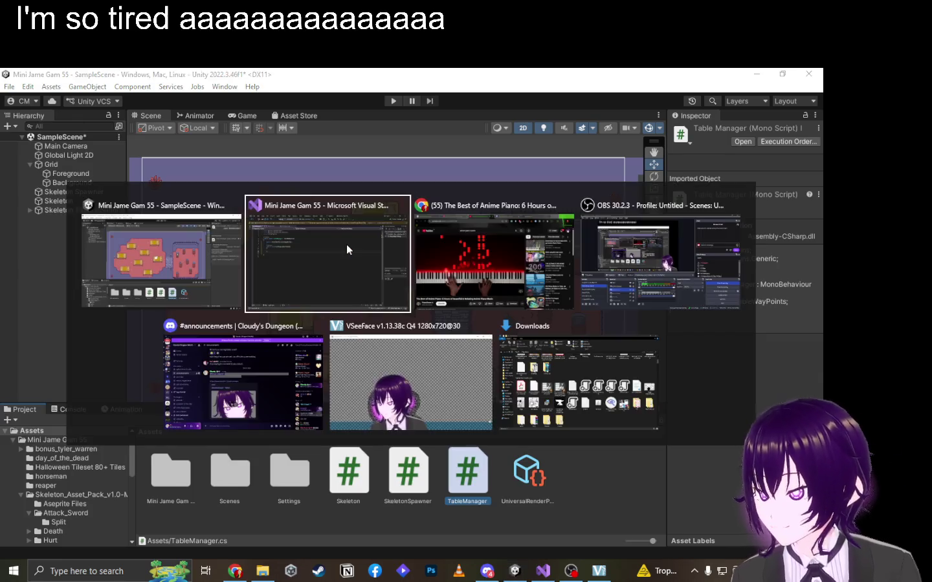
key("alt+Tab")
key("alt+Tab")
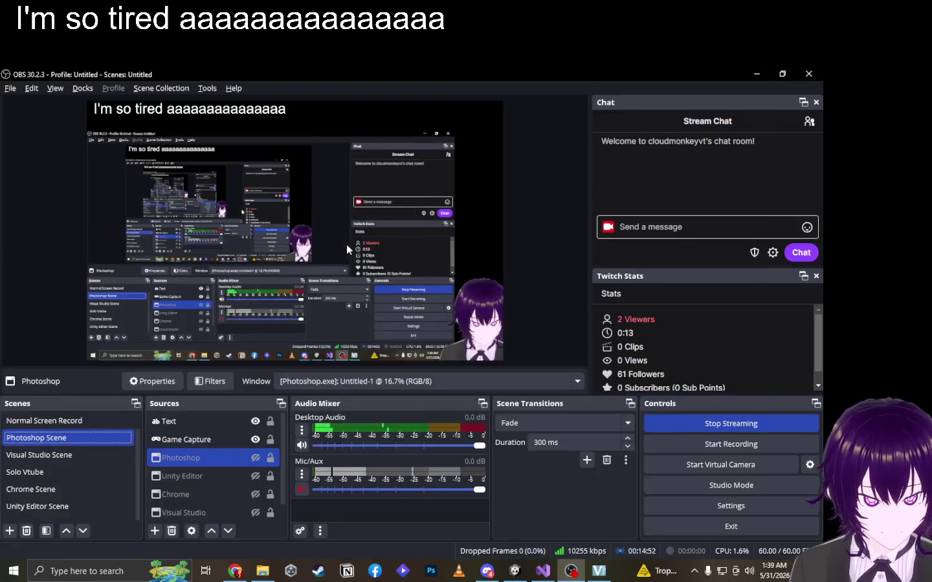
key("alt+Tab")
key("alt+Tab")
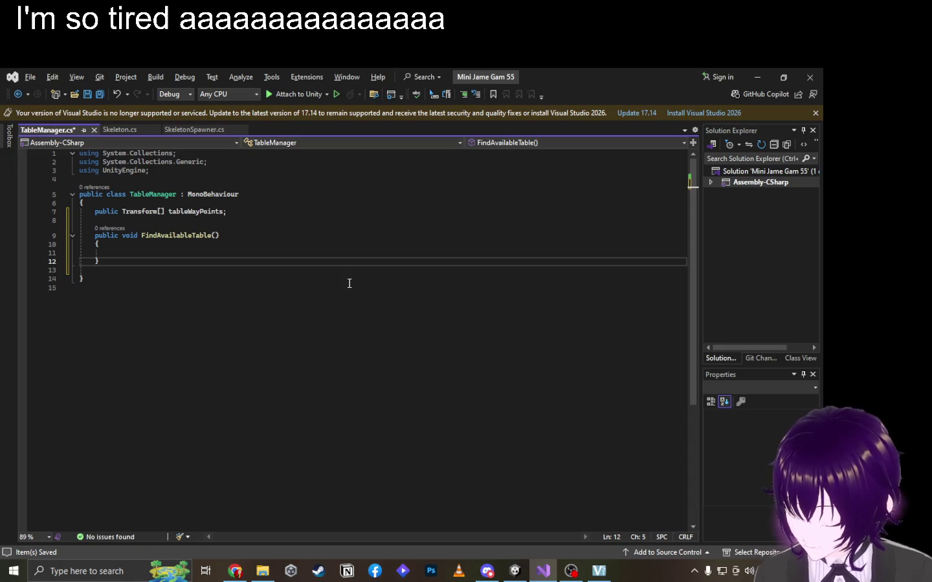
Return to TableManager.cs with the caret inside FindAvailableTable's empty body.
key("alt+Tab")
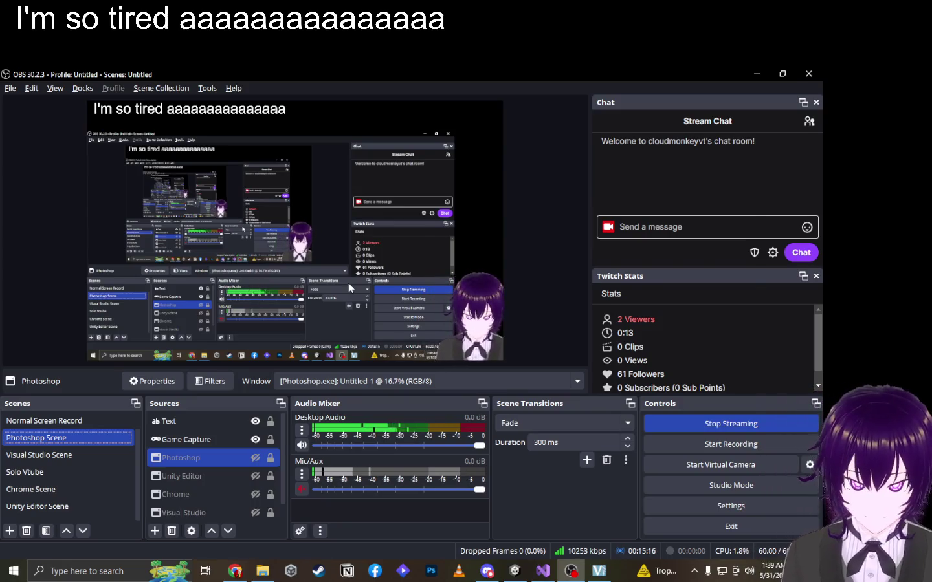
key("alt+Tab")
key("alt+Tab")
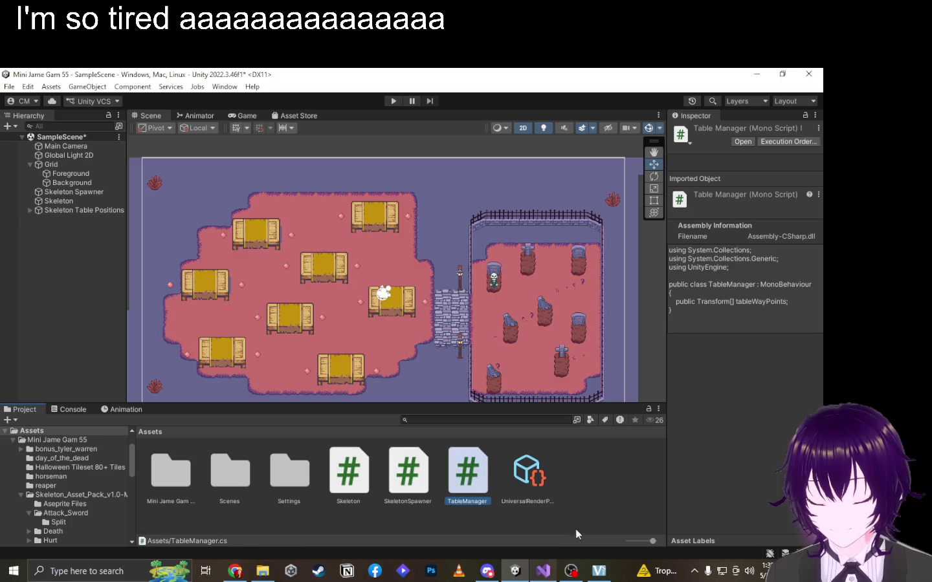
left_click(544, 571)
left_click(213, 249)
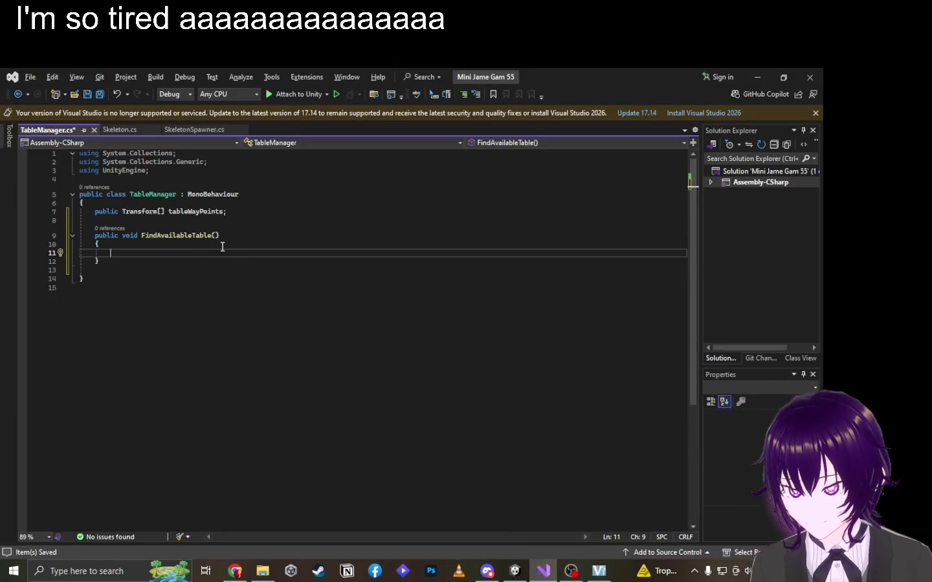
Write 'for(int i = 0; i < tableWayPoints.Length; i++)' with an empty body in FindAvailableTable.
type("for(int i = 0;)")
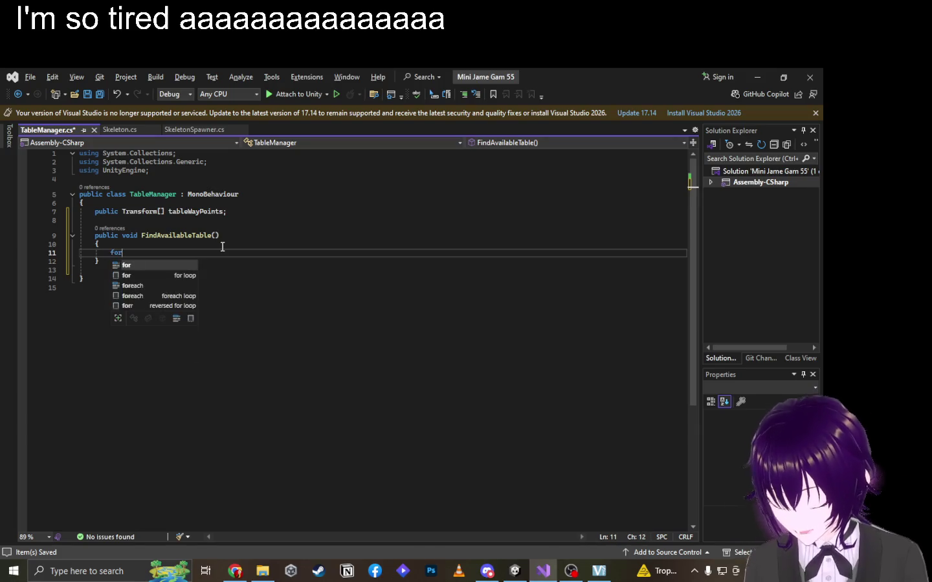
key("BackSpace")
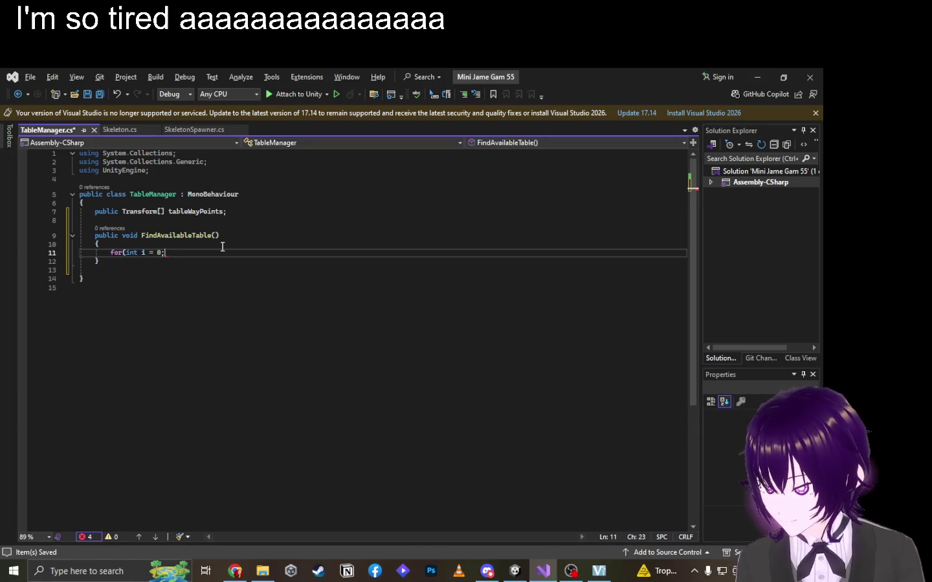
type(" i < ")
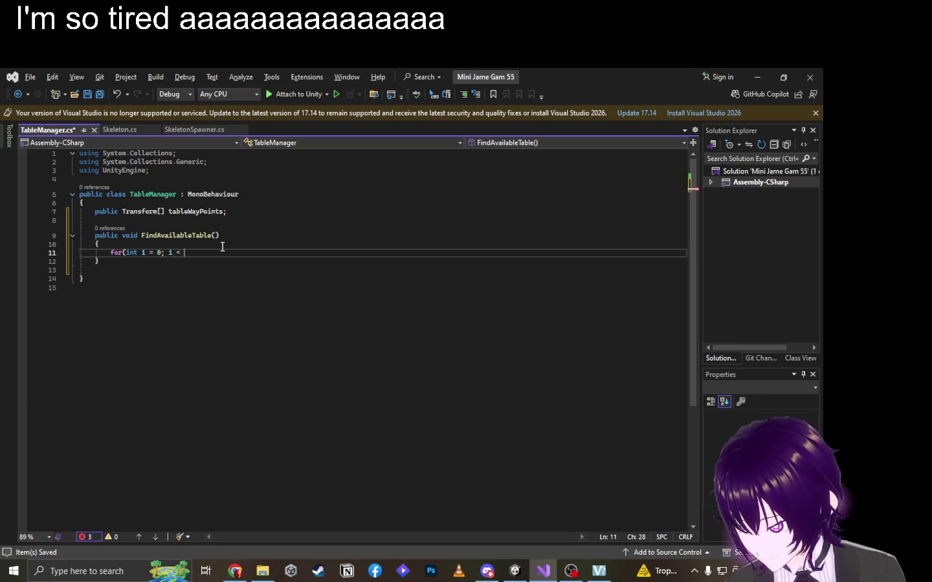
type("tab")
key("Tab")
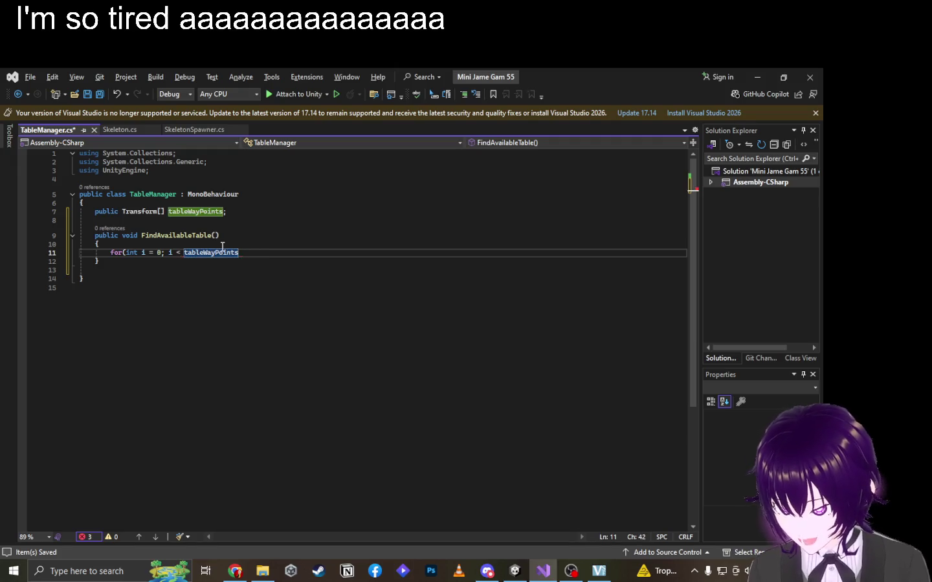
type(".Length")
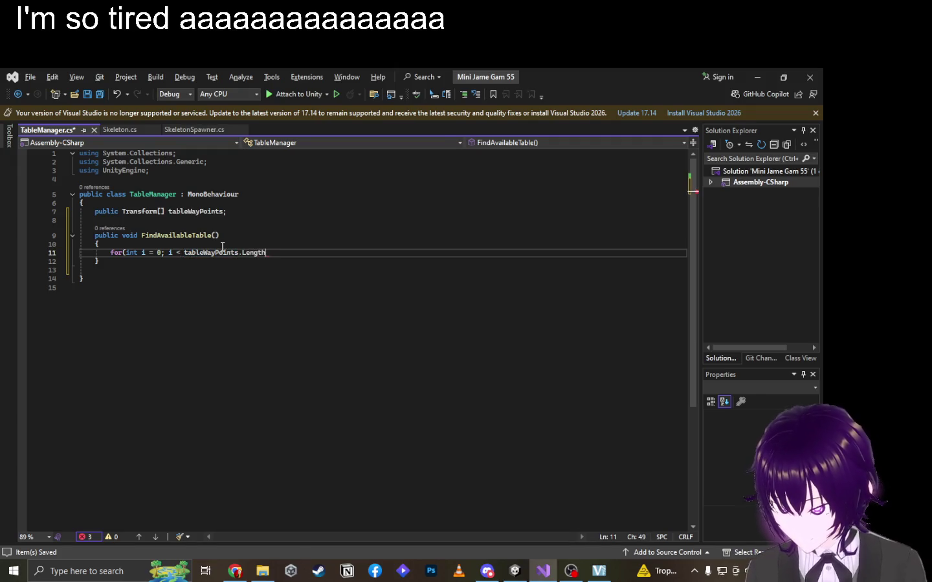
type(";")
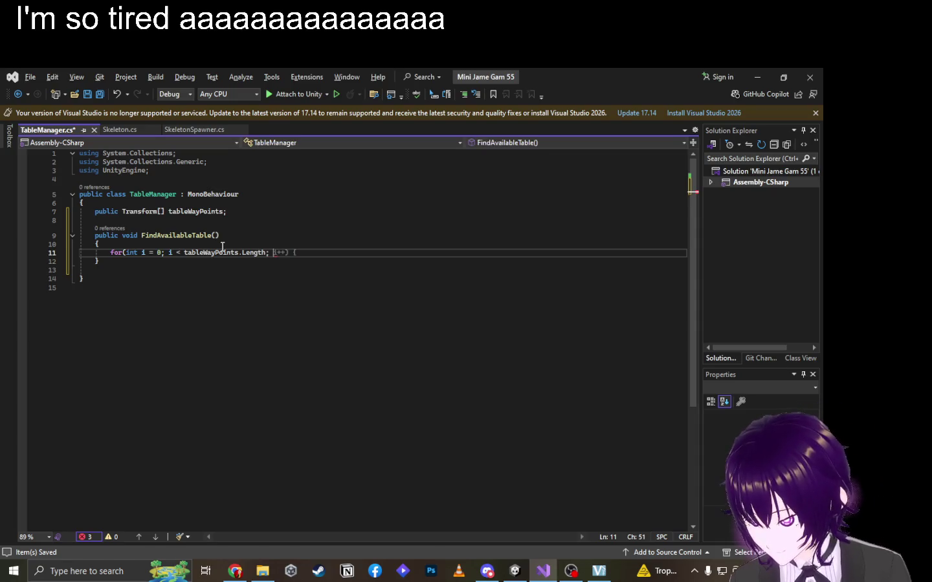
key("Tab")
key("Return")
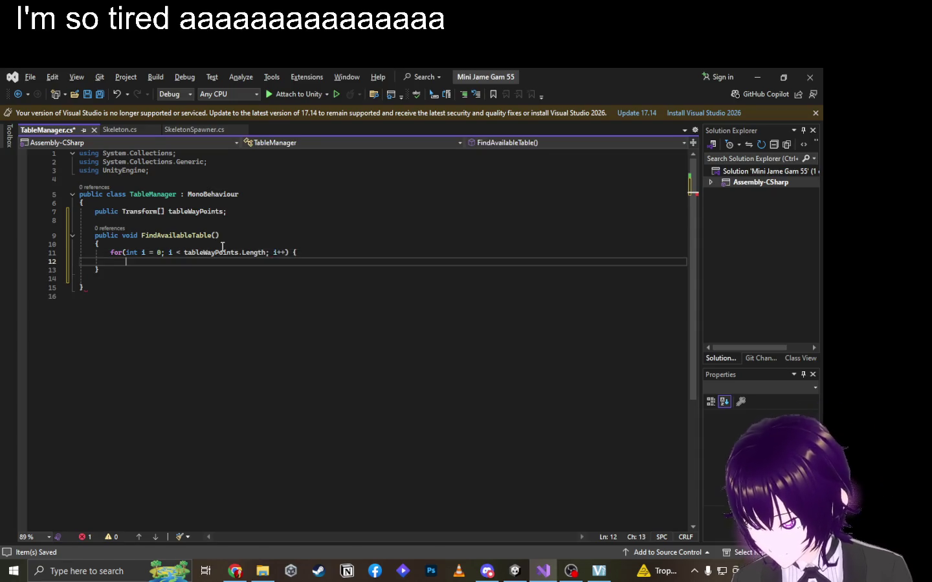
type("}")
key("Up")
key("Return")
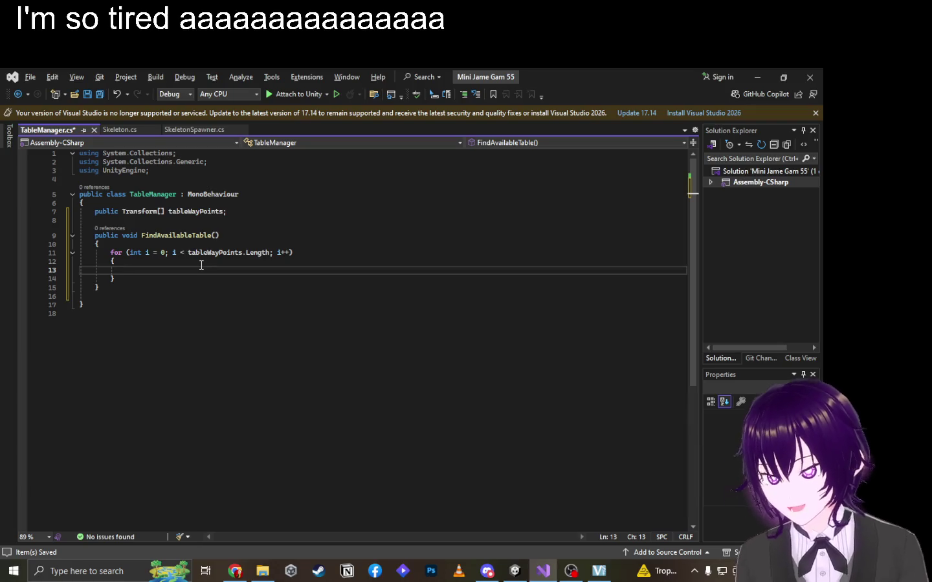
left_click(271, 220)
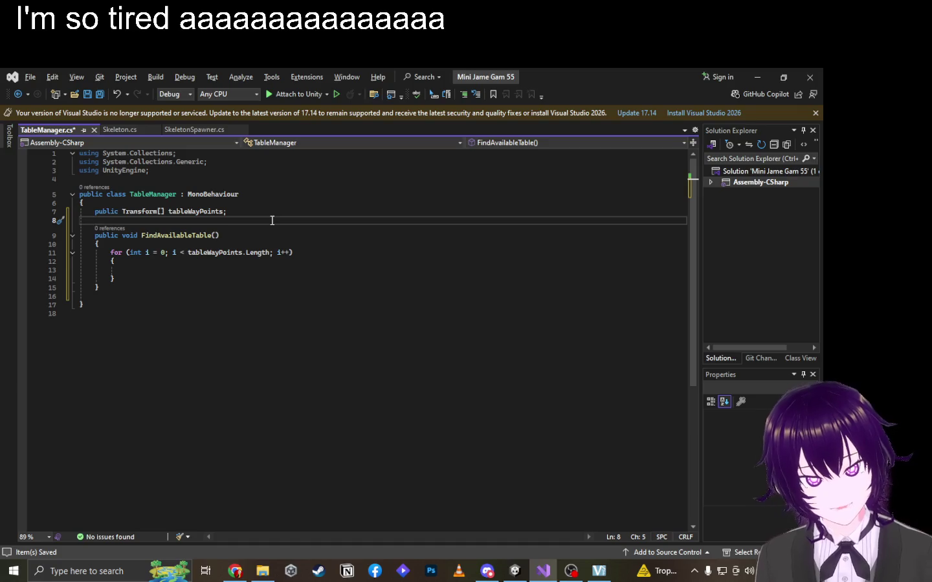
Declare 'public bool[] tableIsOccupied;' below the tableWayPoints field.
left_click(274, 211)
key("Return")
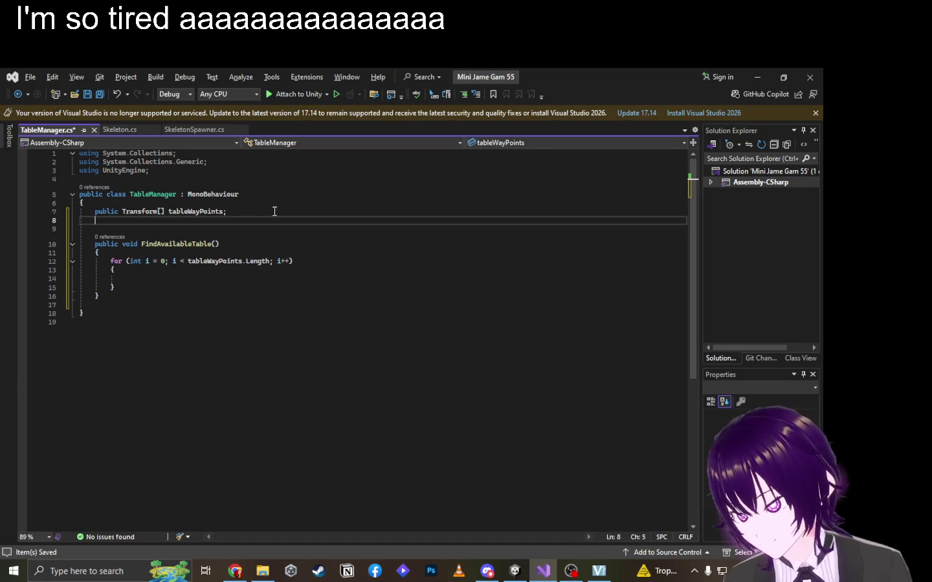
type("pu")
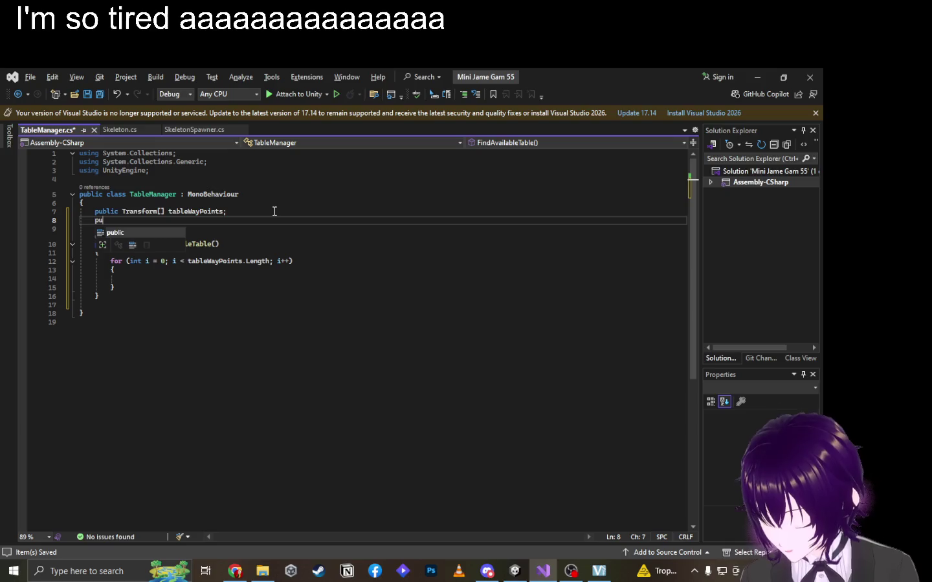
type("blic bool[]")
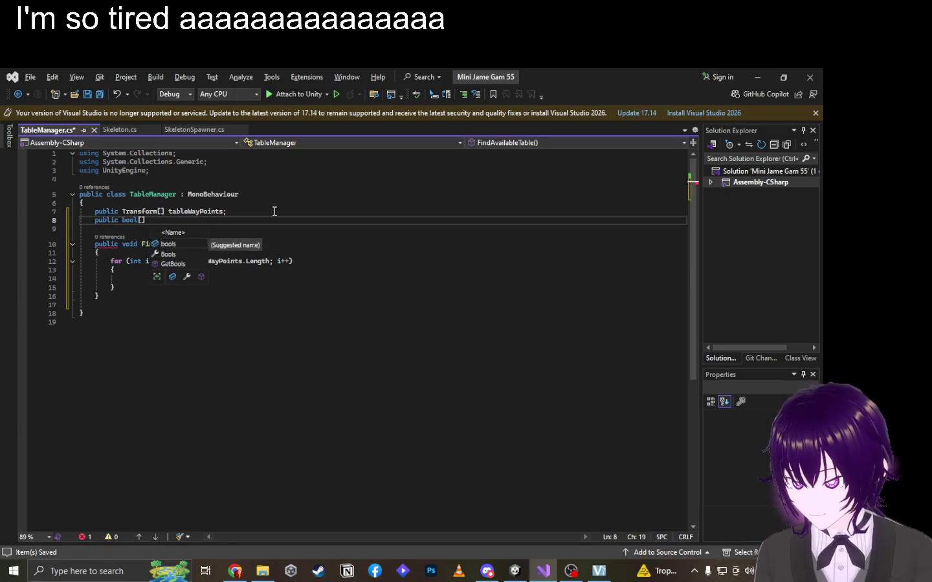
type(" tabl")
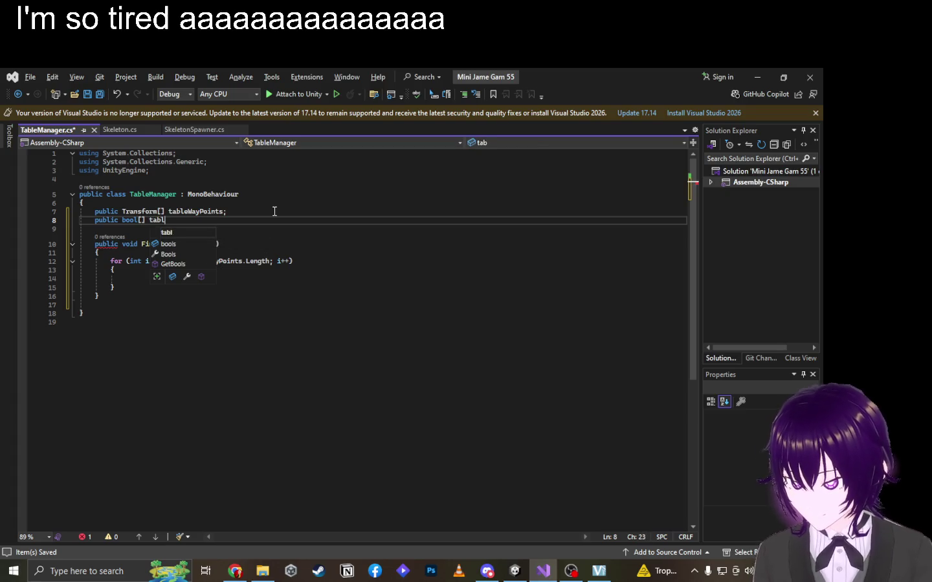
type("eIsOccu")
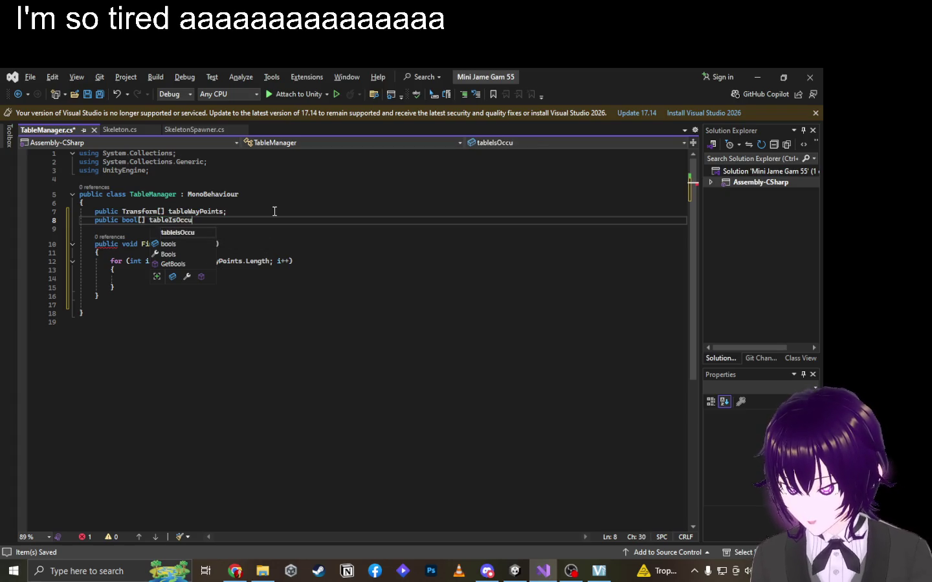
type("pied;")
key("Down")
key("Down")
key("Down")
key("Down")
key("Down")
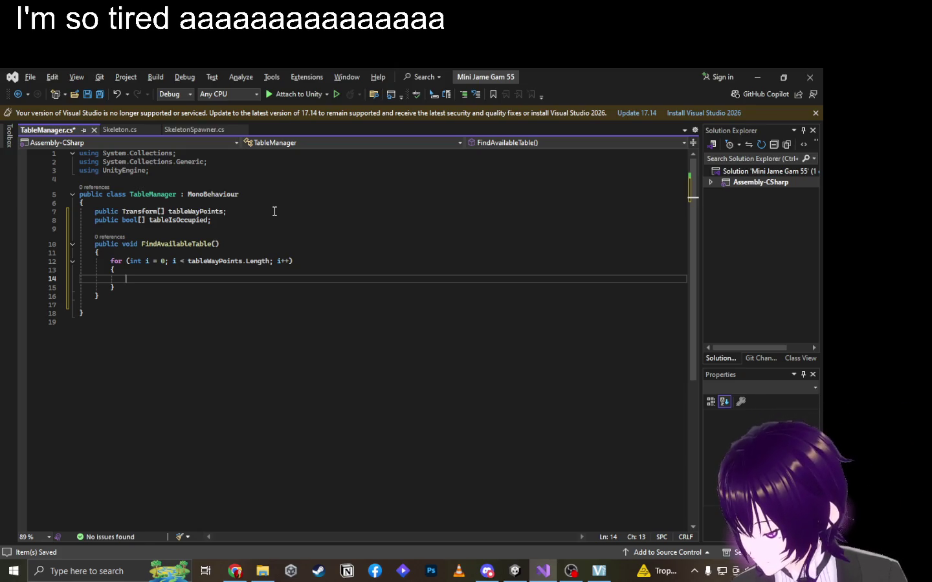
key("Up")
key("Up")
key("Down")
key("Down")
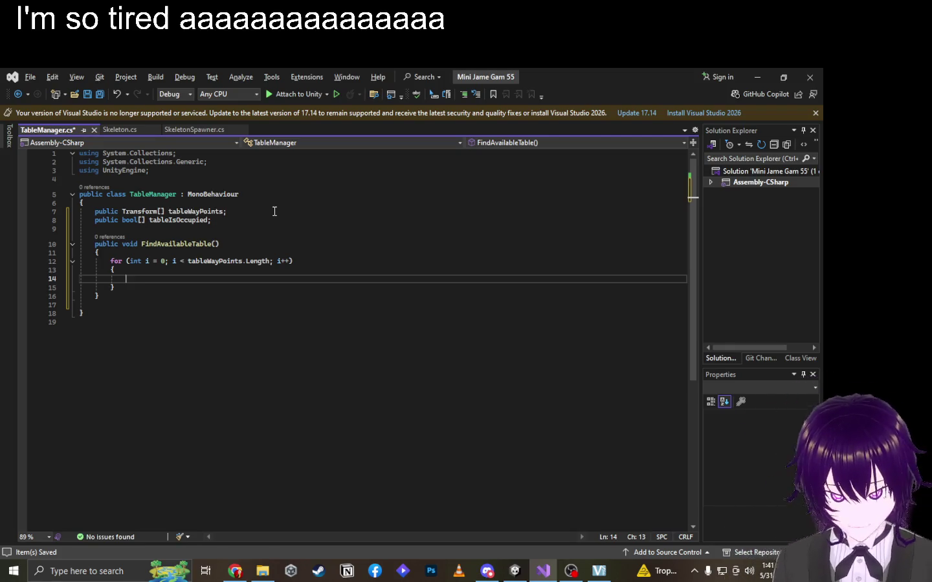
Add a 'vacantSeats = 0;' line above the loop and rename the field to seatIsOccupied.
key("Up")
key("Up")
key("Up")
key("Return")
type("v")
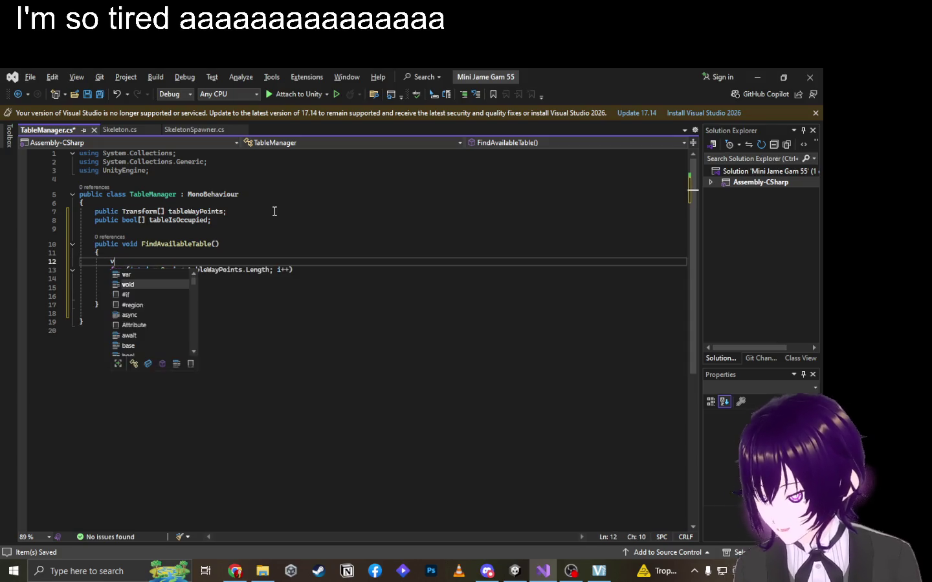
type("aca")
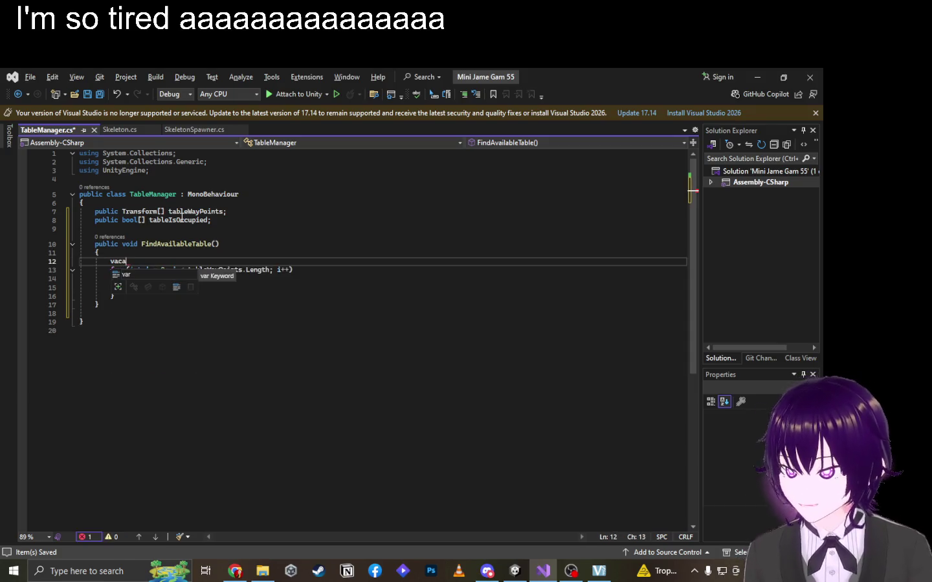
left_click(170, 220)
key("BackSpace")
key("BackSpace")
key("BackSpace")
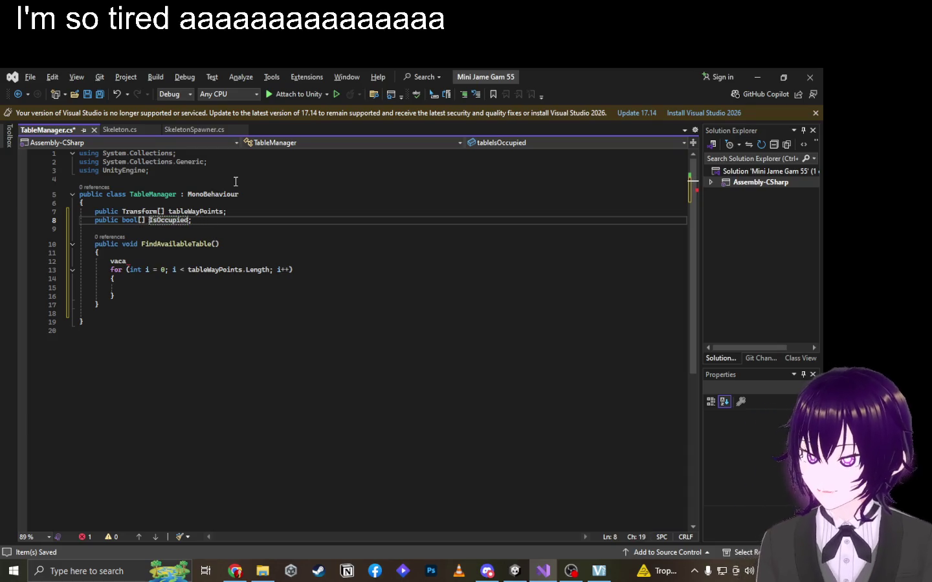
type("seat")
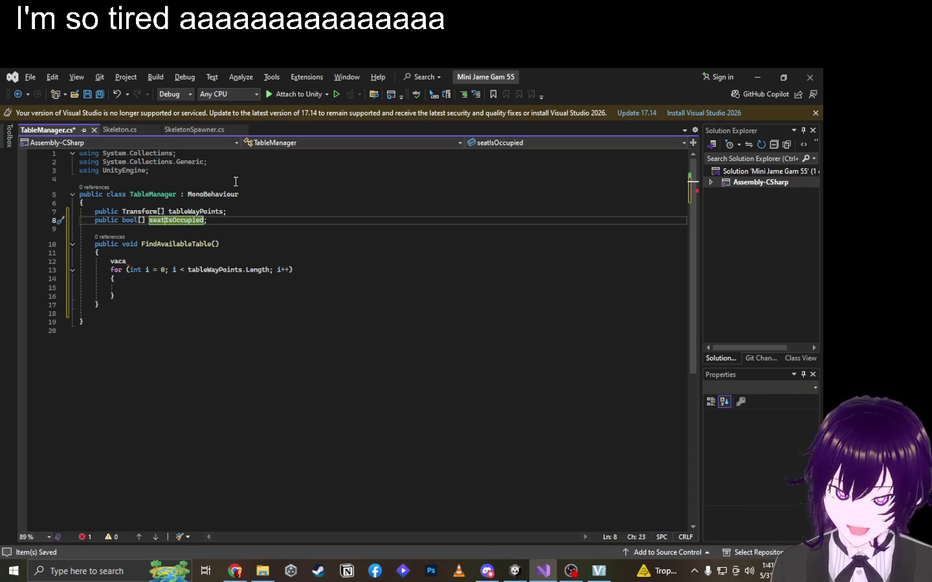
key("Down")
key("Down")
key("Down")
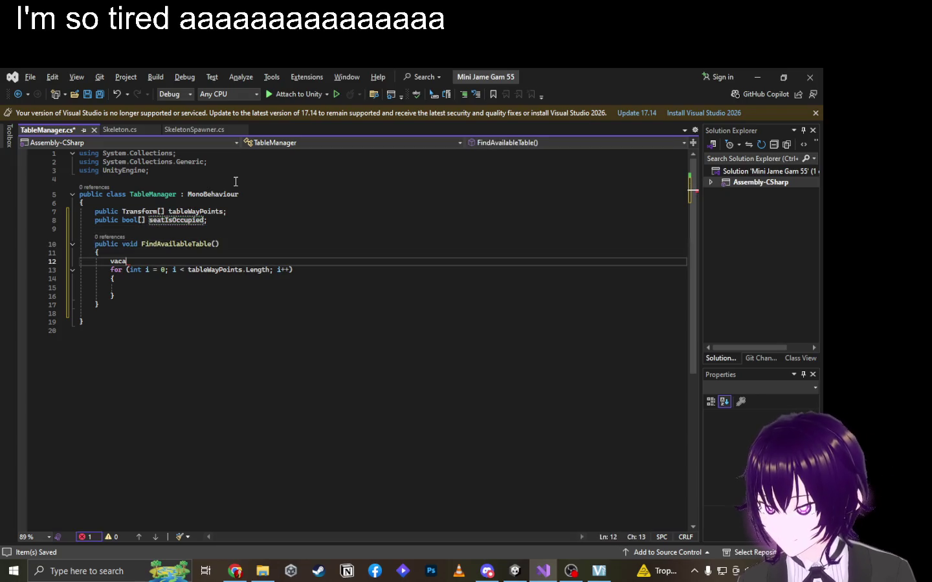
type("ntSeats = ")
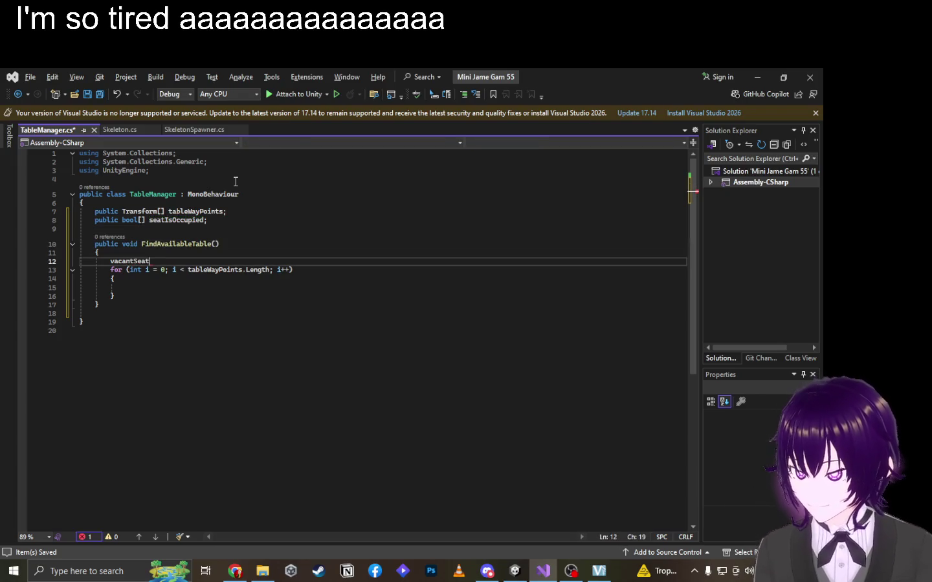
type("0;")
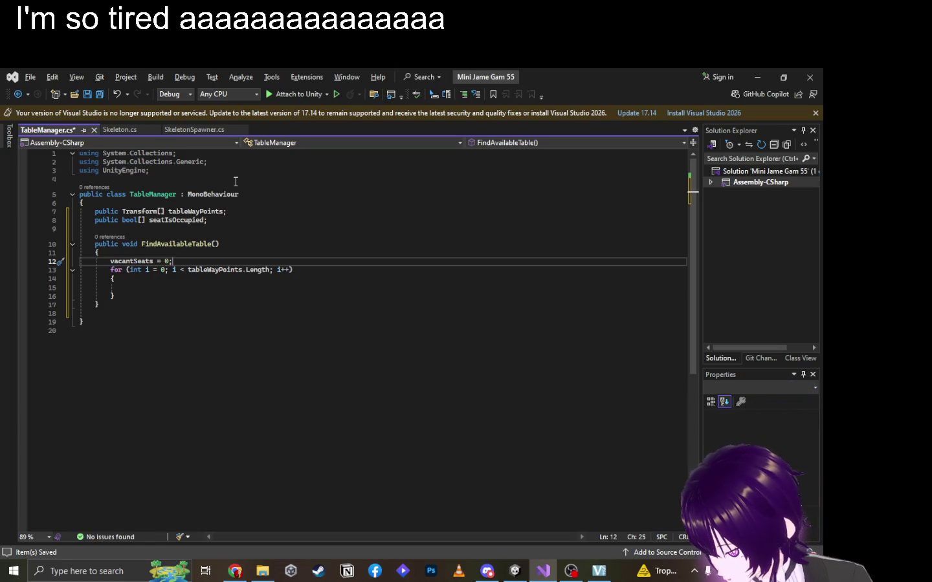
Rename the counter to vacantSeatCount and add a 'vacantSeats;' line beneath it.
key("Home")
left_click(153, 260)
key("BackSpace")
type("Count")
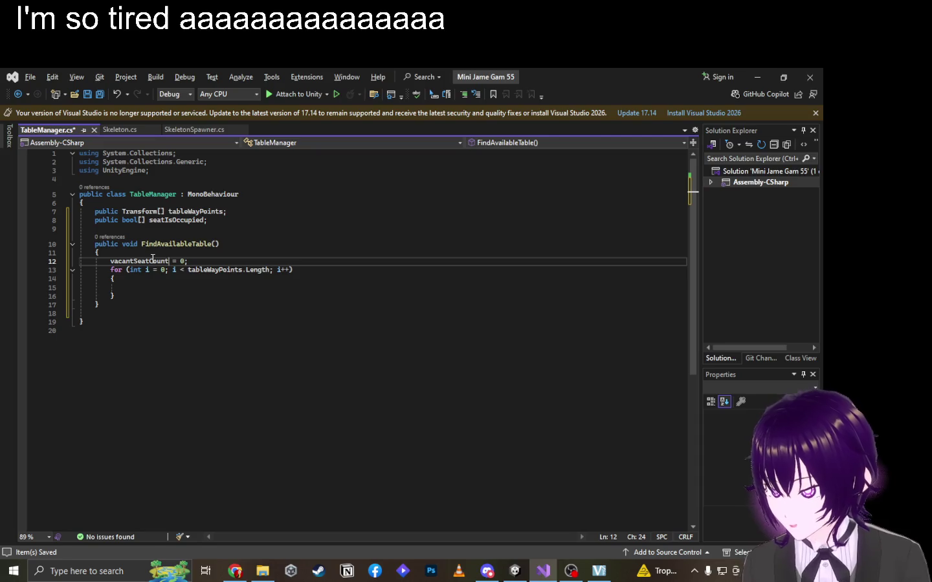
key("End")
key("Return")
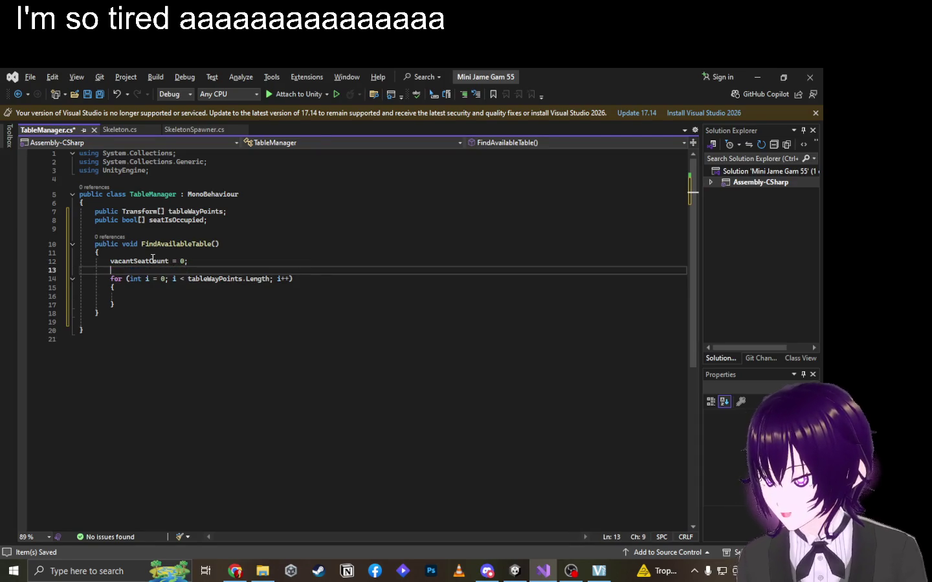
type("vacant")
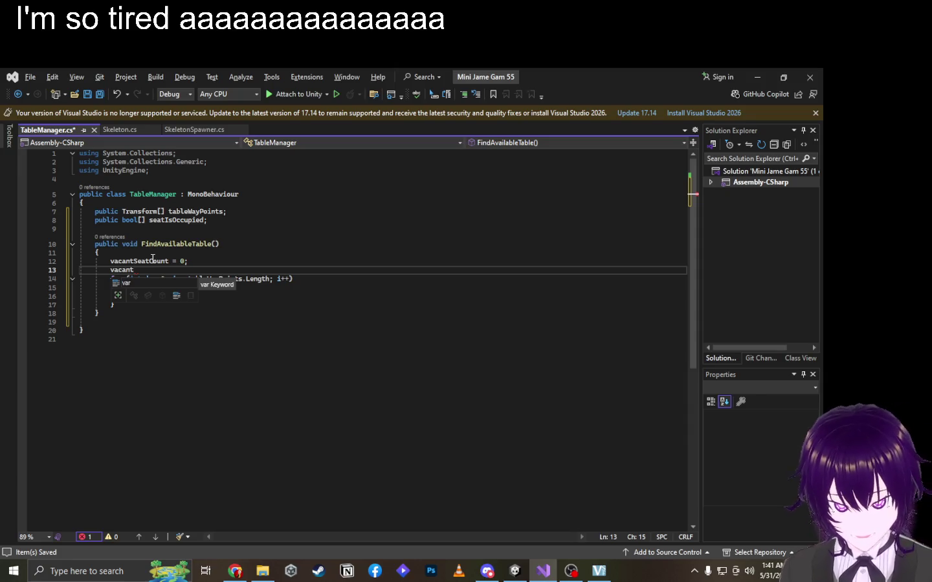
type("Seats;")
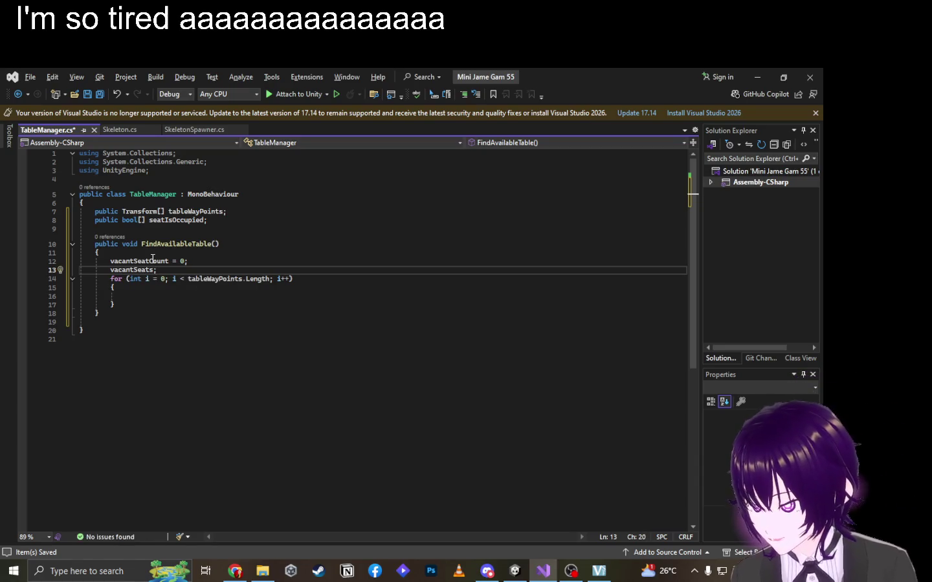
left_click(153, 260)
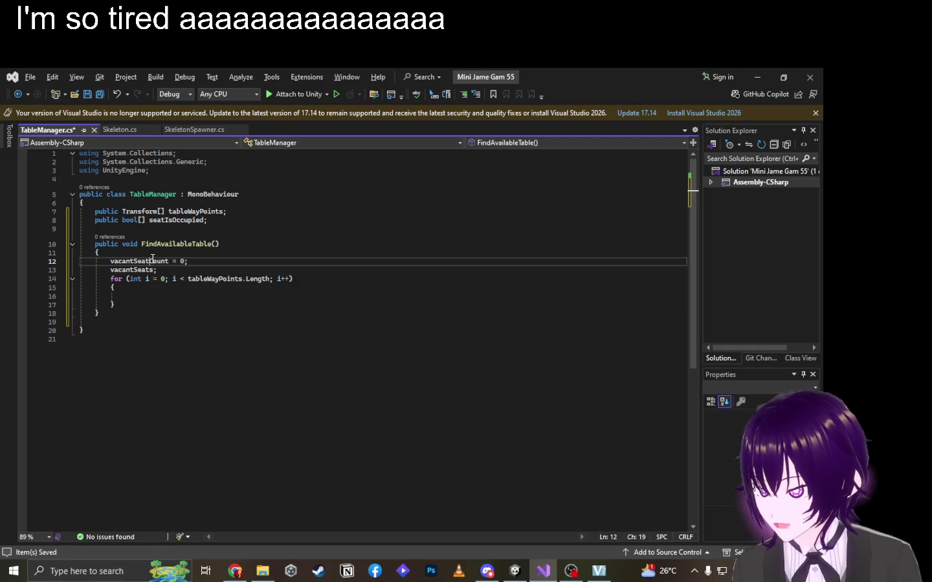
Add the int type to vacantSeatCount on line 12 and to vacantSeats on line 13.
key("Home")
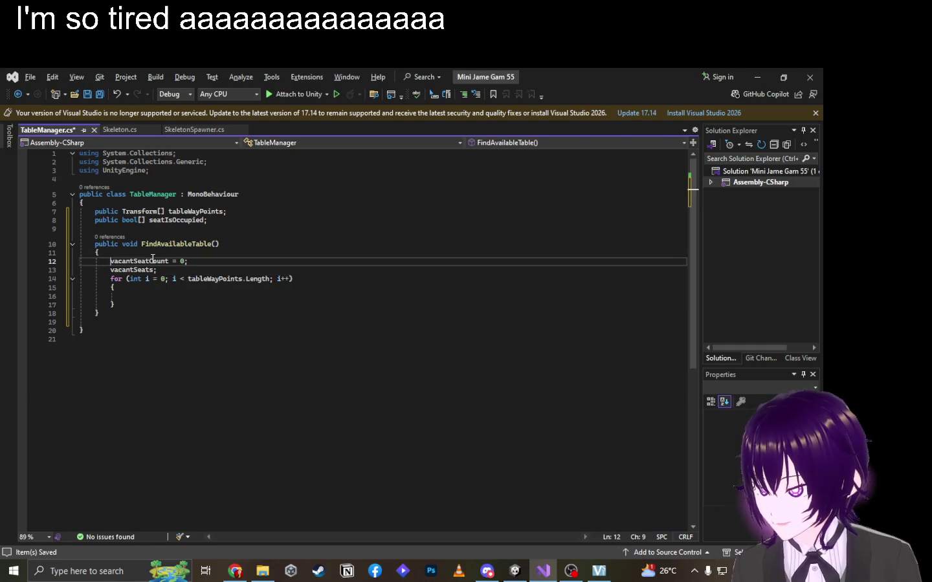
type("in")
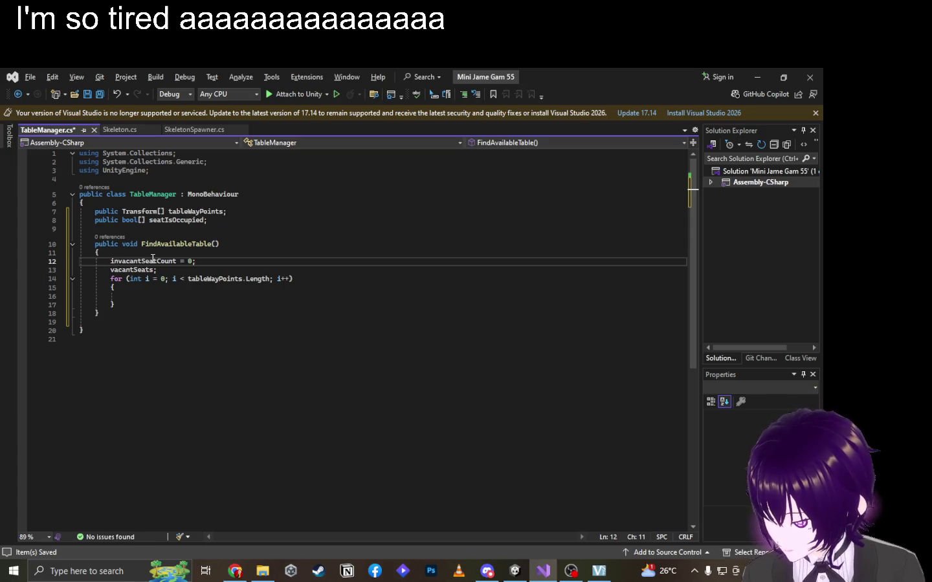
type("t")
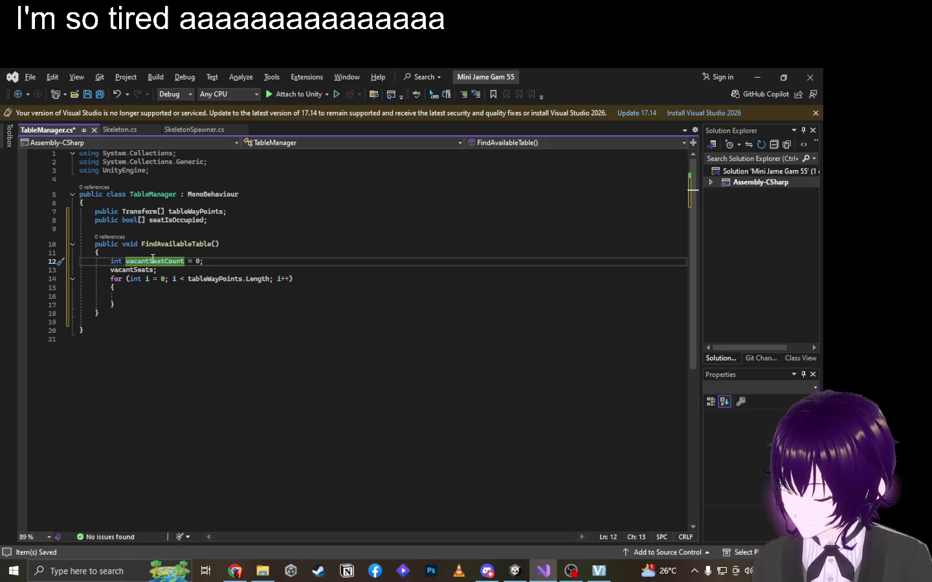
key("Down")
key("Home")
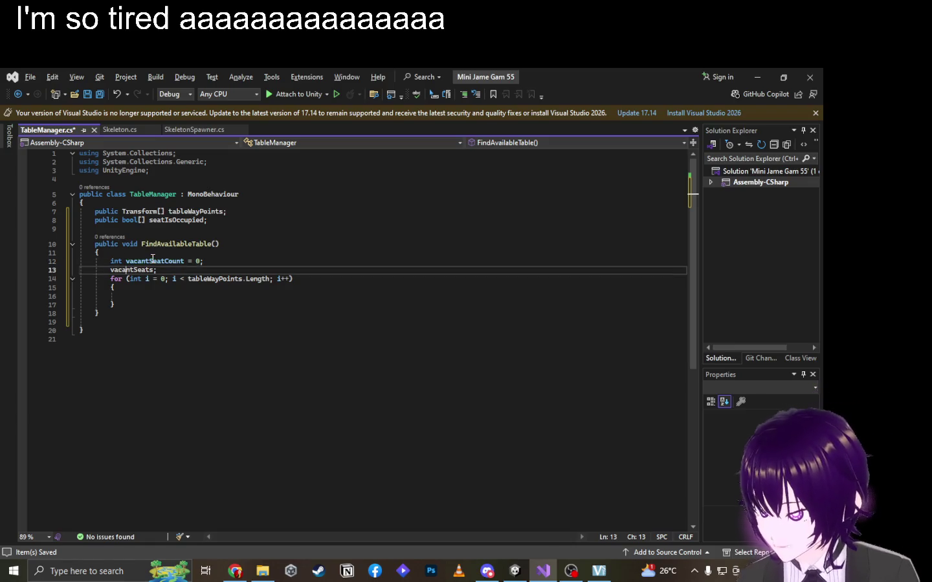
type("int")
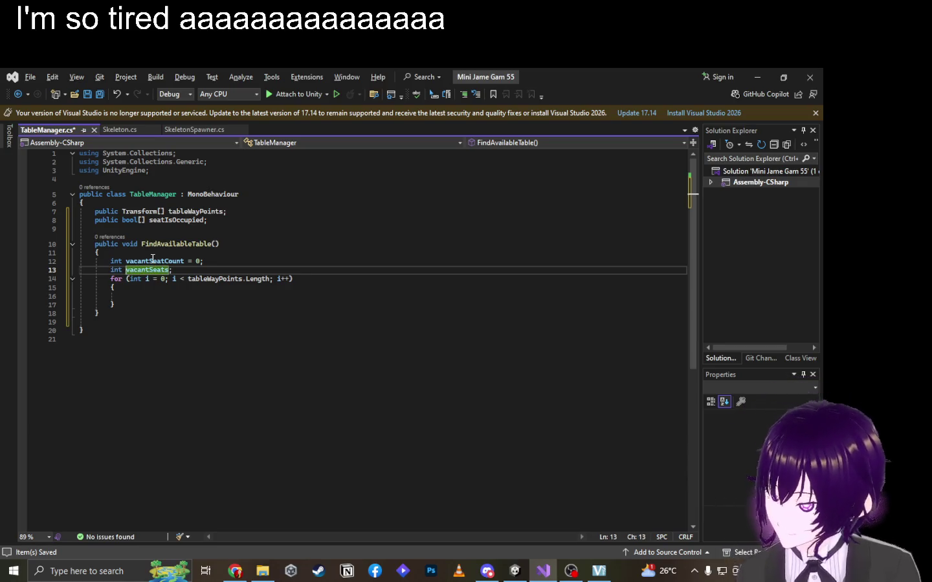
key("BackSpace")
key("BackSpace")
key("BackSpace")
type("nt")
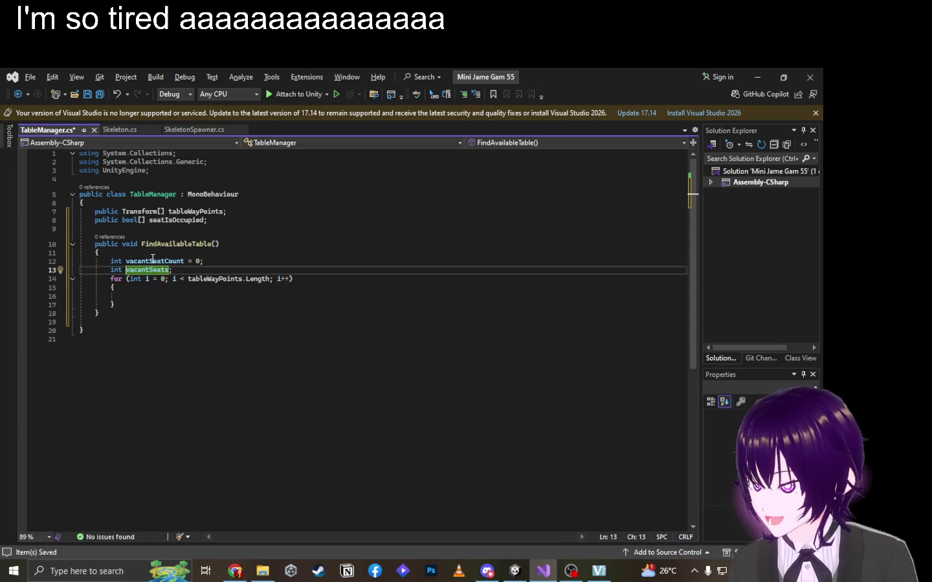
key("Left")
key("Left")
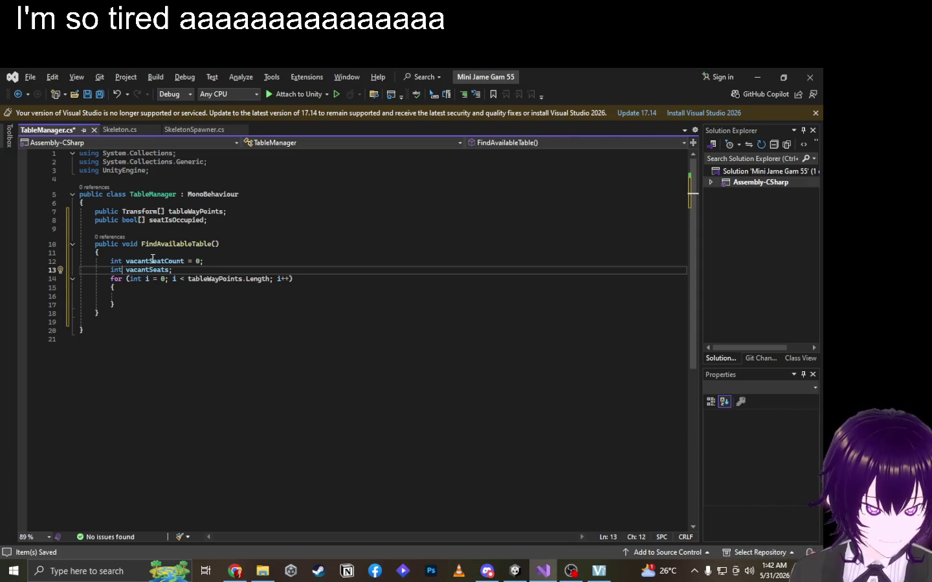
key("ctrl+shift+Right")
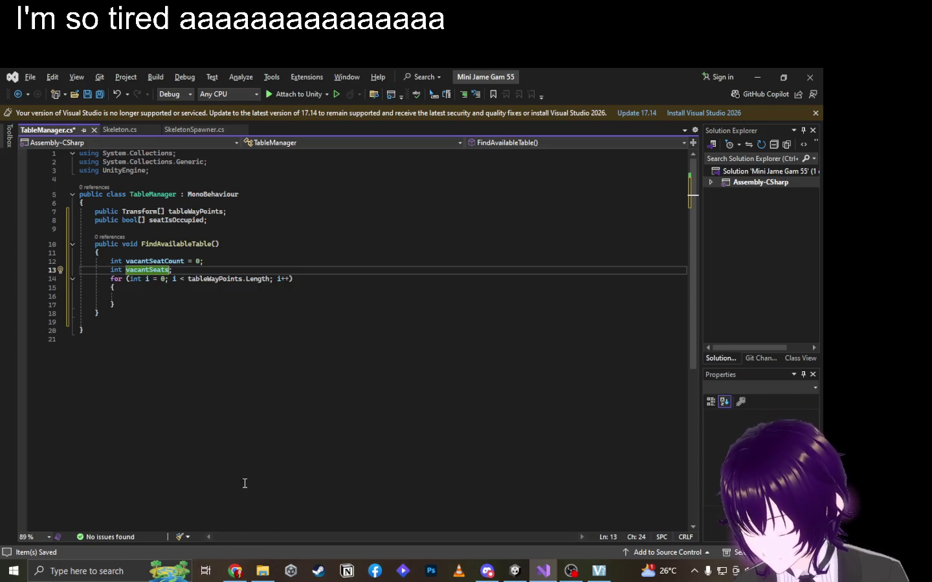
left_click(235, 571)
Ask ChatGPT for 'List syntax'.
key("ctrl+1")
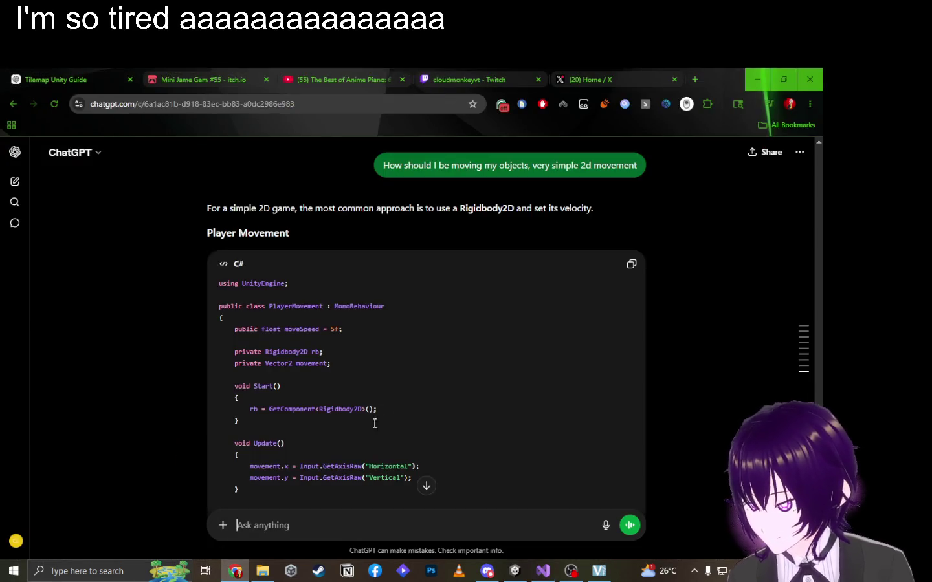
type("List c")
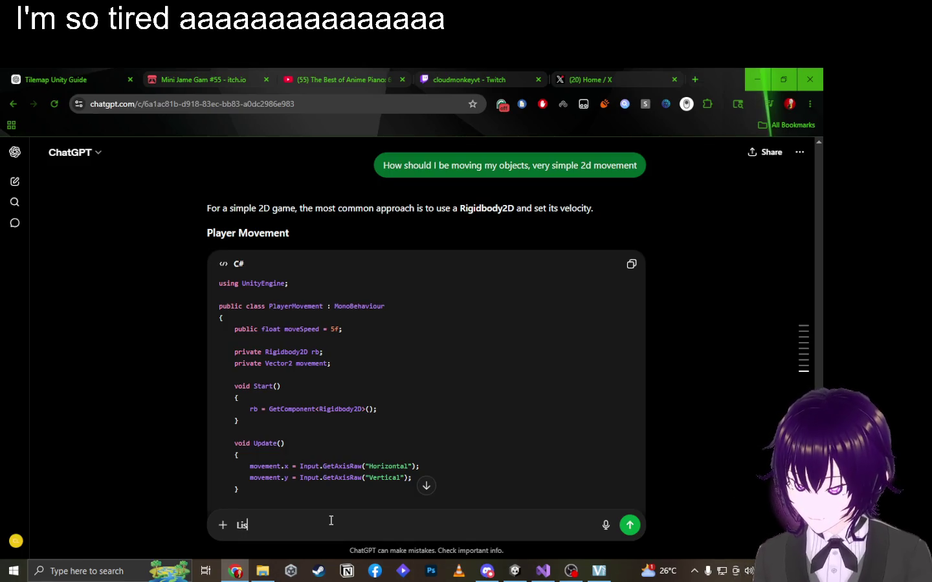
key("BackSpace")
type("syntax")
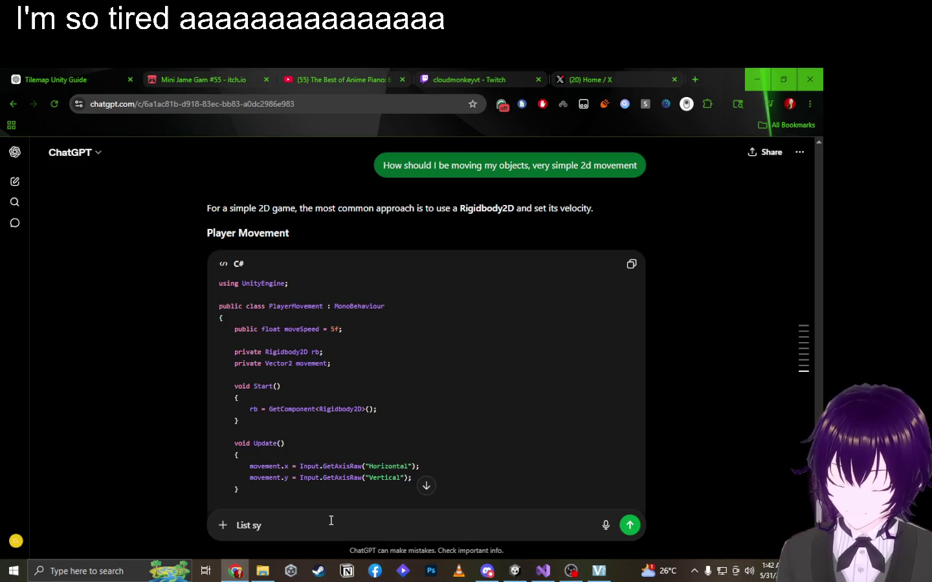
key("Return")
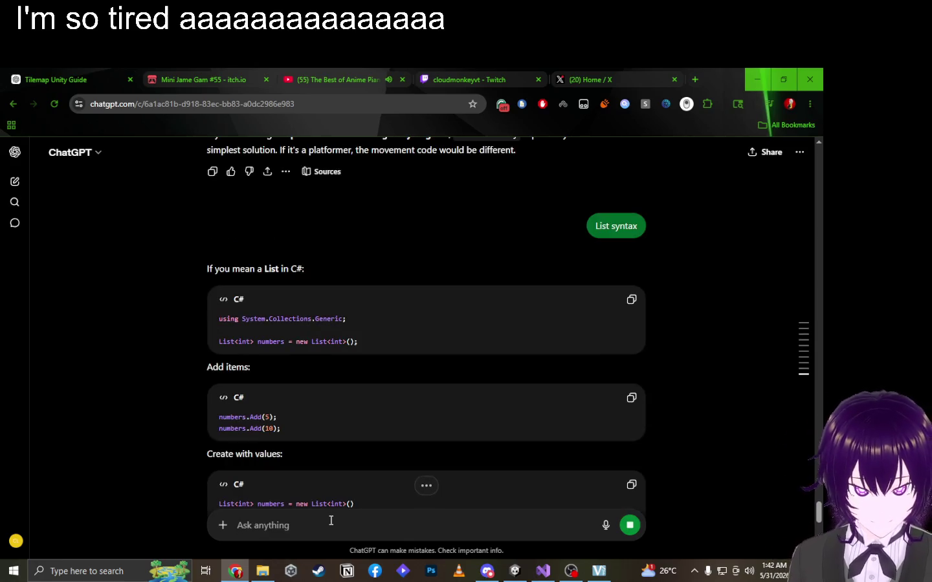
Paste ChatGPT's List<int> numbers = new List<int>(); line over the int vacantSeats line.
left_click_drag(372, 349, 201, 349)
key("ctrl+c")
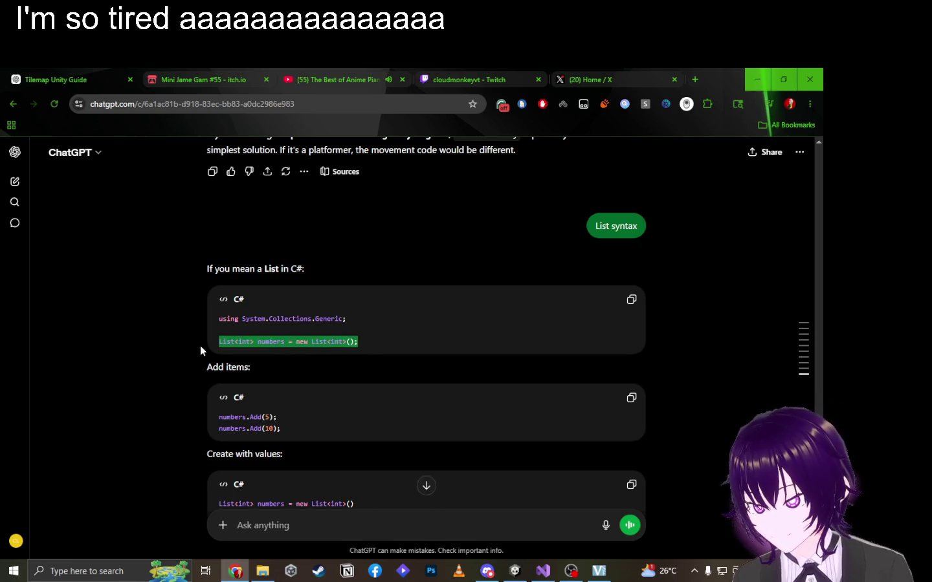
key("alt+Tab")
left_click_drag(176, 271, 112, 271)
key("ctrl+v")
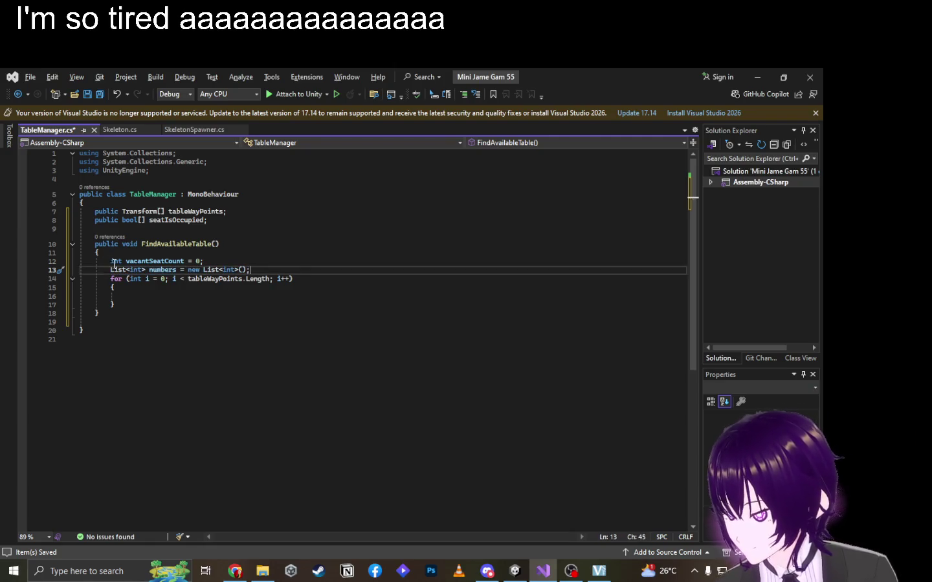
Copy the using System.Collections.Generic line from ChatGPT's answer.
key("alt+Tab")
left_click(310, 381)
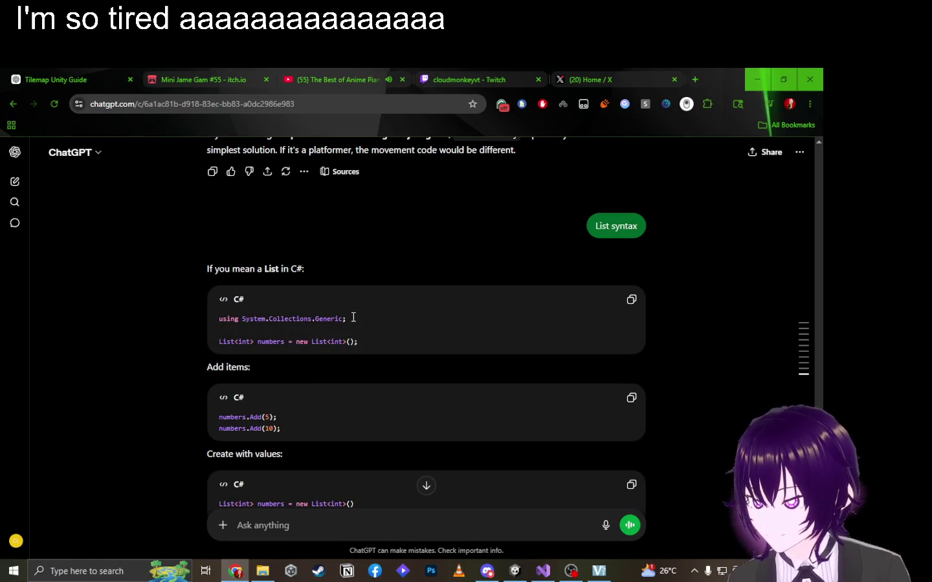
left_click_drag(353, 317, 165, 317)
key("ctrl+c")
key("alt+Tab")
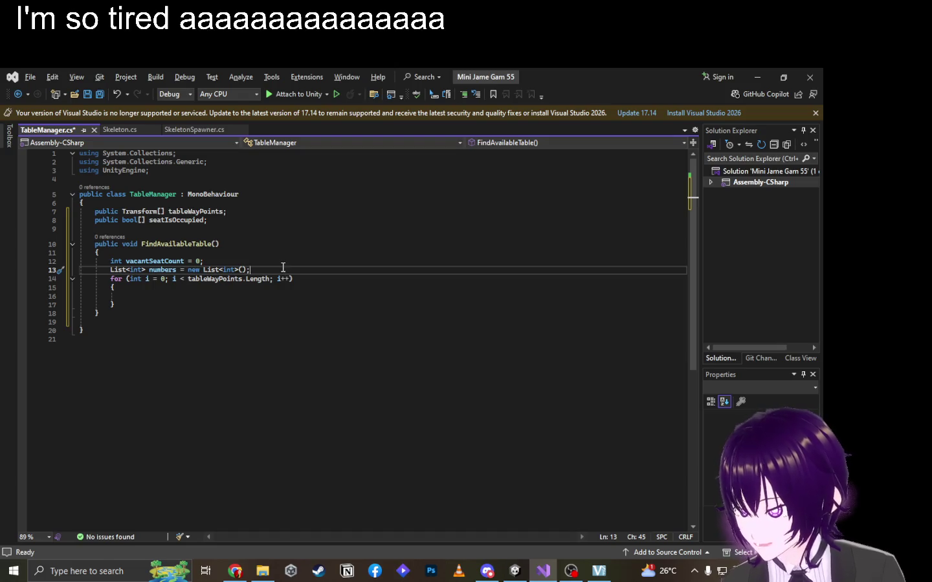
Rename the list from numbers to vacantSeats, keeping a blank line before the for loop.
key("Return")
key("Return")
key("BackSpace")
key("BackSpace")
key("BackSpace")
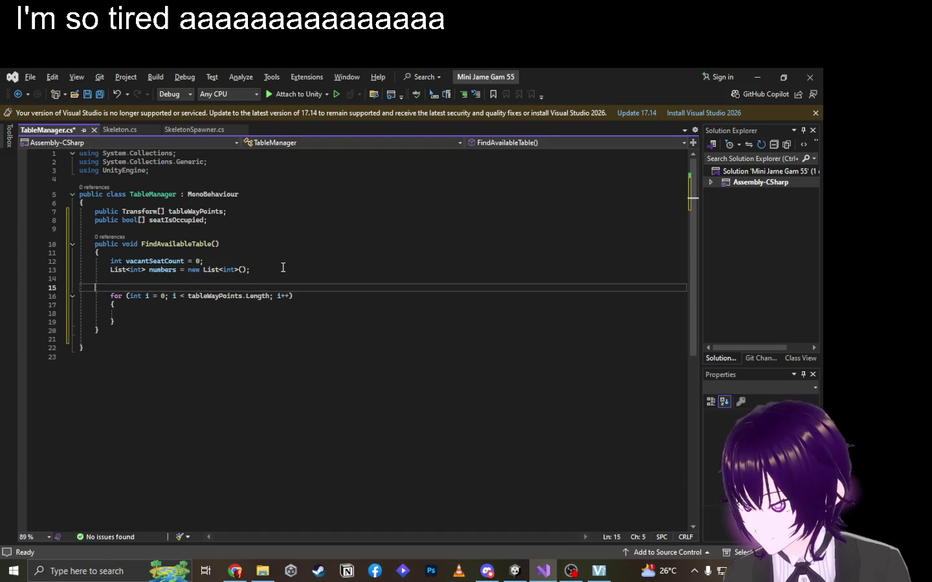
double_click(167, 271)
type("vacant")
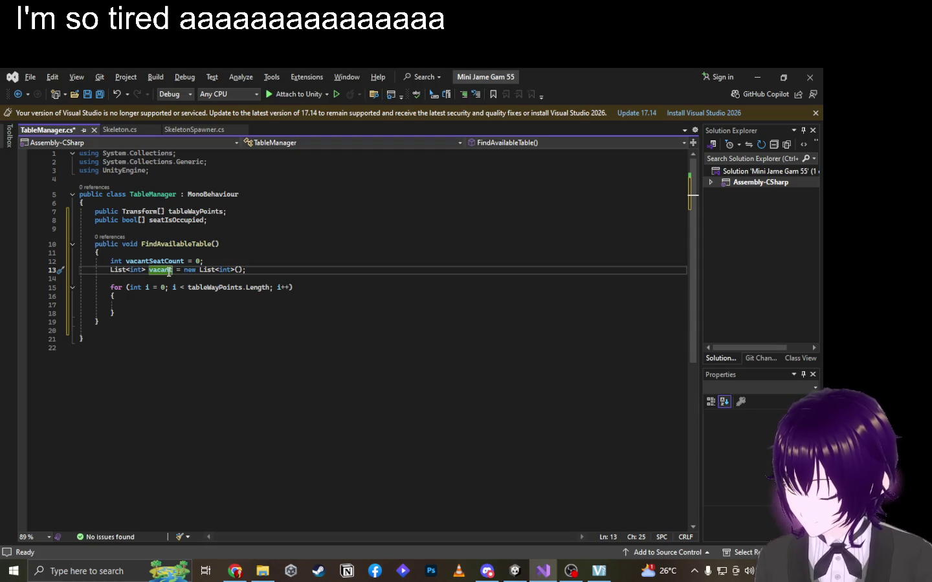
type("Seats")
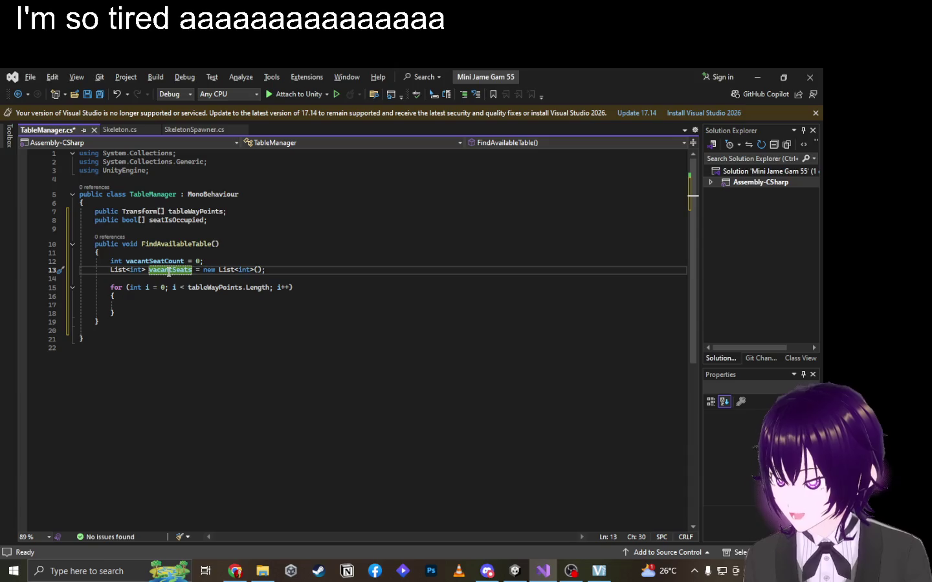
key("End")
key("Down")
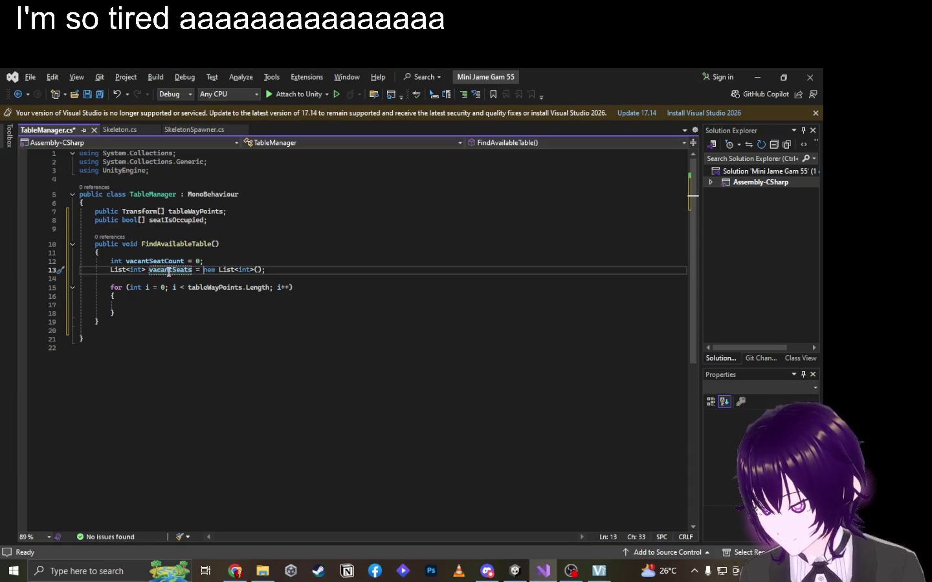
key("Down")
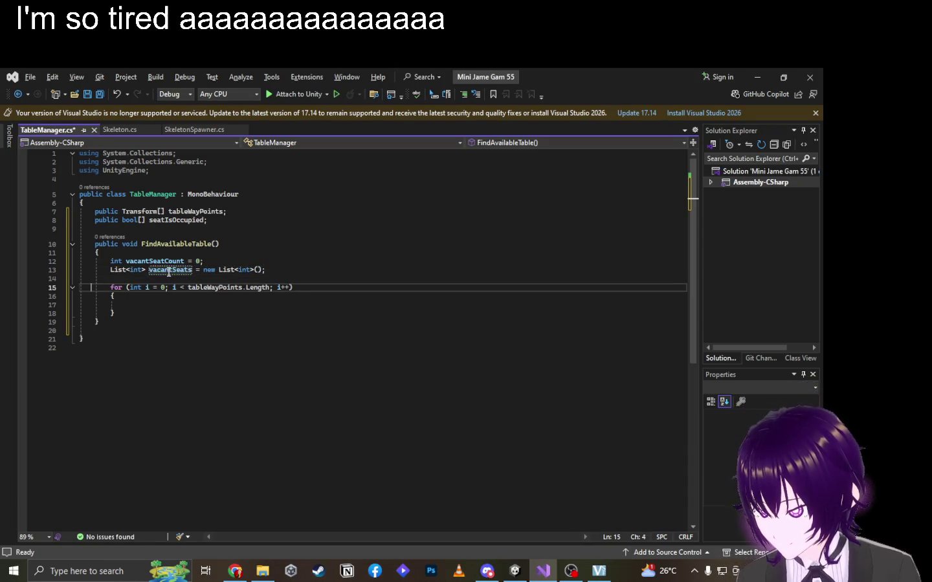
key("Home")
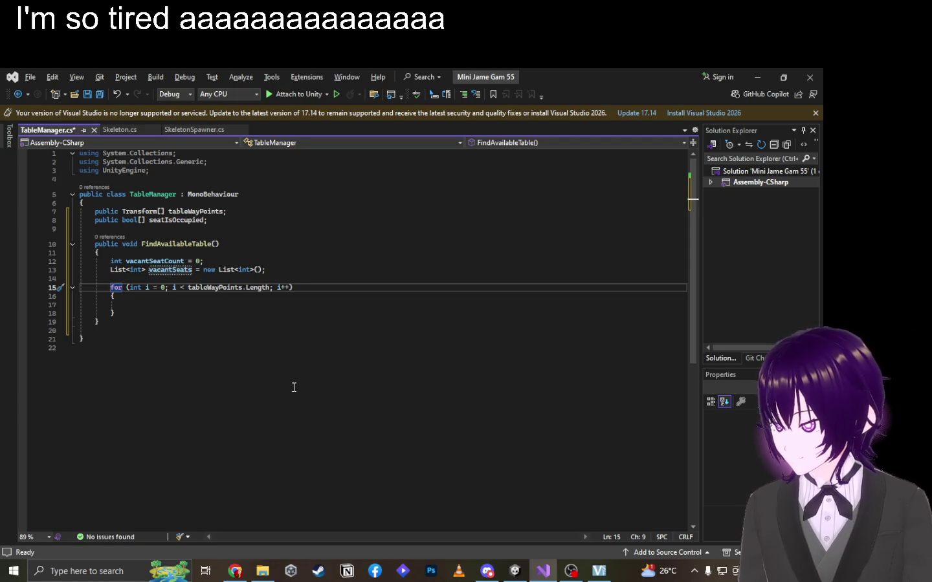
left_click(572, 578)
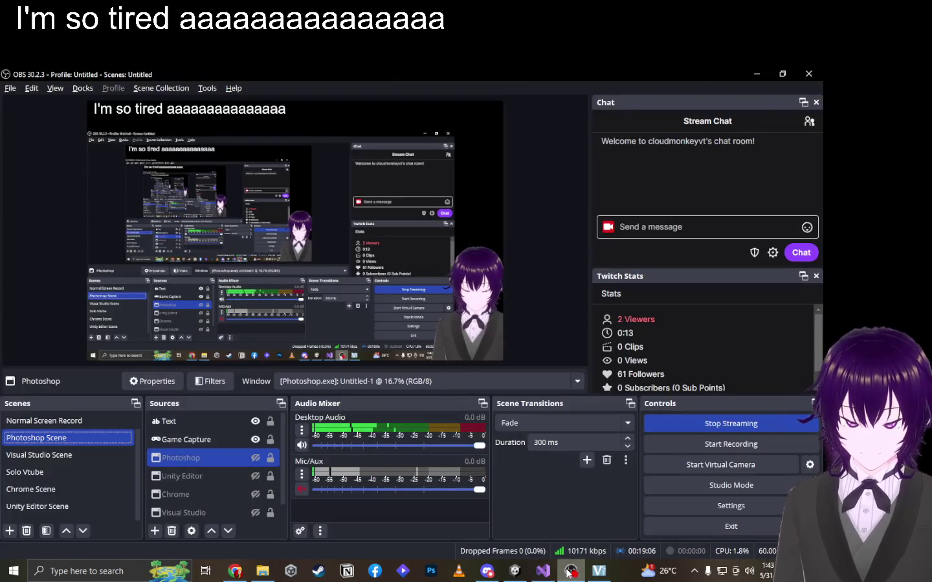
left_click(235, 571)
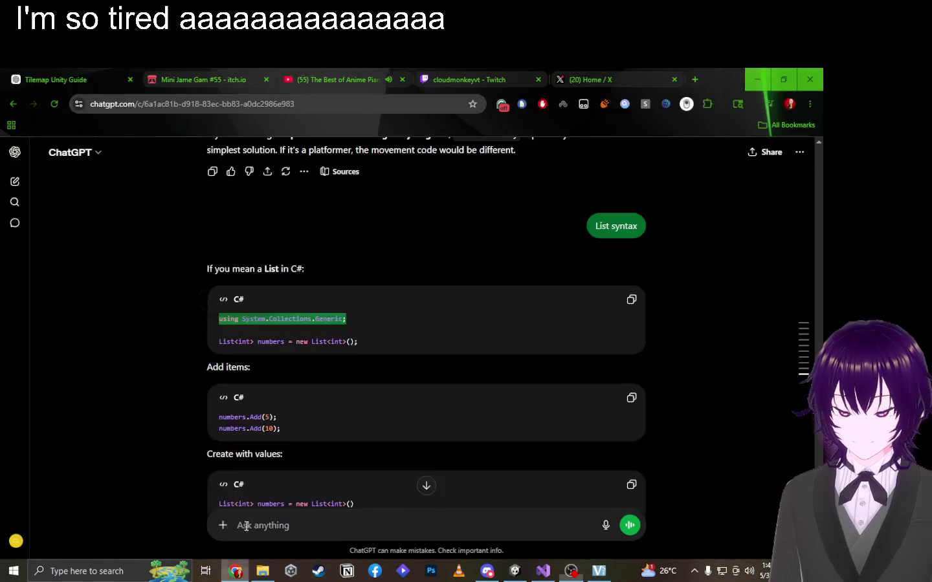
left_click(473, 74)
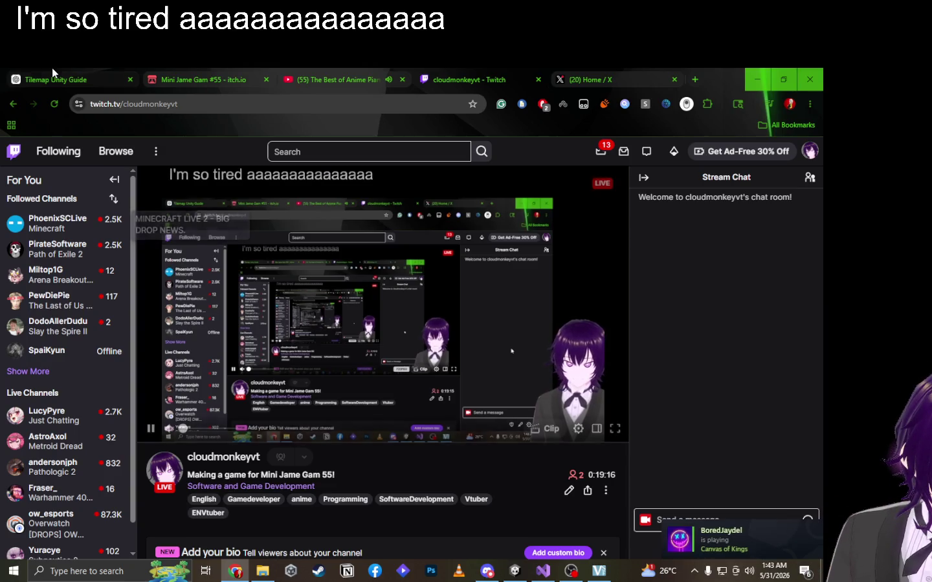
key("alt+Tab")
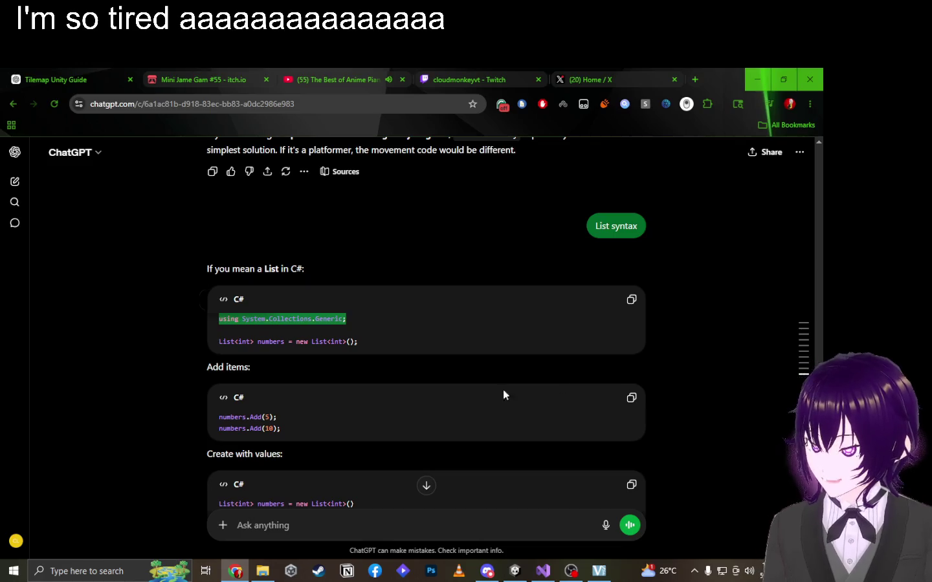
scroll(427, 278, "down", 6)
scroll(427, 282, "down", 2)
key("alt+Tab")
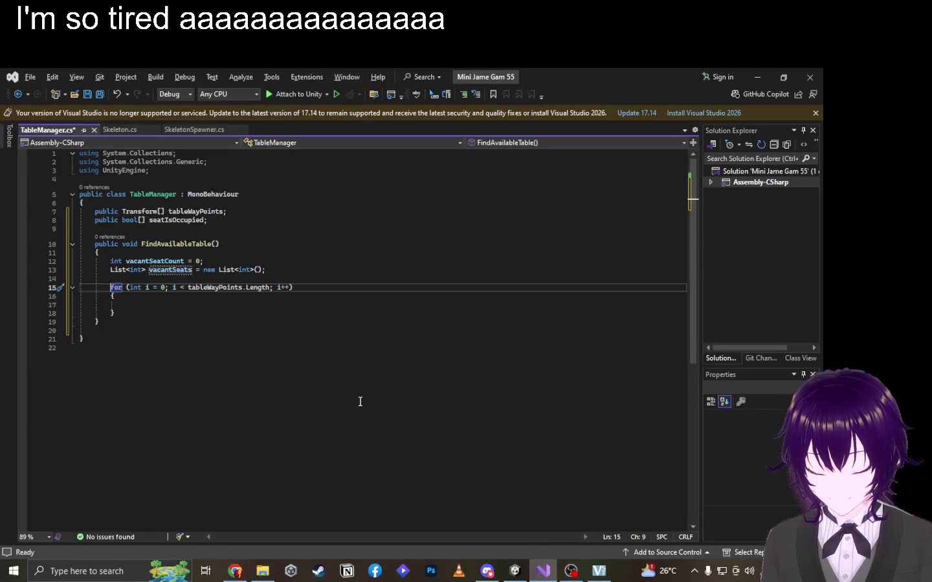
Move into the for loop body after briefly checking ChatGPT and OBS.
left_click(168, 298)
left_click(170, 306)
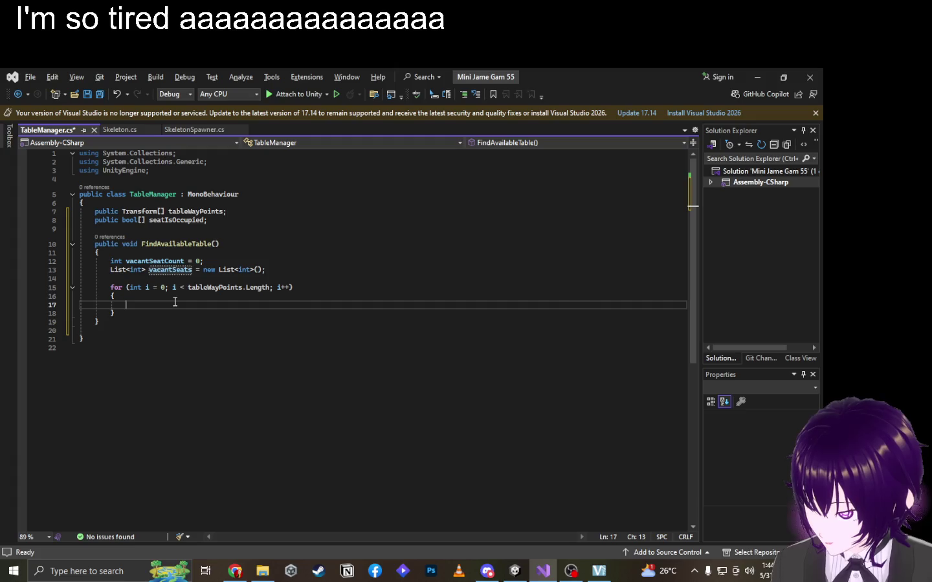
key("alt+Tab")
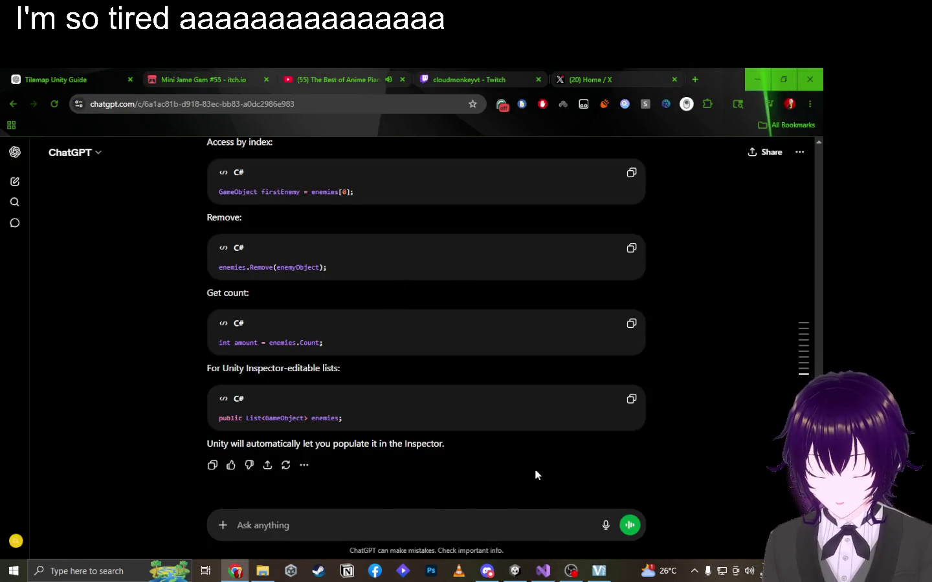
left_click(570, 571)
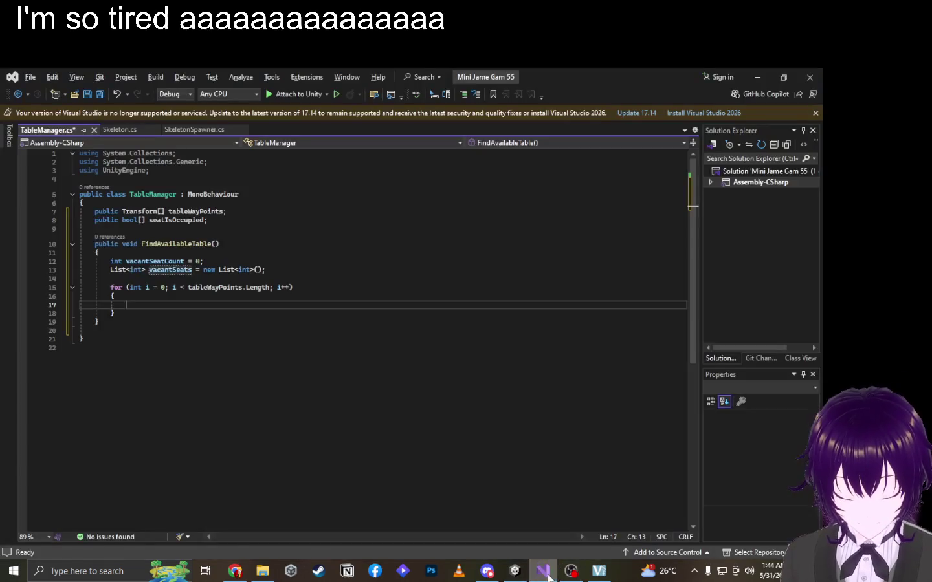
left_click(543, 570)
left_click(236, 300)
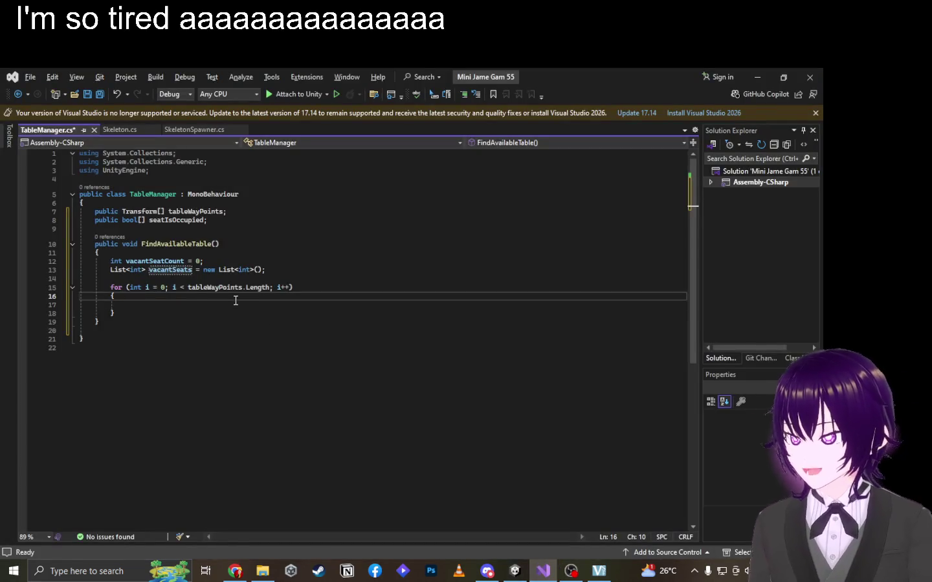
key("Down")
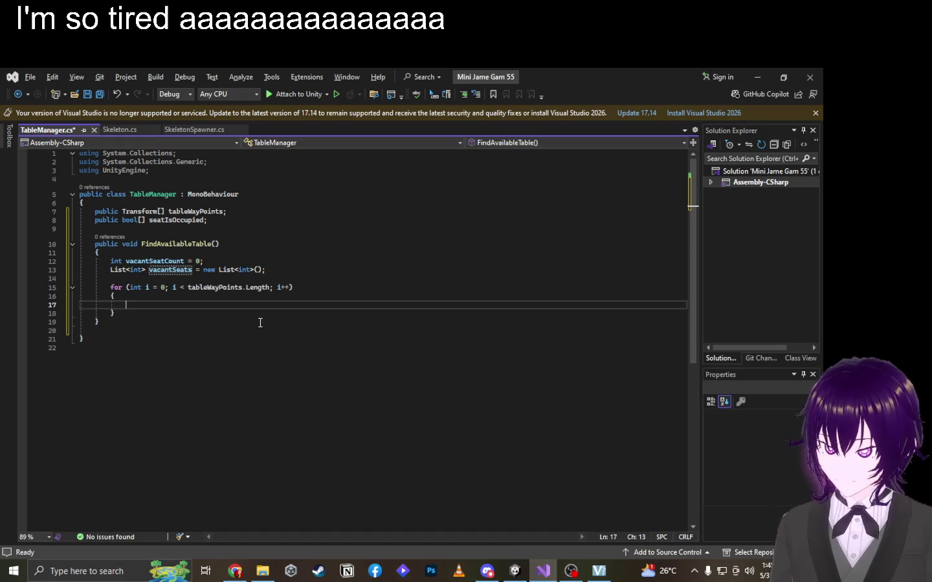
type("i")
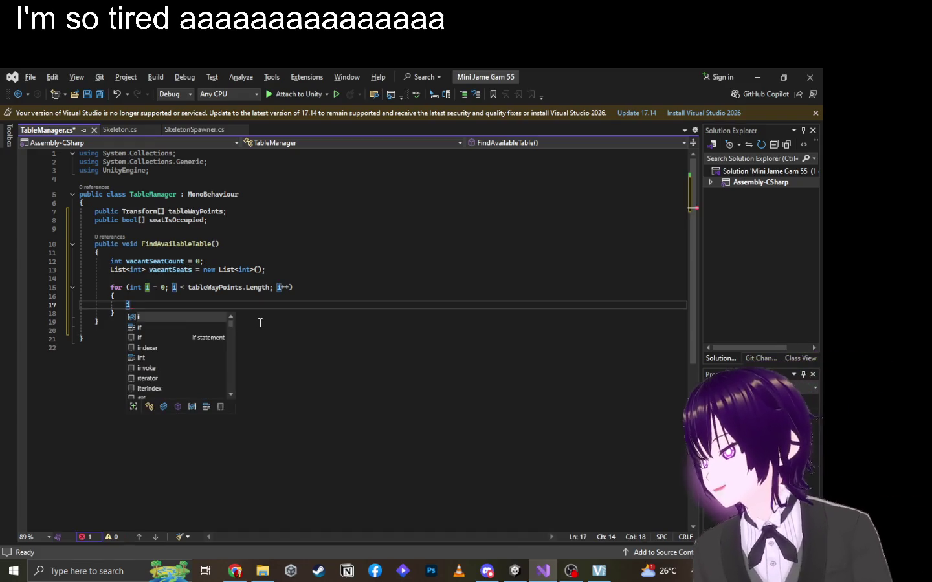
type("f")
key("BackSpace")
key("BackSpace")
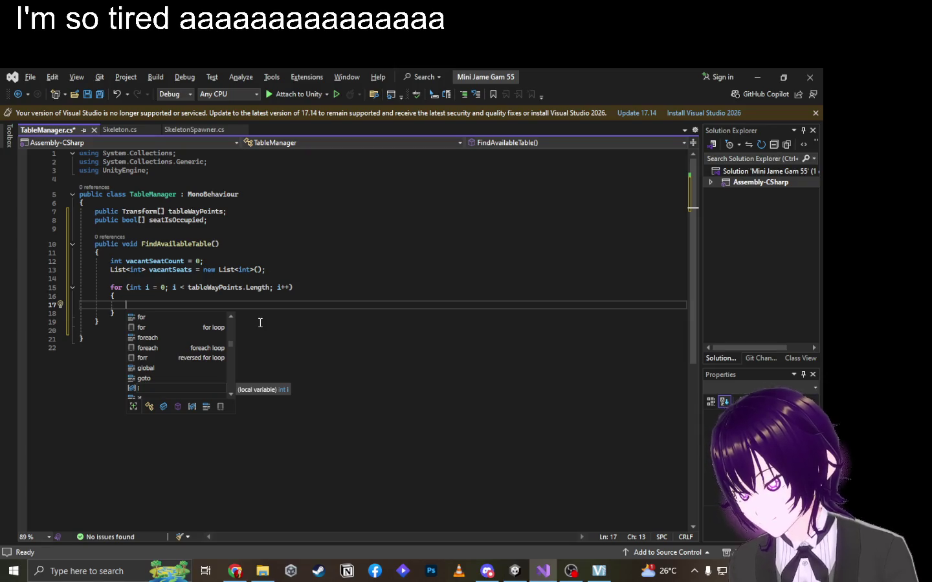
Review the vacantSeats declaration and return to empty line 17 inside the loop.
left_click(141, 270)
left_click(329, 276)
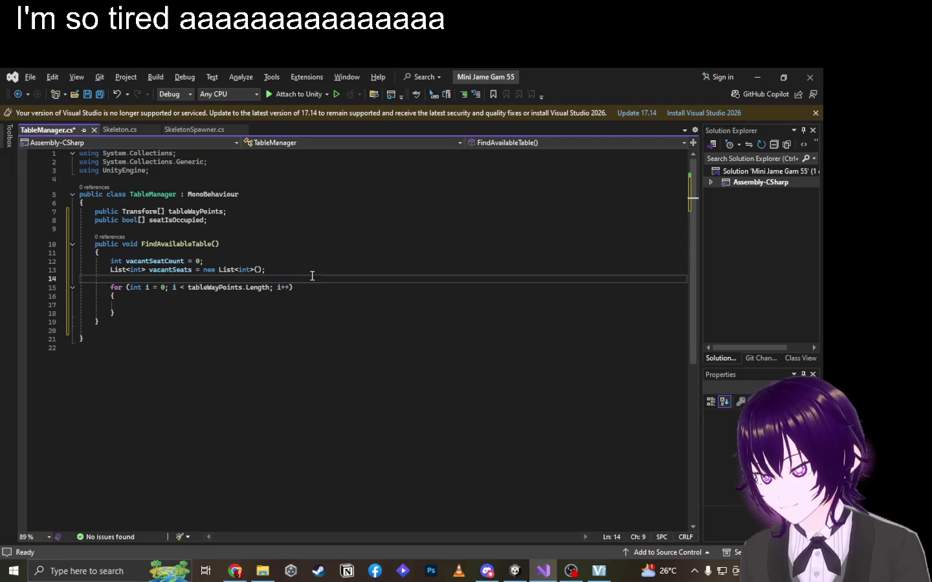
left_click(314, 269)
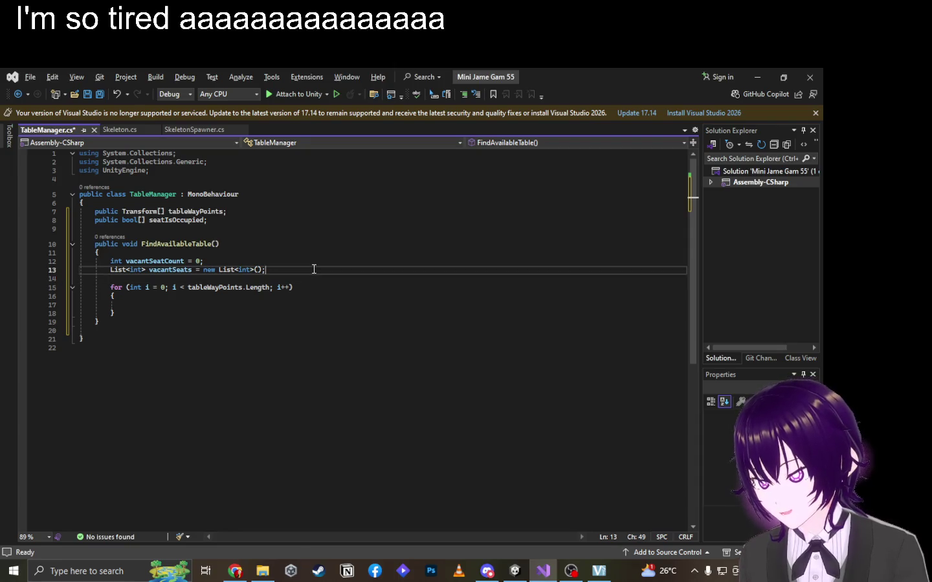
left_click(235, 295)
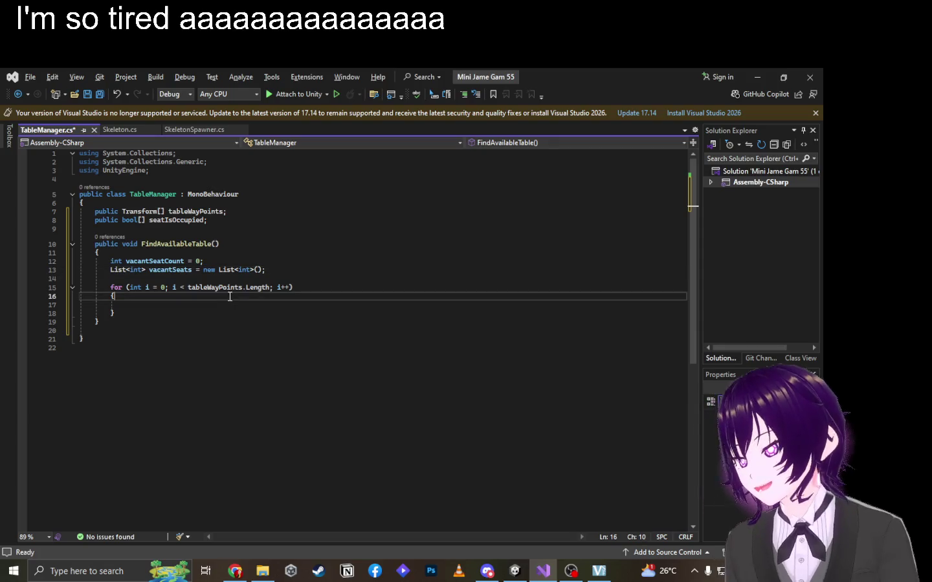
left_click(224, 304)
left_click(293, 262)
left_click(220, 269)
left_click(199, 295)
left_click(196, 305)
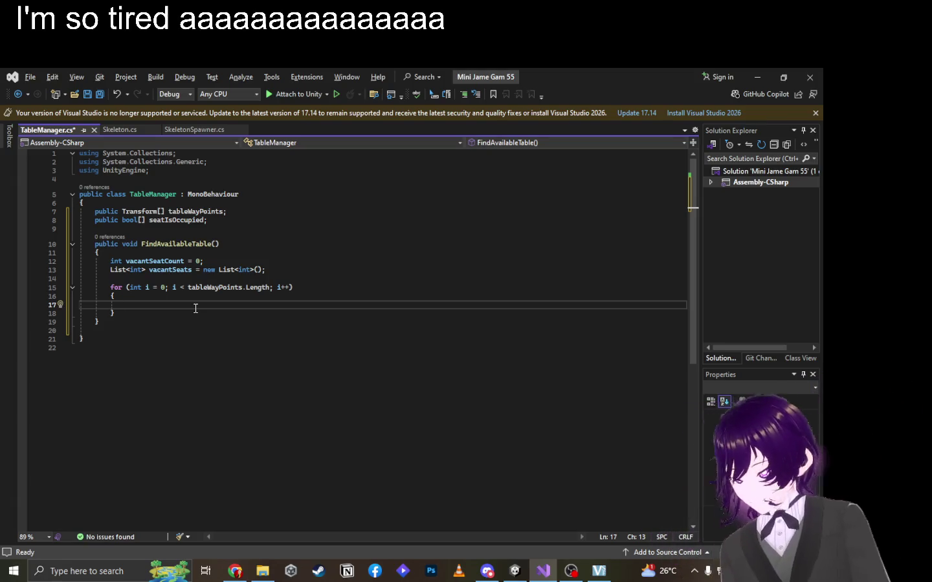
Write an if (seatIsOccupied[i]) { } block with an empty line inside it.
type("if")
key("Escape")
key("Escape")
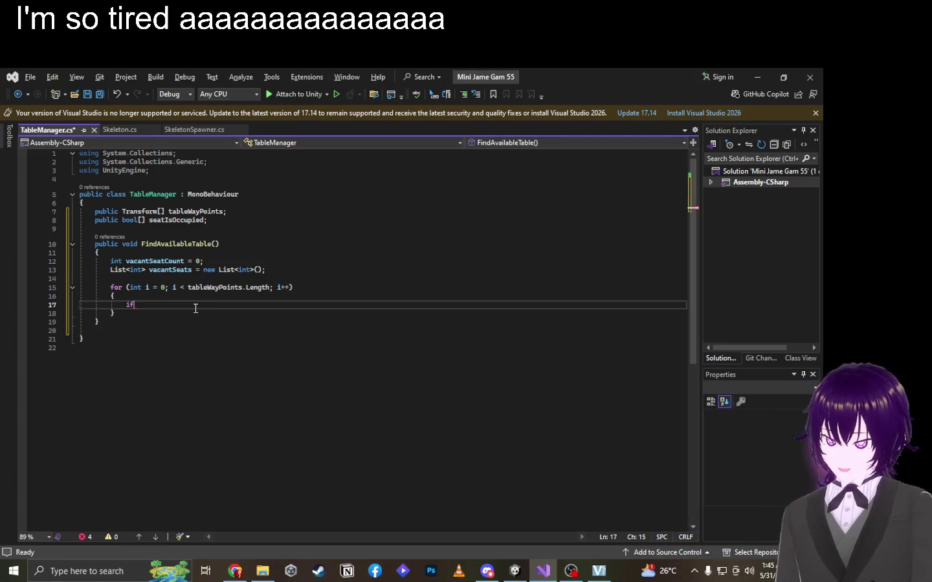
type("(")
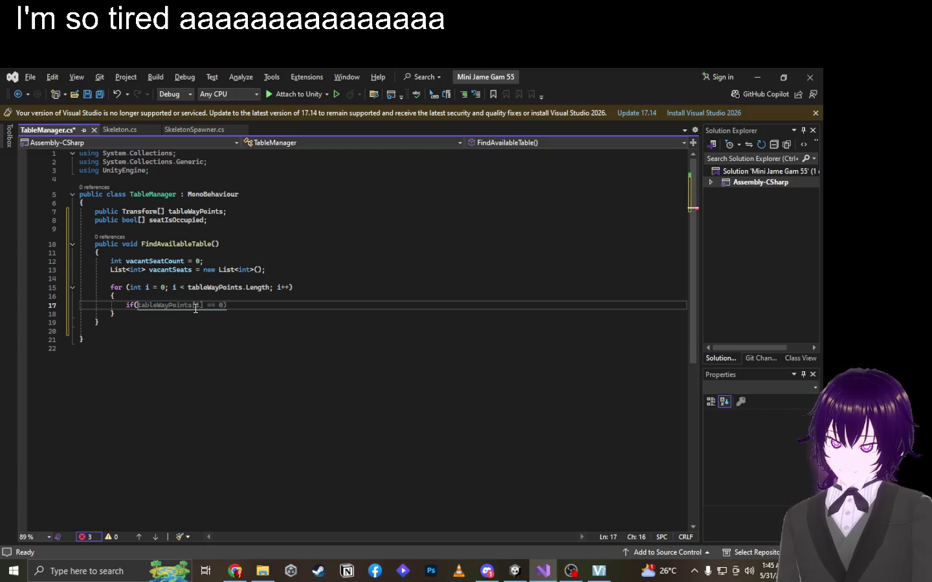
type("seatIsOccupied")
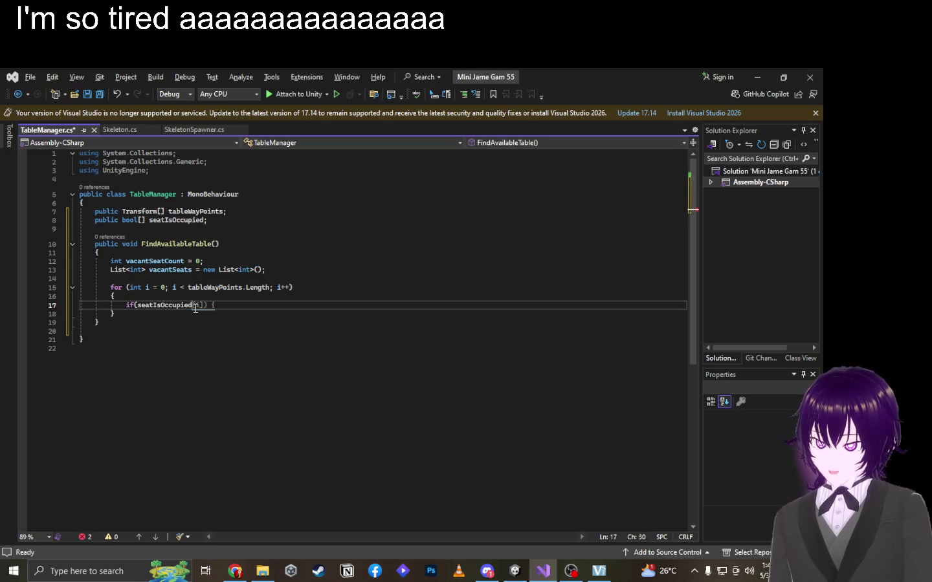
key("Tab")
type("}")
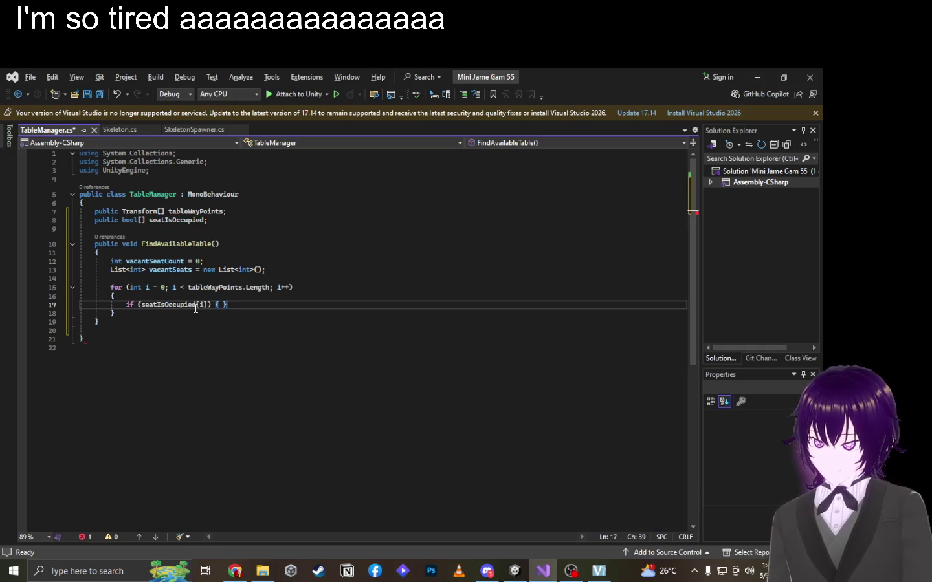
key("Return")
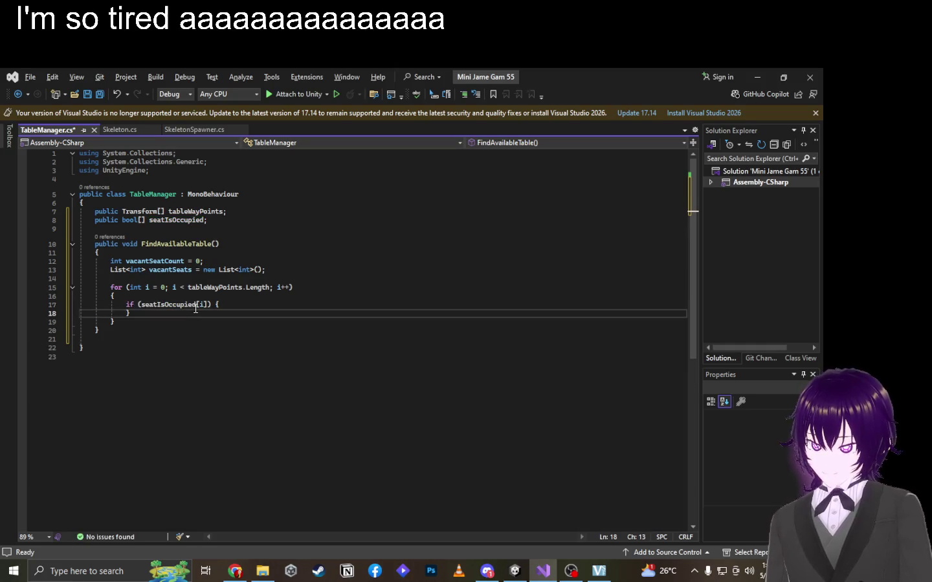
key("Return")
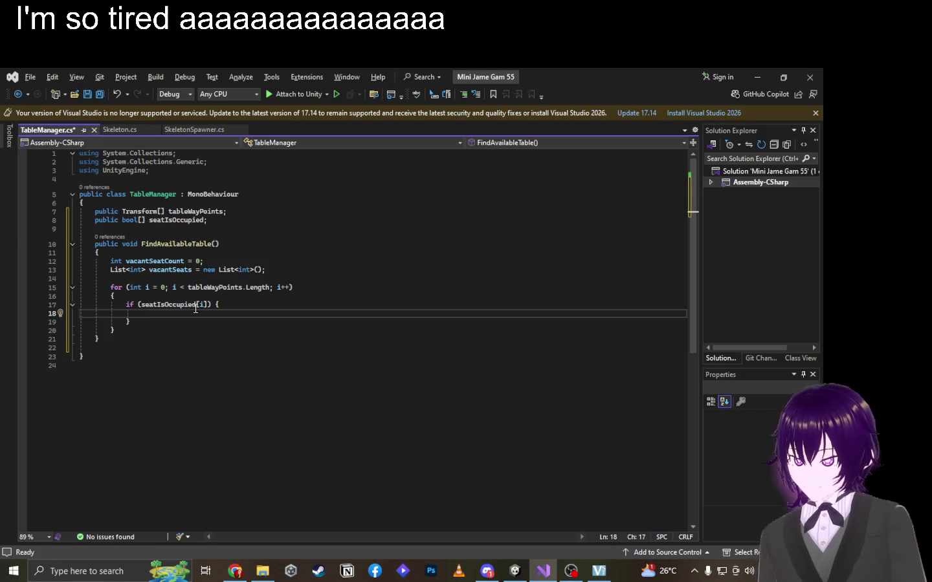
type("v")
key("ctrl+space")
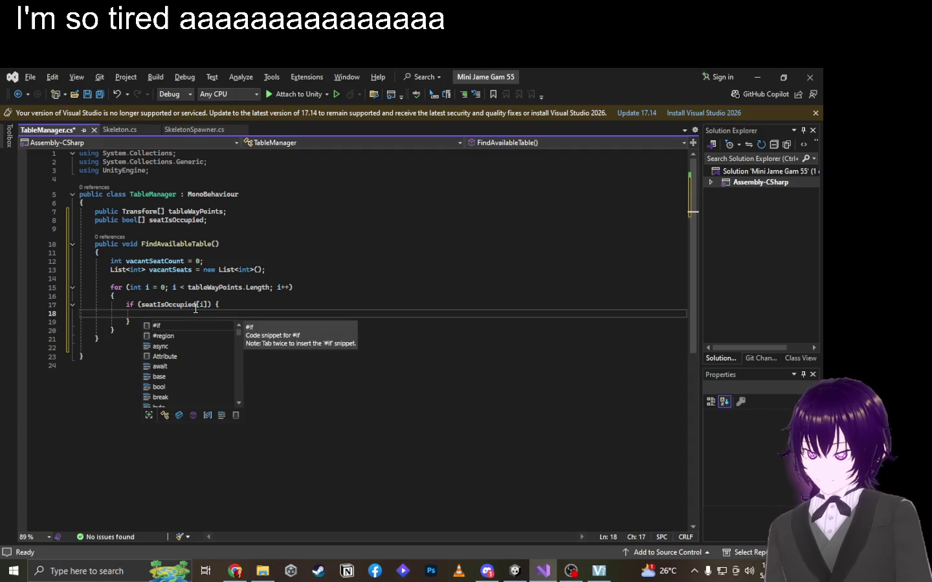
key("alt+Tab")
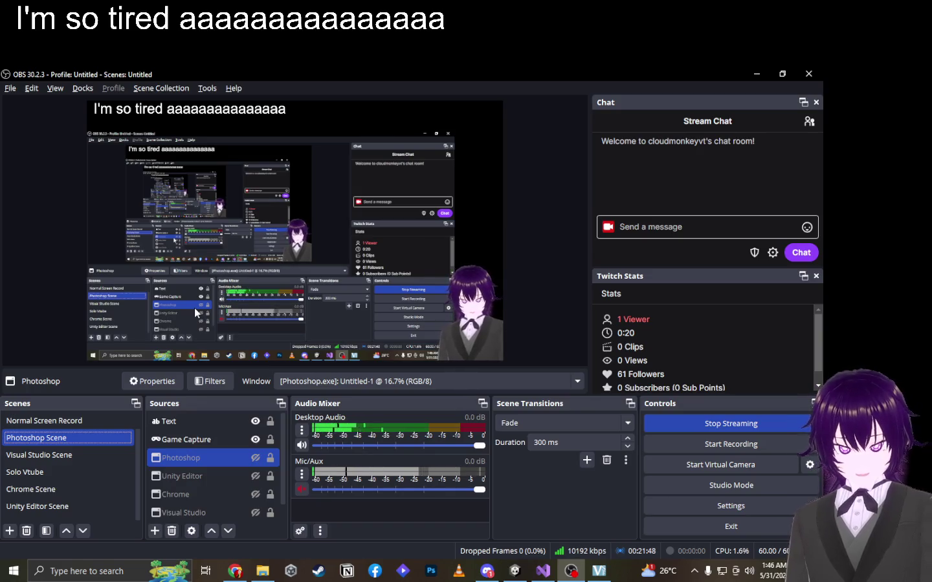
Check the OBS stream, then return to TableManager in Visual Studio.
key("alt+Tab")
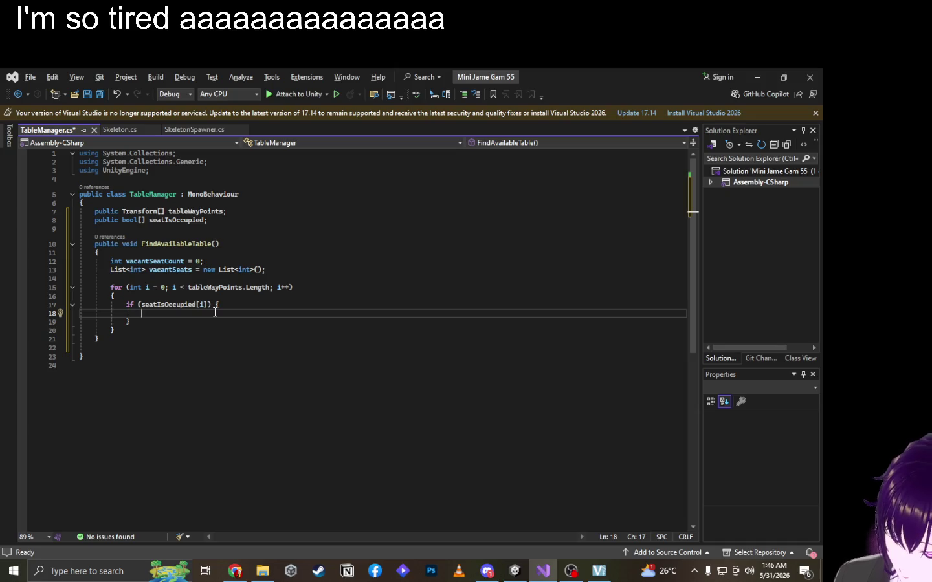
key("alt+Tab")
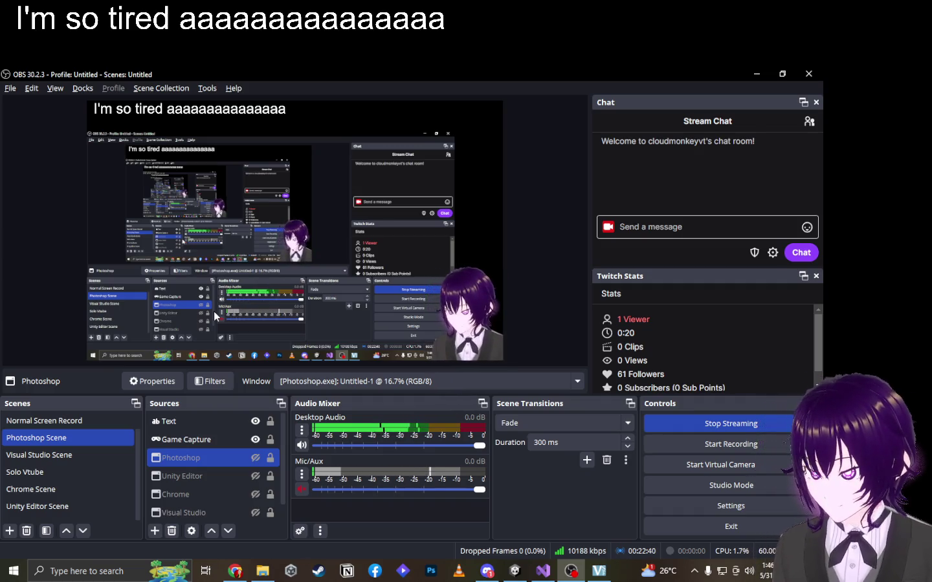
key("alt+Tab")
key("alt+Tab")
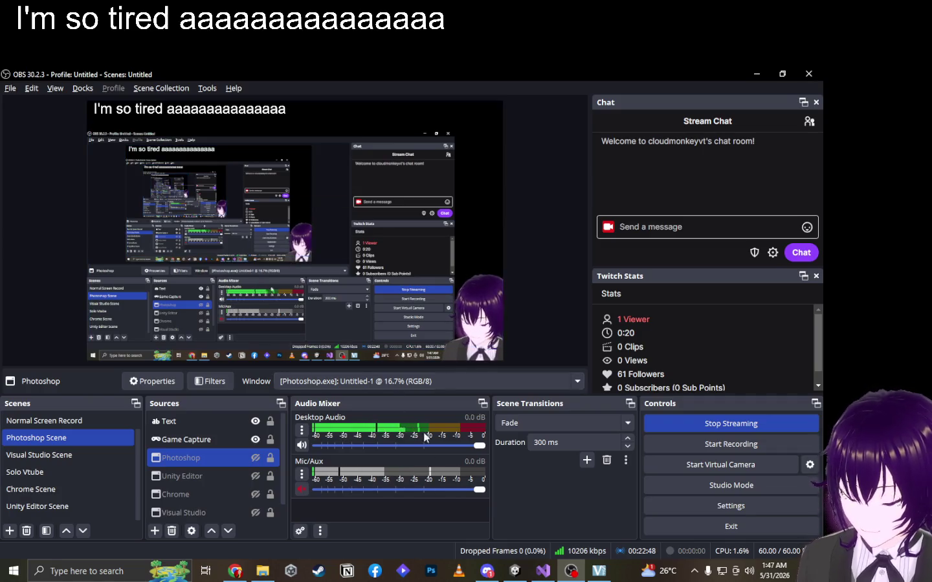
left_click(549, 576)
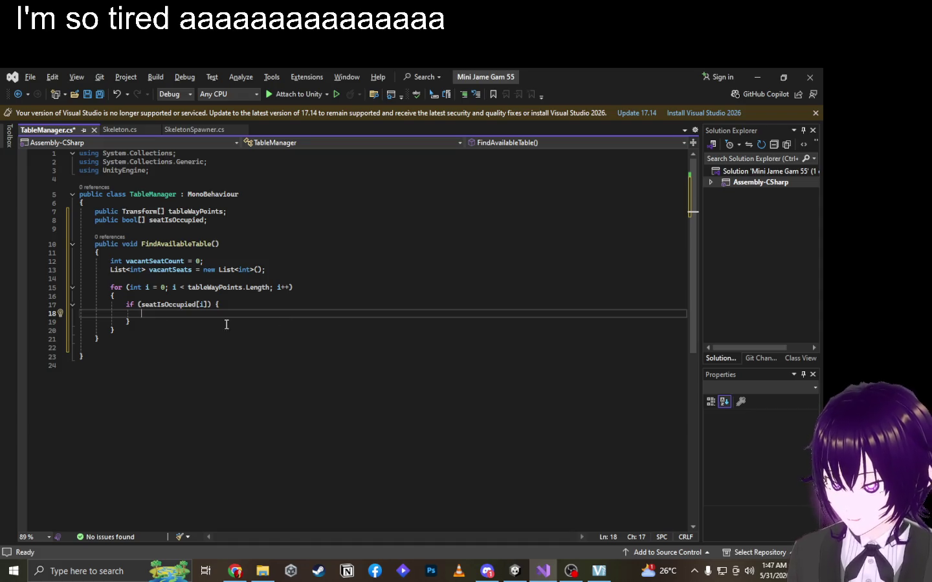
Change the condition to !seatIsOccupied[i] and add vacantSeatCount++; inside the if.
left_click(142, 304)
type("!")
left_click(192, 320)
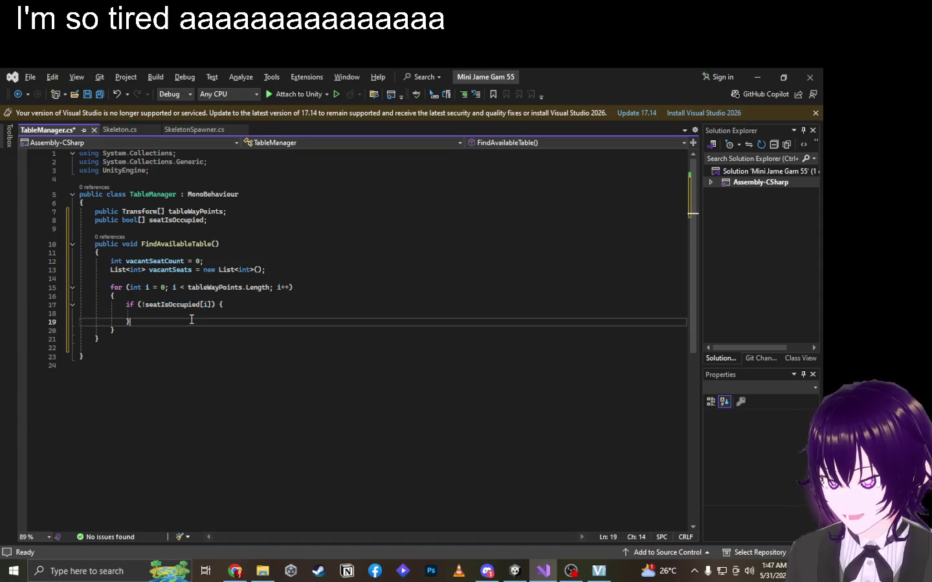
left_click(199, 312)
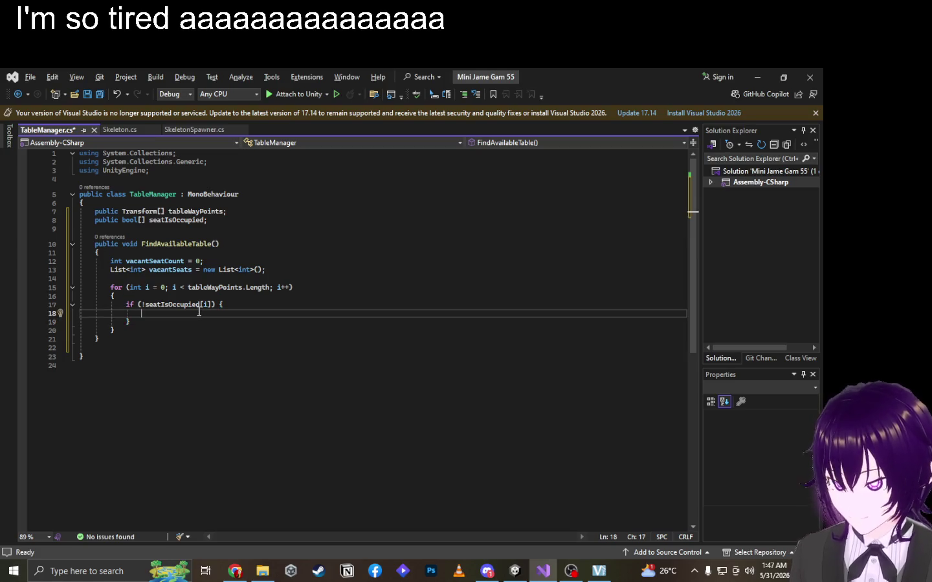
type("vaca")
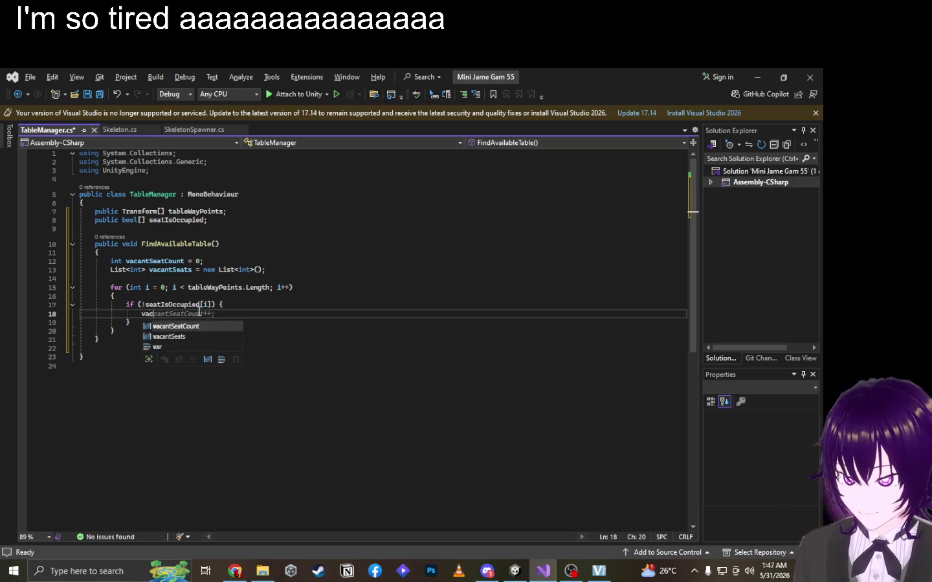
key("Tab")
key("Tab")
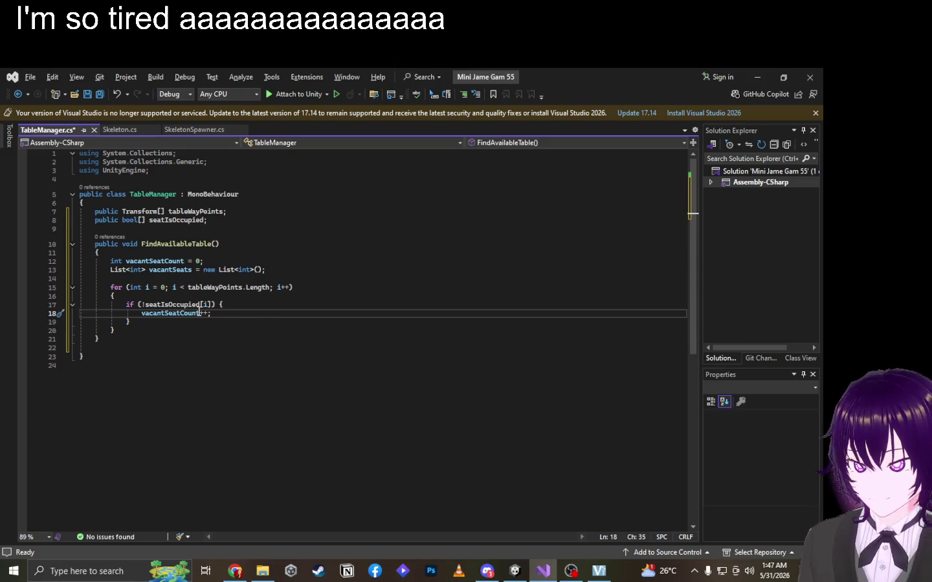
key("Return")
Add vacantSeats.Add(i); to the if block and blank lines after the loop.
type("v")
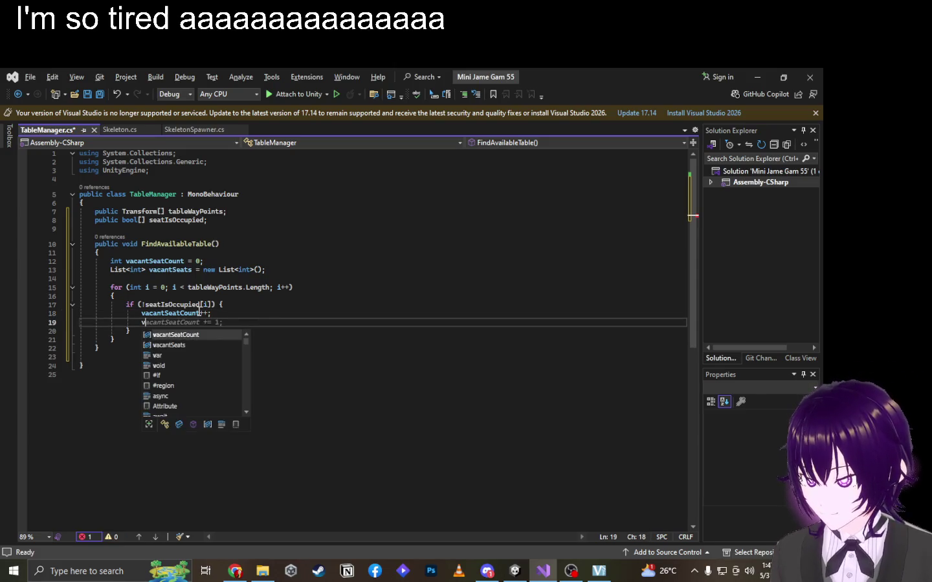
type("acant")
key("Down")
key("Tab")
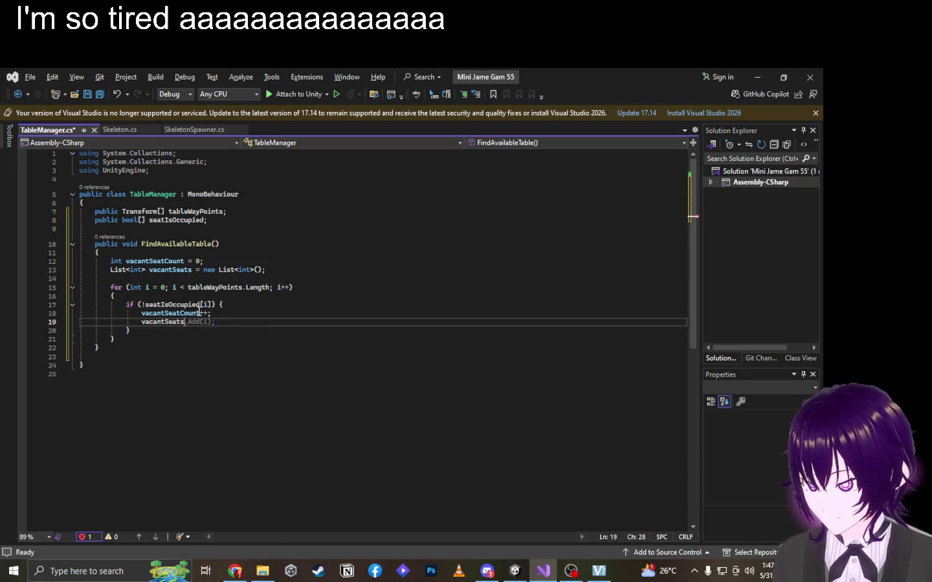
key("Tab")
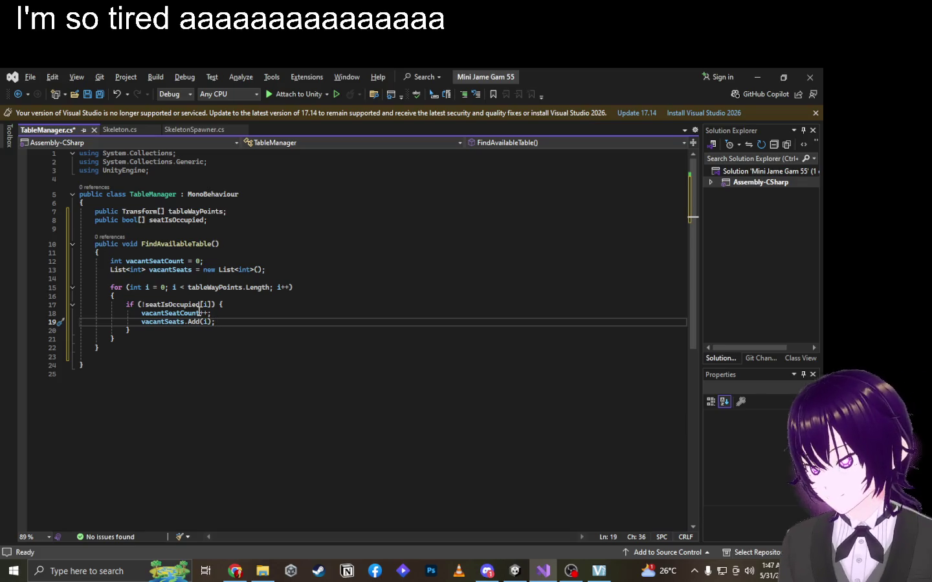
key("Down")
key("Down")
key("Return")
key("Return")
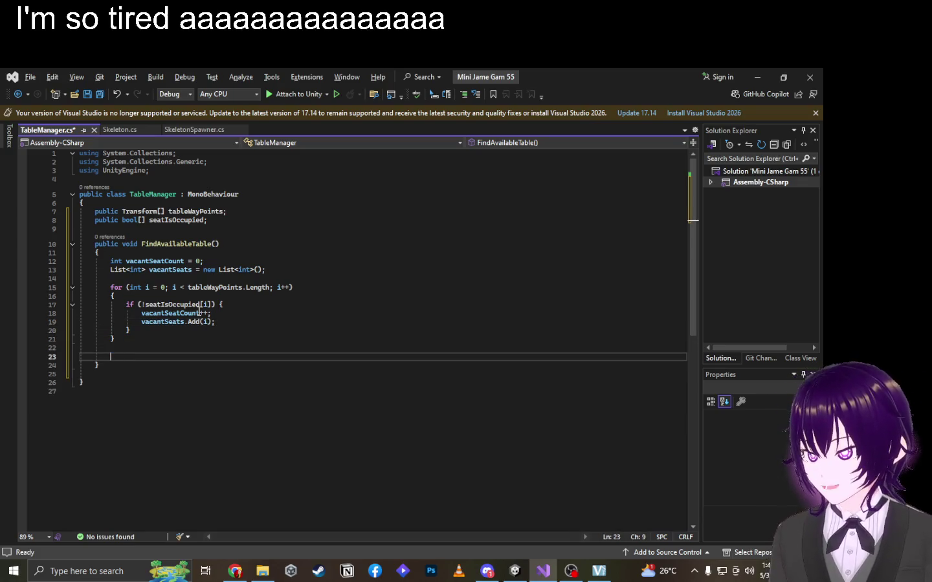
Write an empty for (int i = 0; i < vacantSeats.Count; i++) loop after the first loop.
type("for")
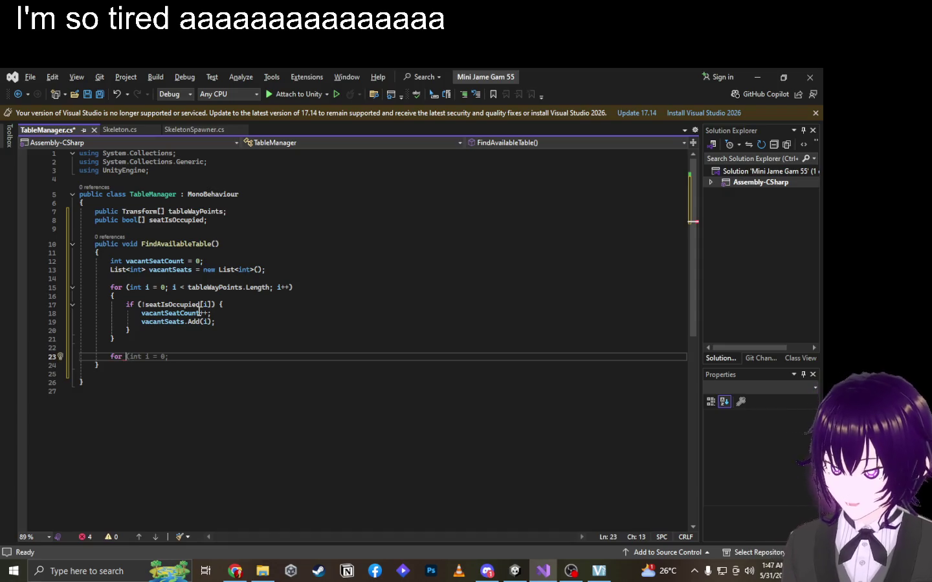
key("Tab")
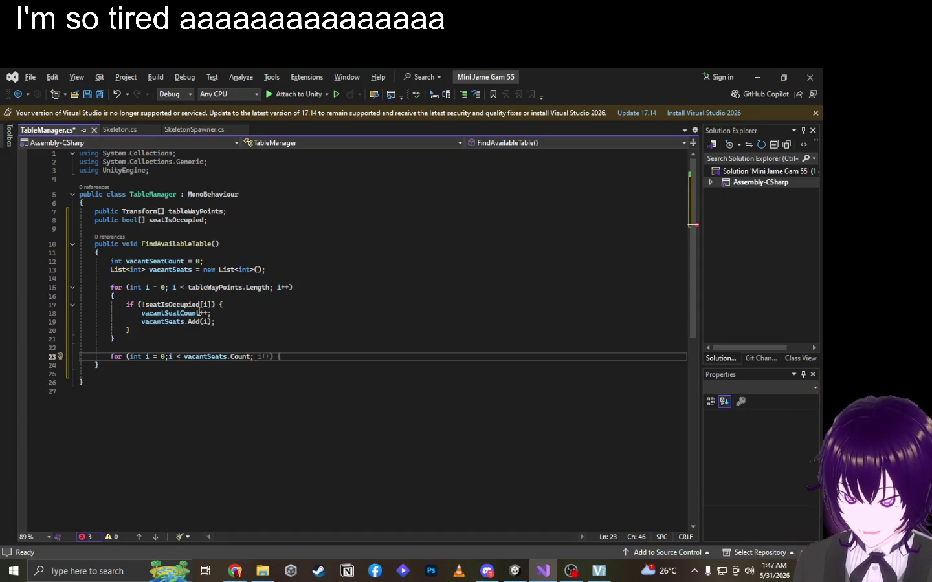
key("Escape")
type("i++) {")
key("Return")
key("Return")
type("}")
key("Up")
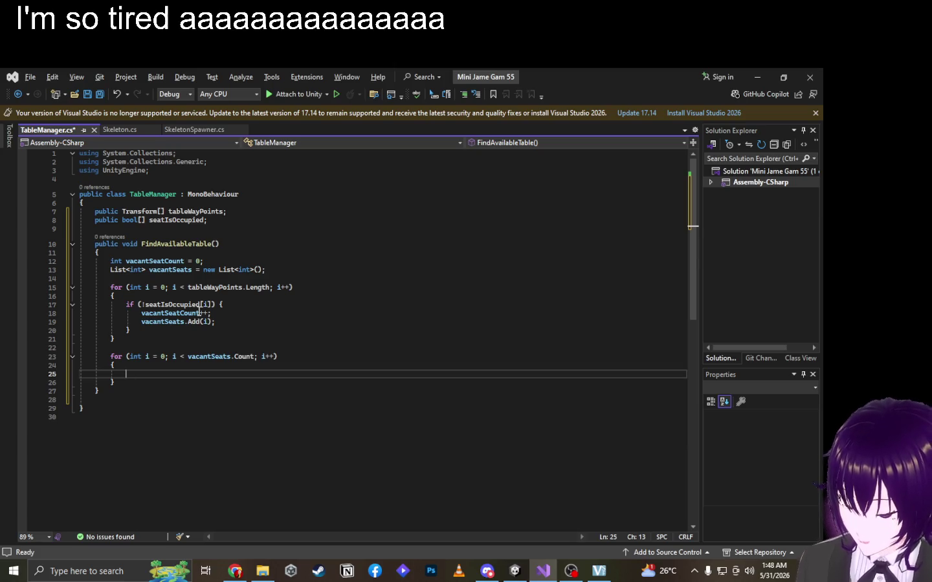
type("a")
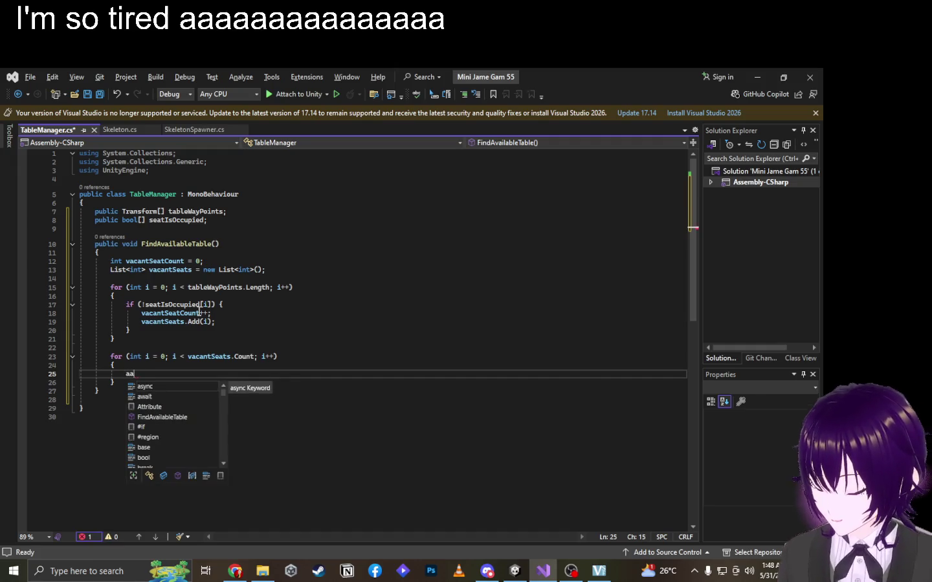
key("BackSpace")
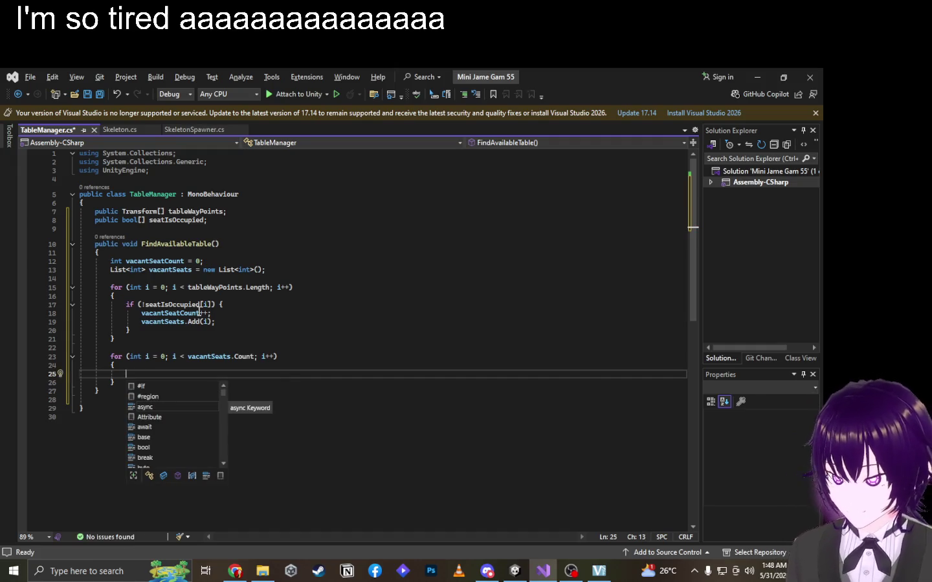
key("alt+Tab")
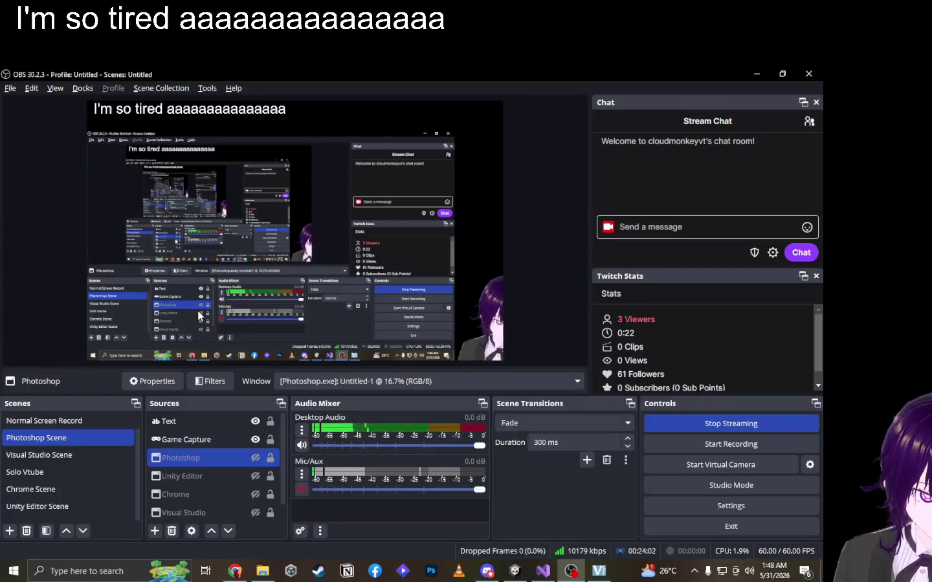
Switch to the Unity editor and open TableManager.cs from the Assets folder.
key("alt+Tab")
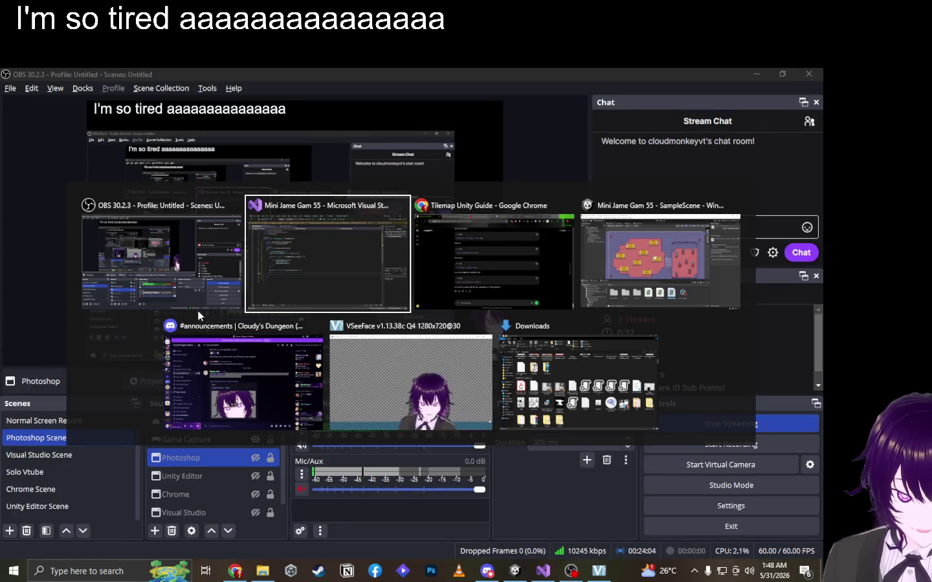
key("alt+Tab")
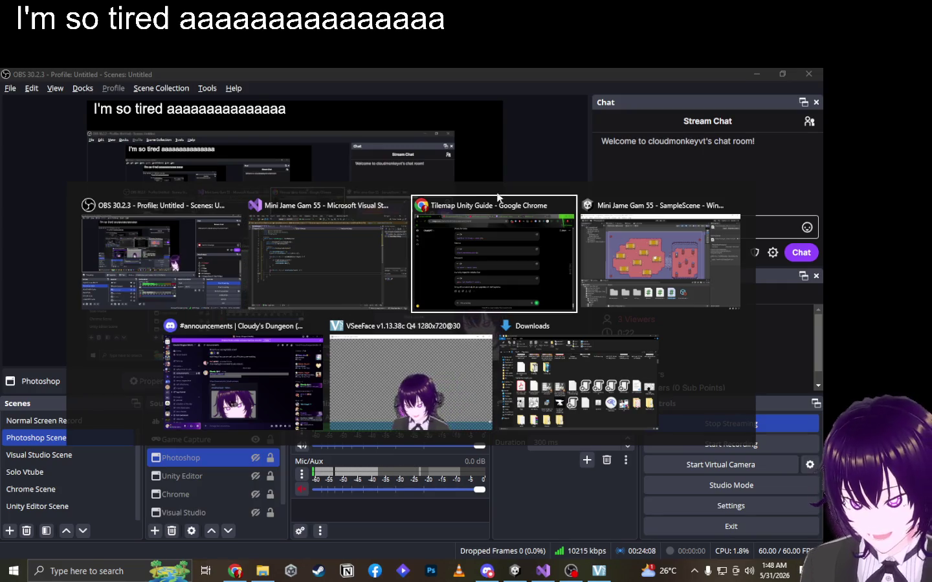
left_click(363, 234)
key("alt+Tab")
key("Tab")
key("Tab")
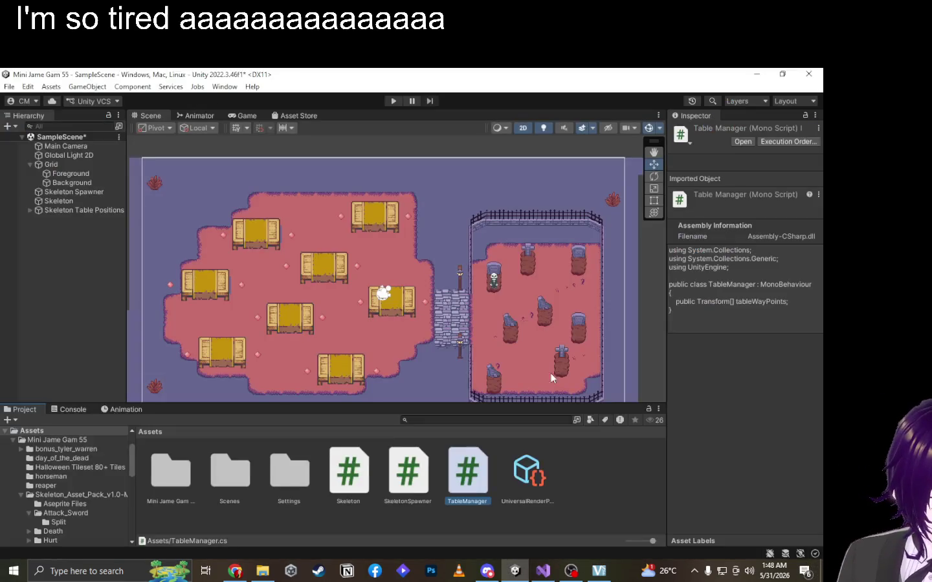
double_click(465, 482)
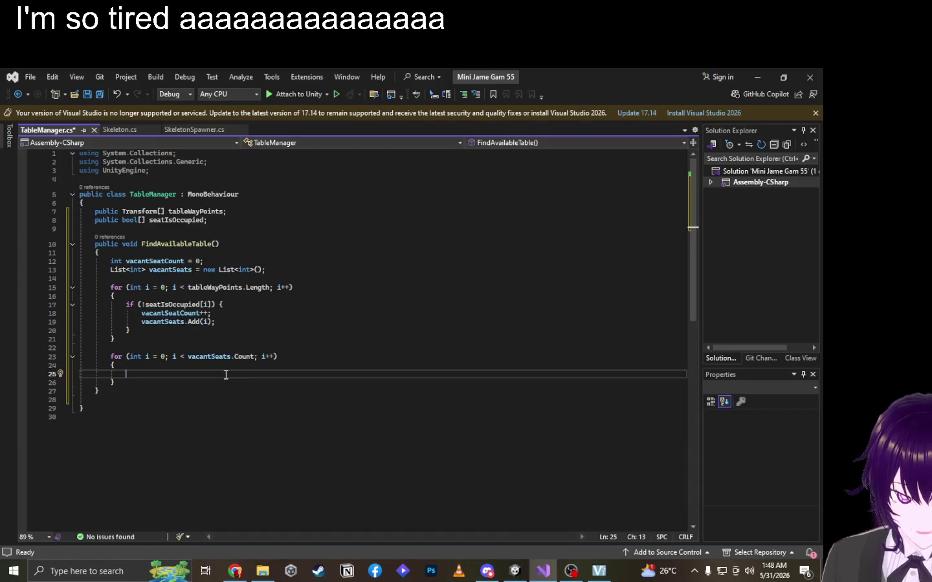
Check the stream window, then bring the Chrome browser to the front.
type("if")
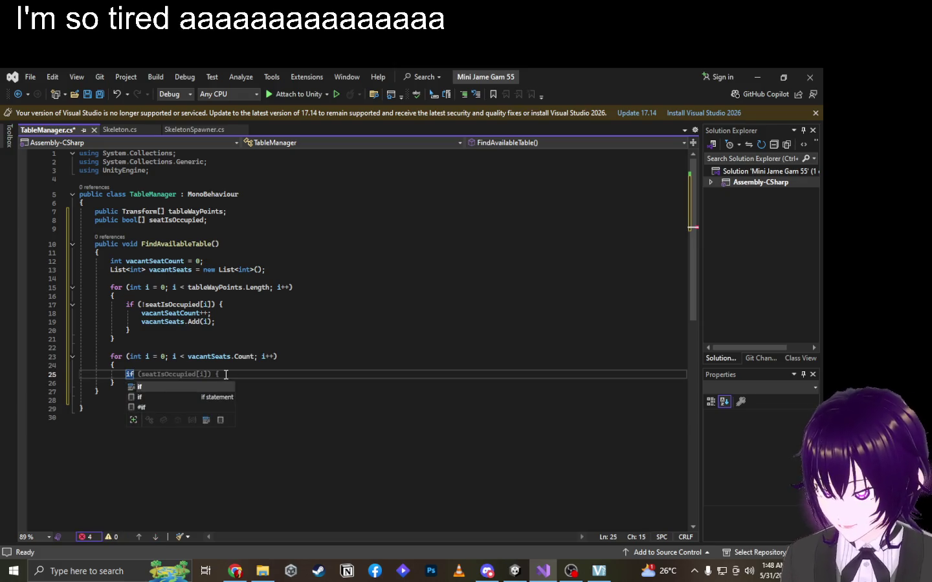
key("alt+Tab")
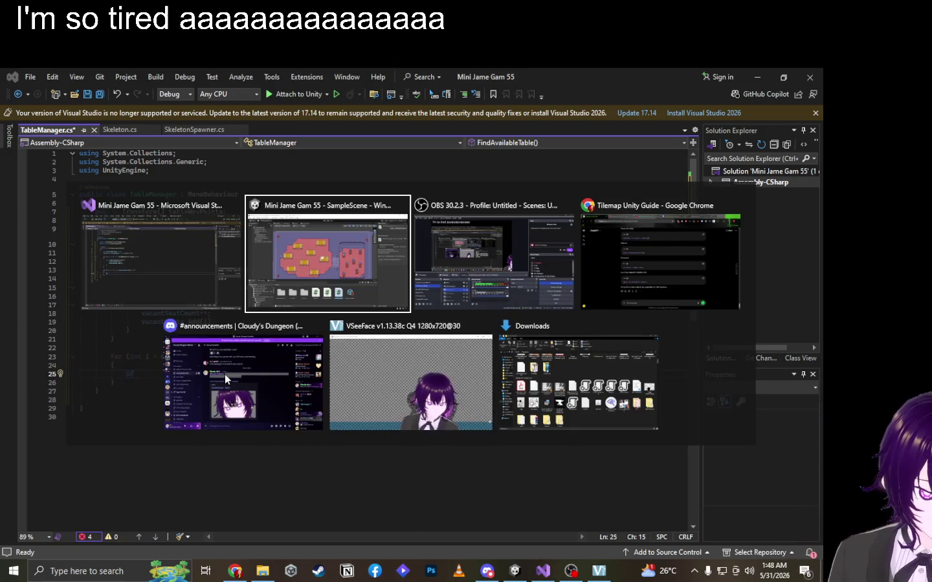
left_click(434, 306)
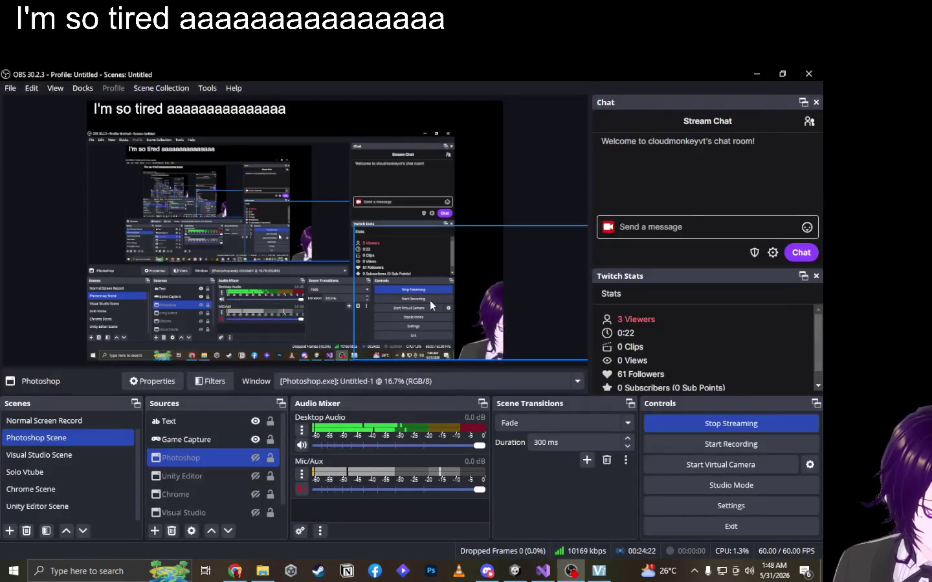
key("alt+Tab")
key("alt+Tab")
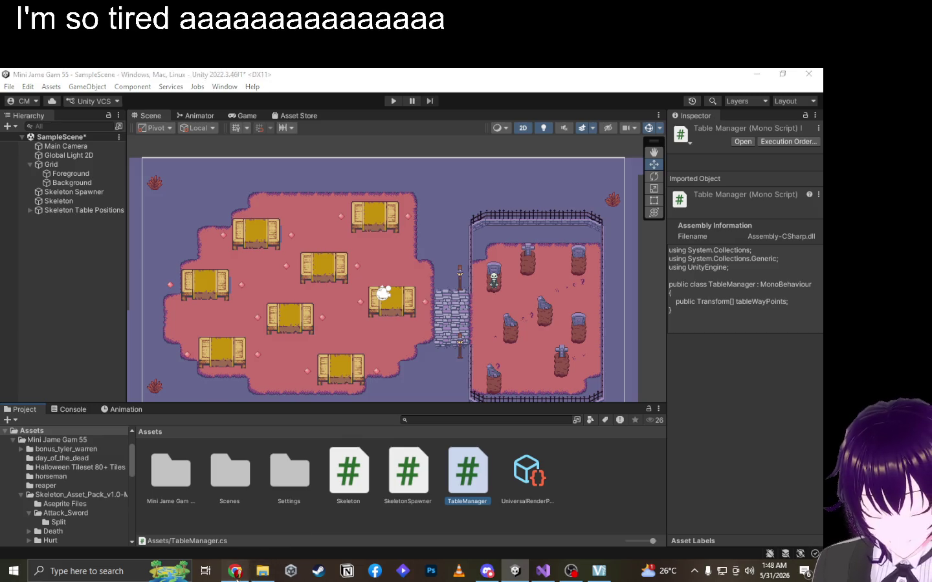
left_click(236, 571)
Highlight the Mini Jame Gam #55 theme Necromancy and special object Milk on the jam page.
left_click(247, 68)
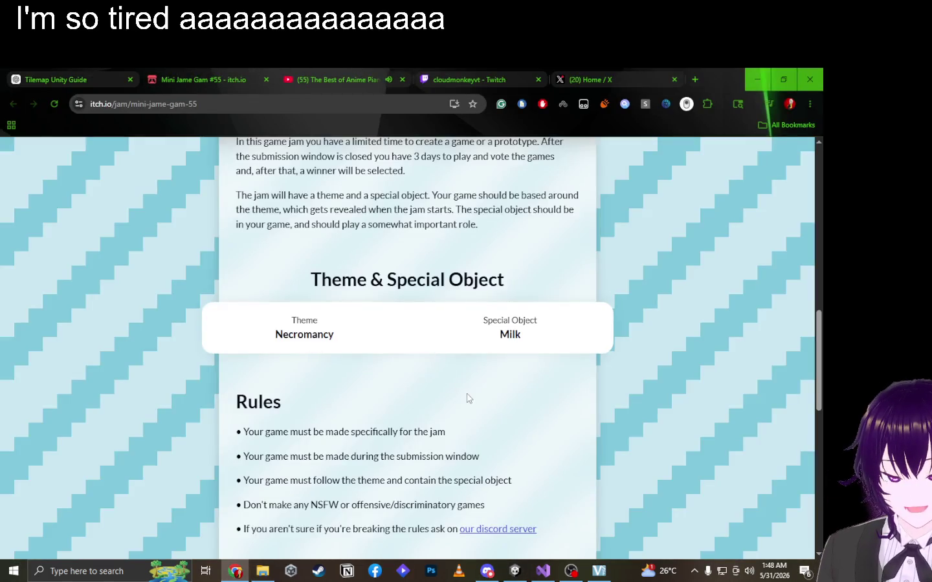
mouse_move(290, 329)
left_mouse_down()
mouse_move(511, 334)
mouse_move(352, 343)
left_mouse_up()
mouse_move(480, 320)
left_mouse_down()
mouse_move(538, 343)
mouse_move(521, 341)
left_mouse_up()
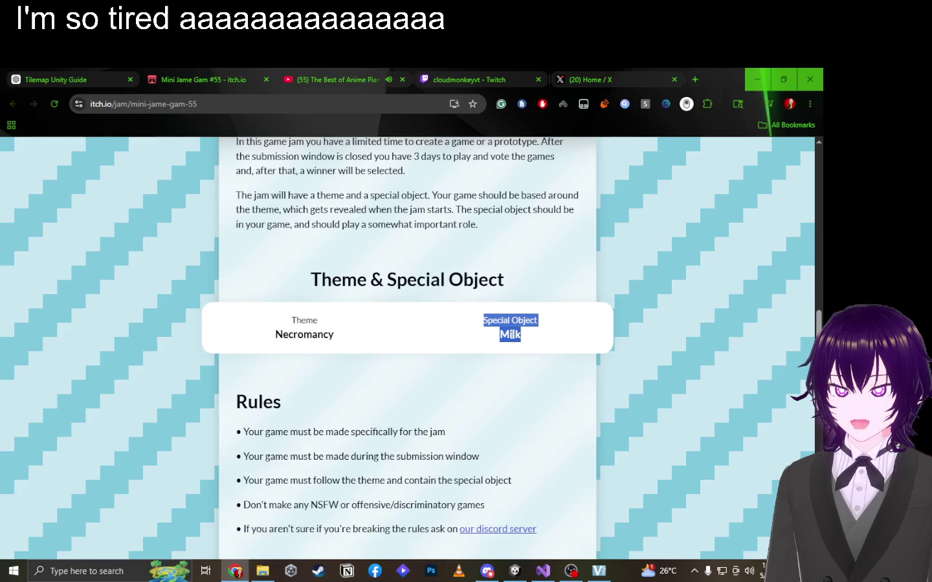
left_click(512, 335)
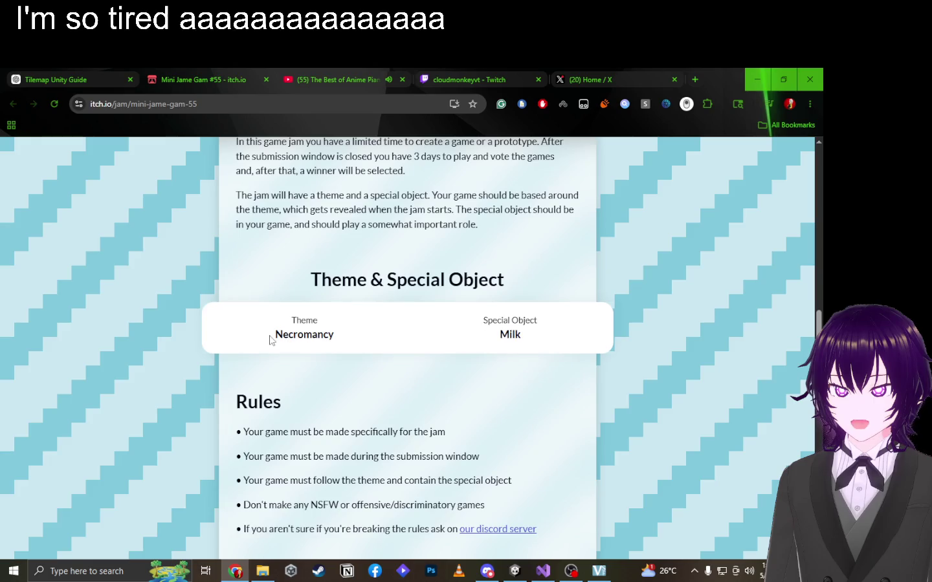
left_click_drag(271, 335, 362, 339)
left_click(498, 339)
Drag the Skeleton to about (6.04, -1.34), just inside the graveyard gate.
left_click(519, 575)
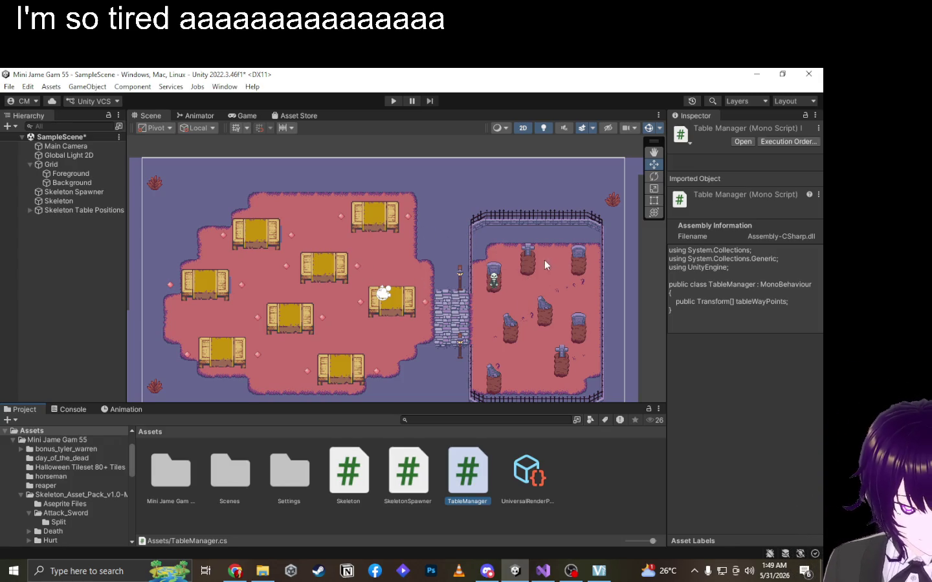
left_click(494, 285)
mouse_move(495, 282)
left_mouse_down()
mouse_move(492, 306)
mouse_move(477, 306)
mouse_move(356, 265)
left_mouse_up()
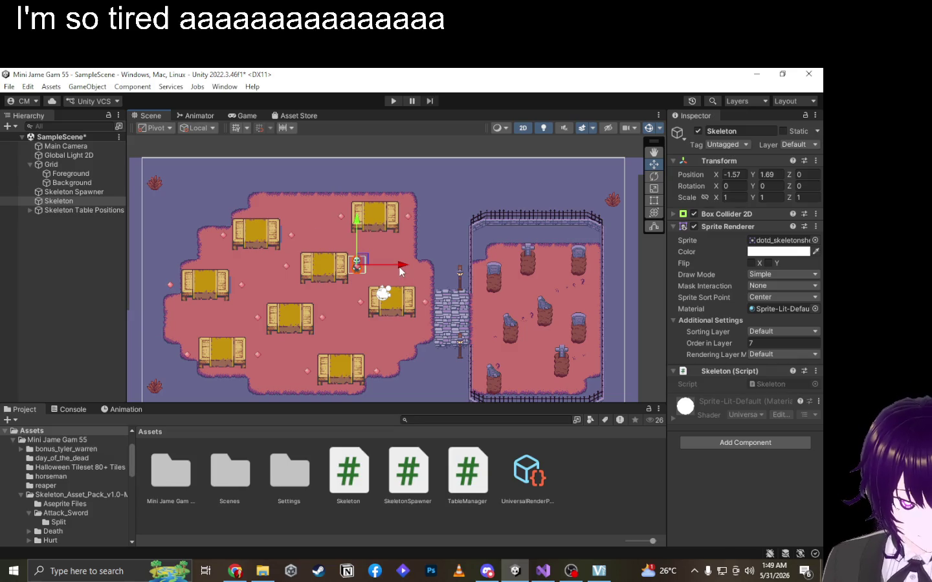
mouse_move(402, 271)
left_mouse_down()
mouse_move(204, 262)
mouse_move(402, 273)
mouse_move(175, 287)
mouse_move(422, 299)
mouse_move(638, 380)
left_mouse_up()
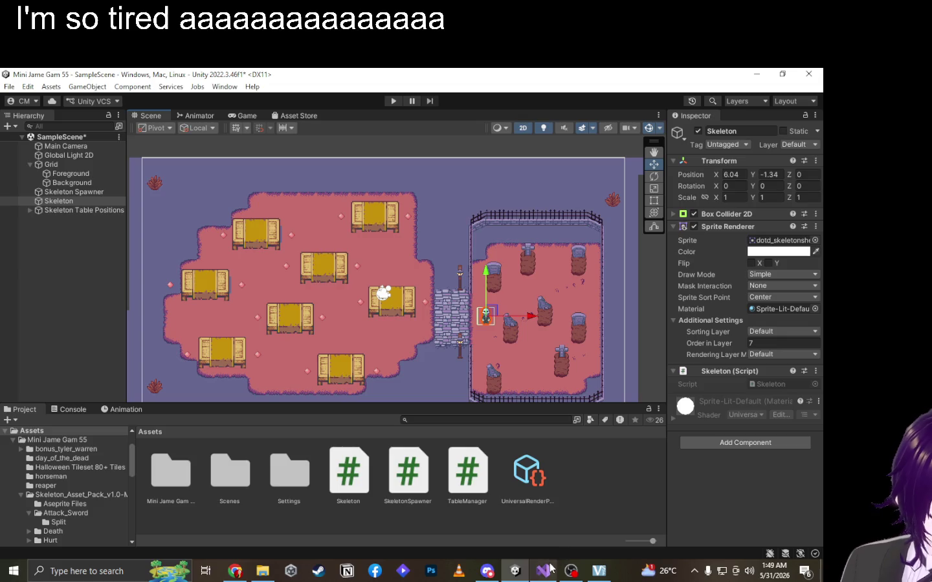
mouse_move(550, 569)
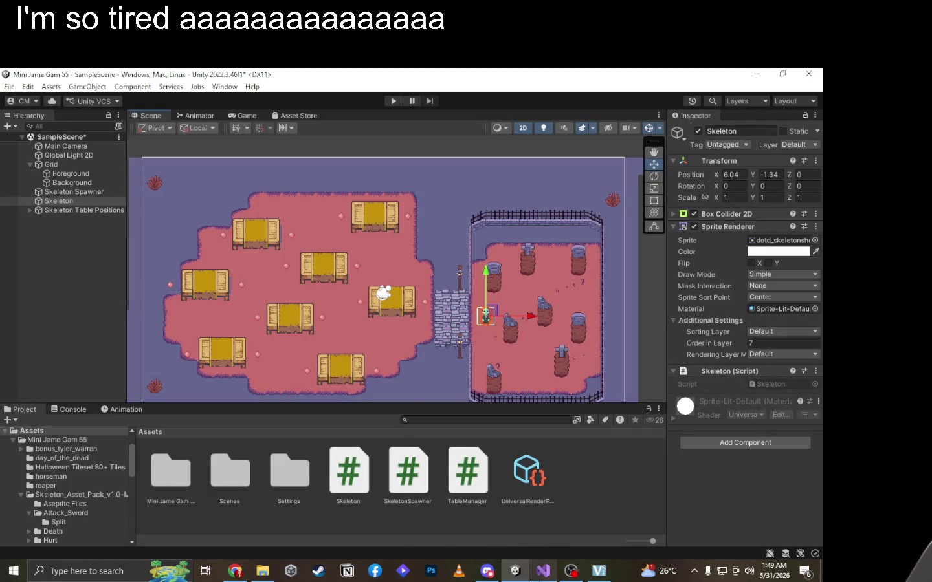
mouse_move(495, 578)
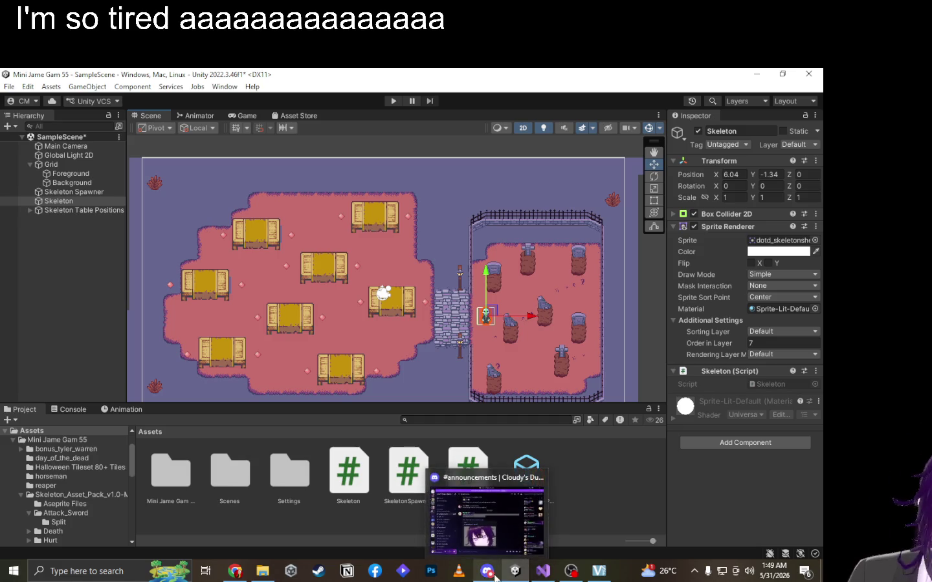
mouse_move(492, 511)
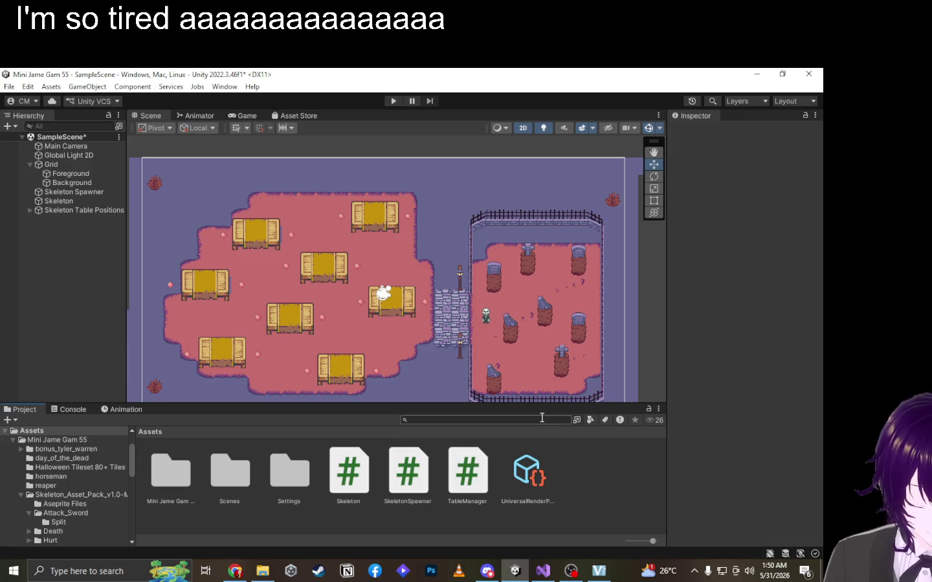
Delete the unfinished if on line 25 of TableManager.cs, leaving the vacantSeats loop body empty.
left_click(470, 478)
left_click(546, 567)
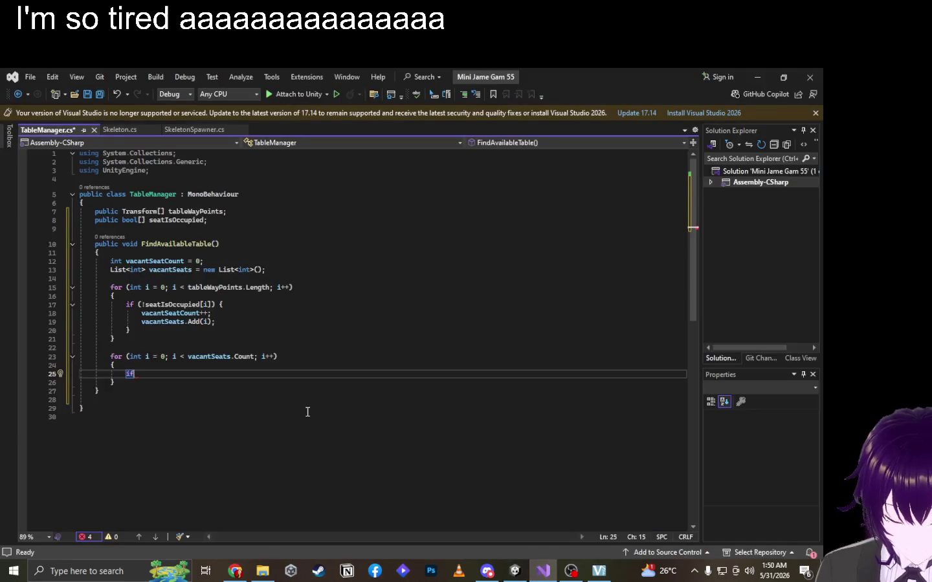
key("BackSpace")
key("BackSpace")
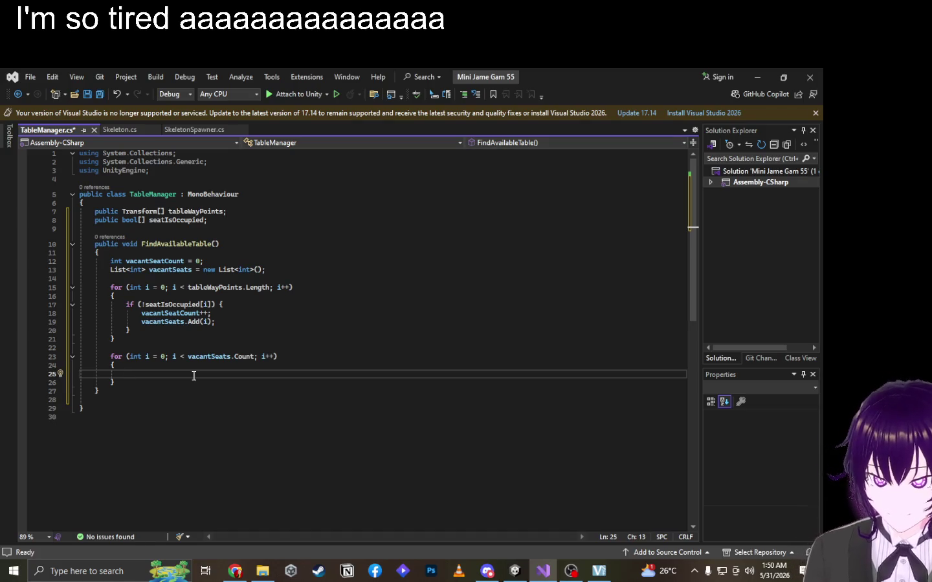
type("v")
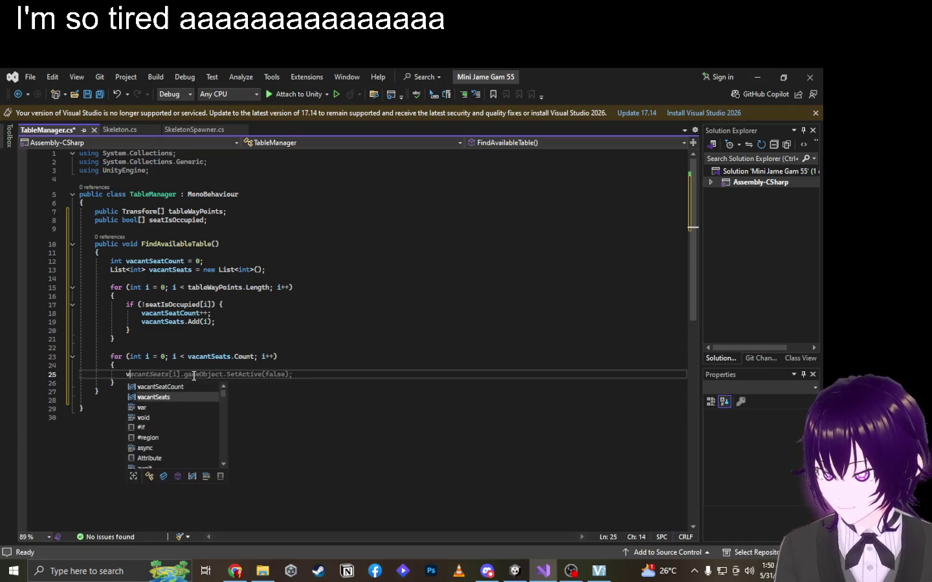
key("BackSpace")
key("BackSpace")
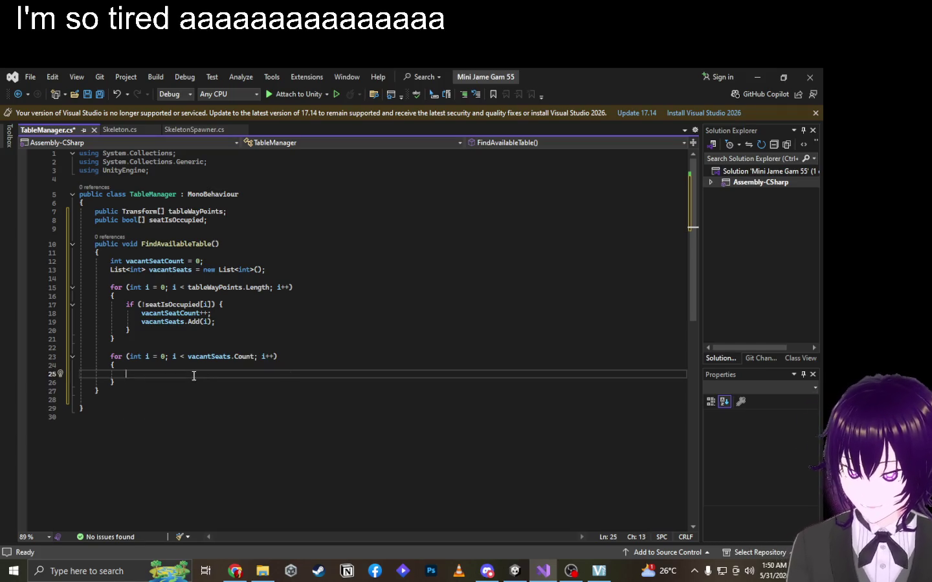
type("r")
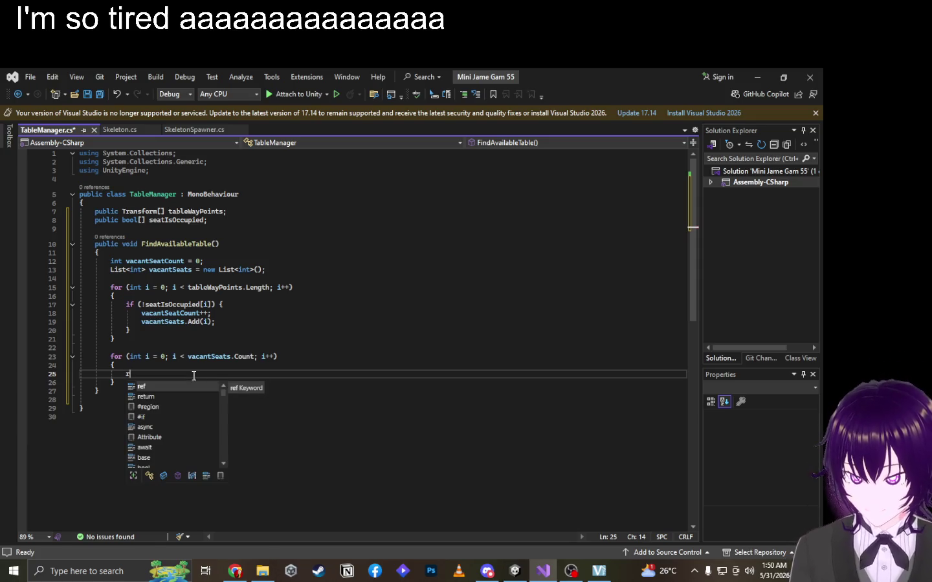
key("BackSpace")
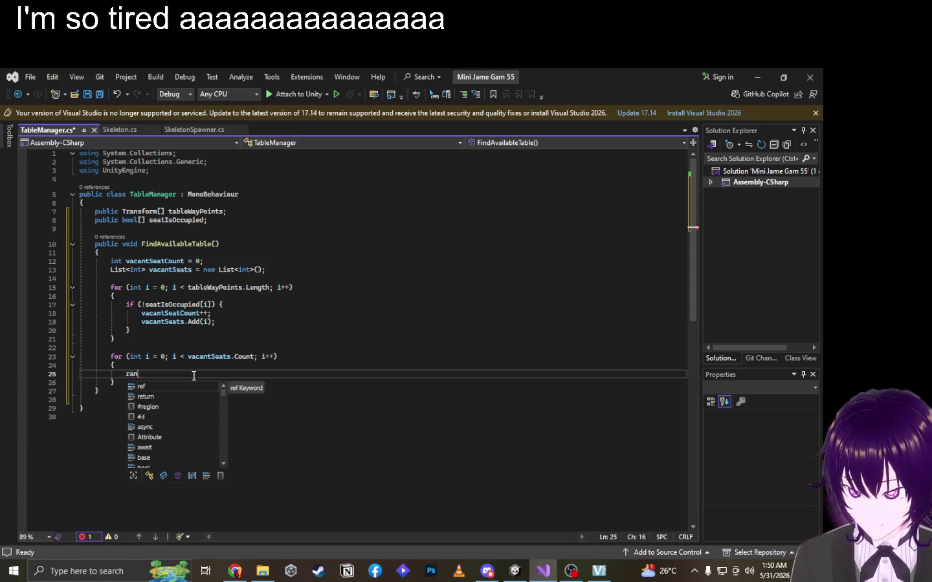
Switch to the ChatGPT conversation and type 'random' into its message box.
key("alt+Tab")
key("Tab")
key("Tab")
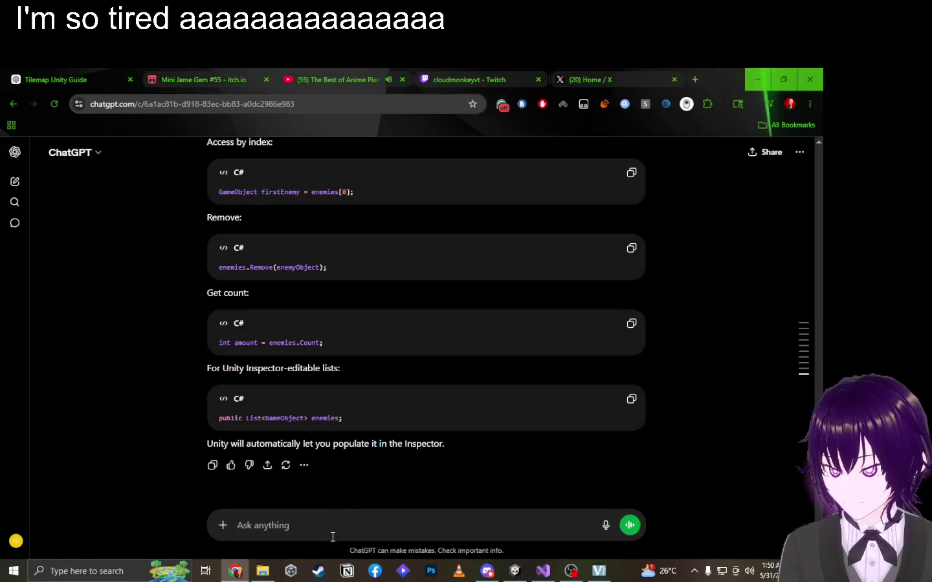
left_click(330, 534)
type("random")
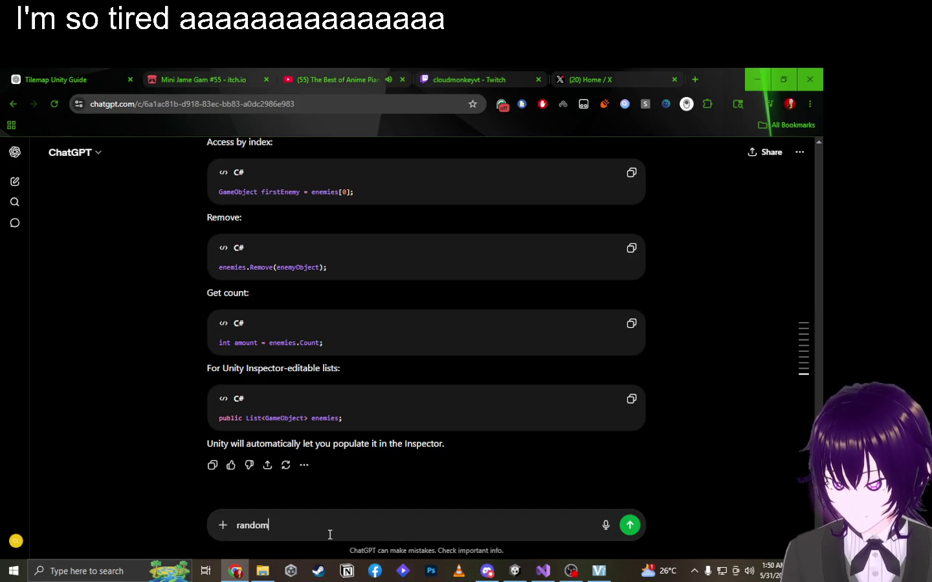
Send the 'random' question to ChatGPT and copy its Random.Range(0, 10) example.
key("Return")
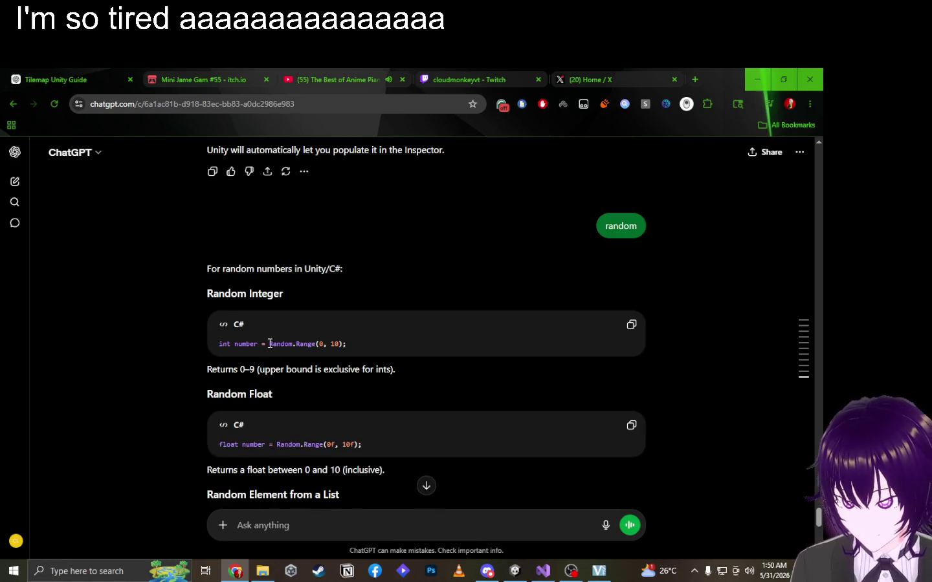
left_click_drag(270, 344, 360, 347)
key("ctrl+c")
key("alt+Tab")
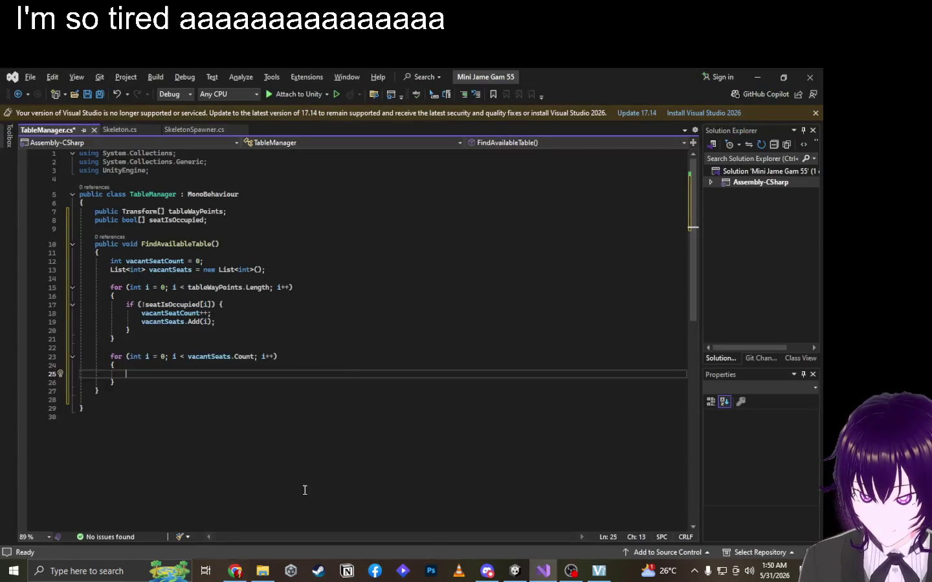
Paste the Random.Range call on line 25 and replace 10 with vacantSeats.
key("ctrl+v")
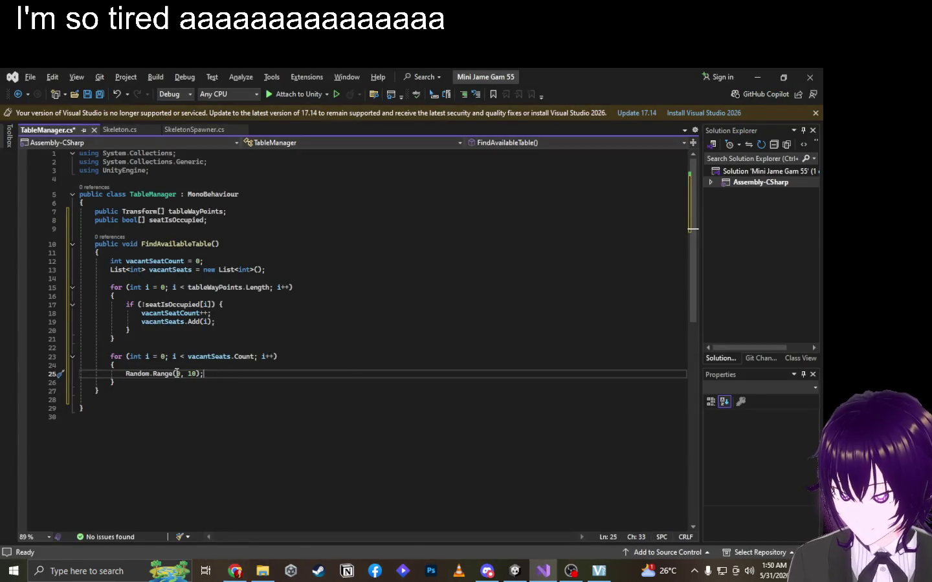
key("BackSpace")
key("BackSpace")
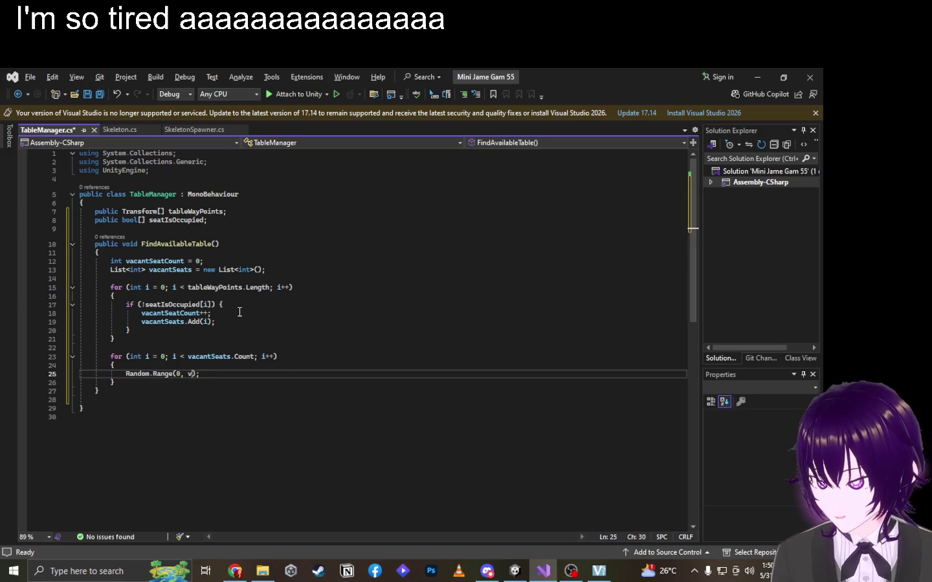
type("va")
key("Tab")
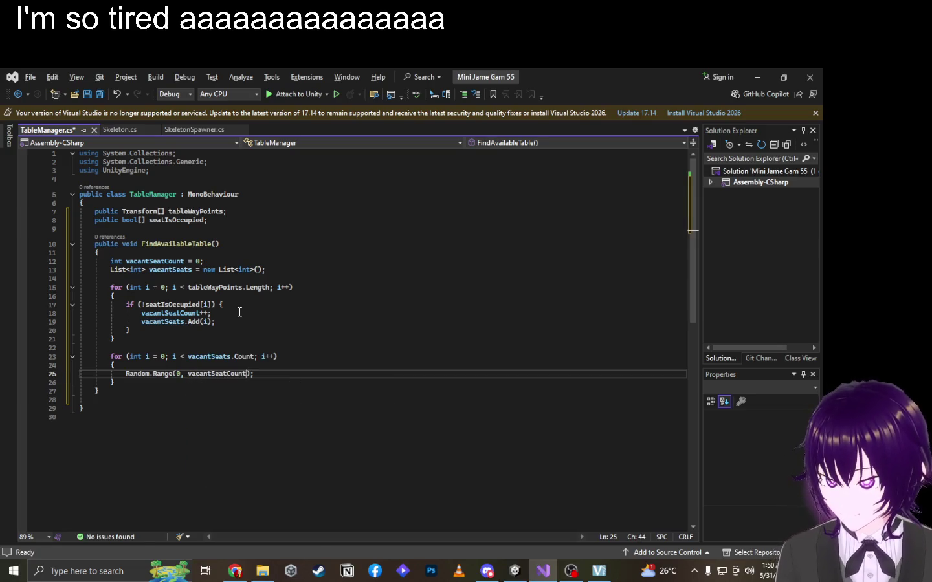
key("BackSpace")
key("BackSpace")
key("BackSpace")
type("s.")
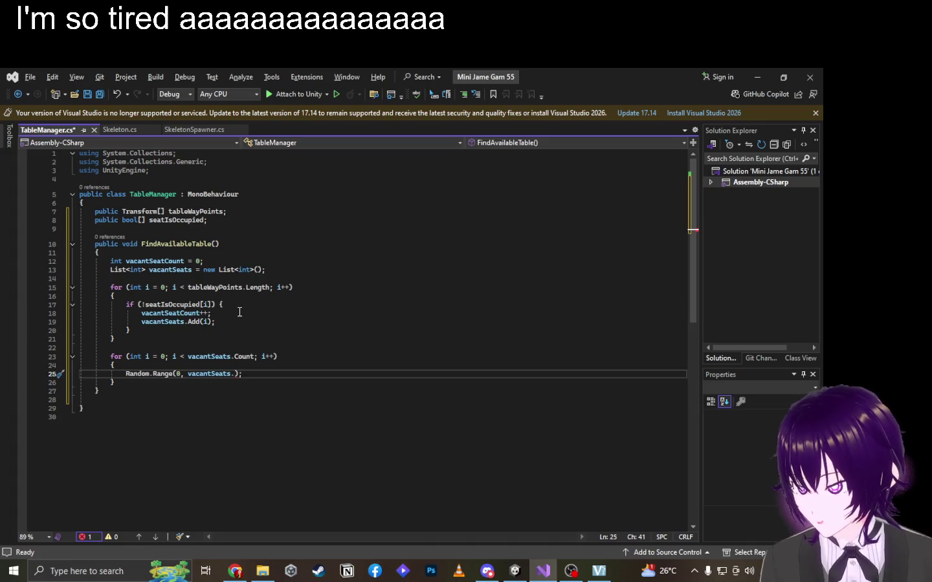
key("BackSpace")
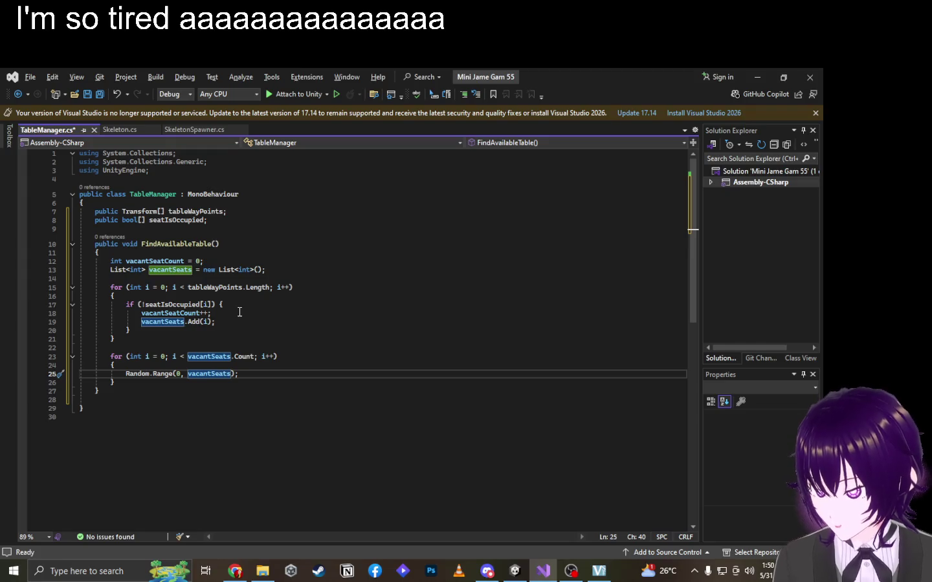
Delete the vacantSeatCount increment line and its declaration.
mouse_move(239, 313)
left_mouse_down()
mouse_move(122, 305)
mouse_move(79, 313)
left_mouse_up()
key("BackSpace")
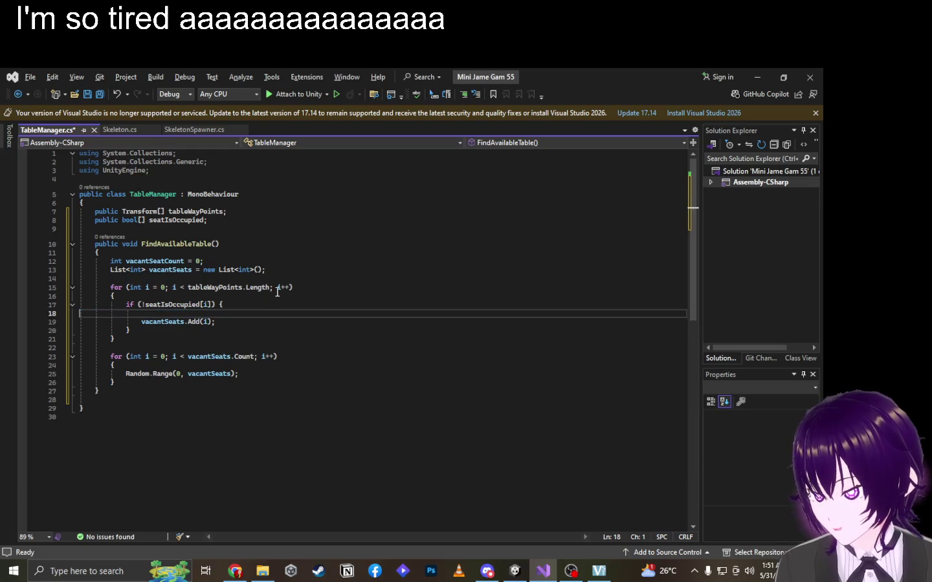
key("BackSpace")
left_click_drag(218, 262, 46, 264)
key("BackSpace")
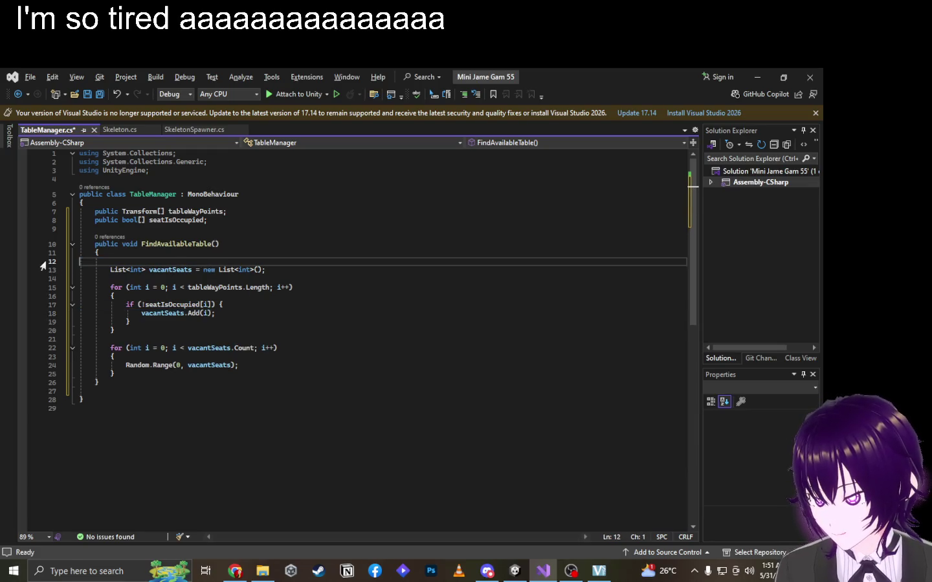
key("BackSpace")
Complete the line as int chosenTable = Random.Range(0, vacantSeats.Count - 1);.
left_click(248, 350)
left_click(234, 357)
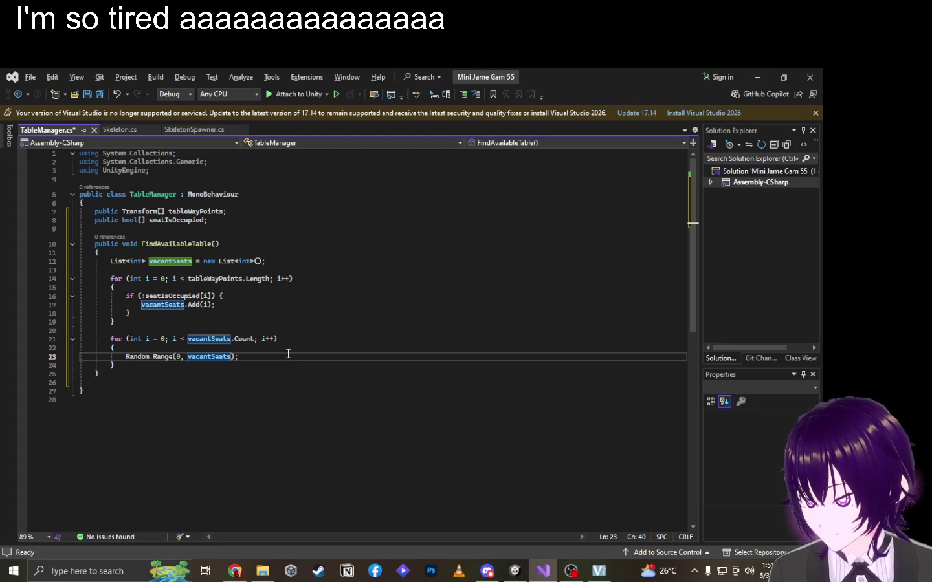
type(".")
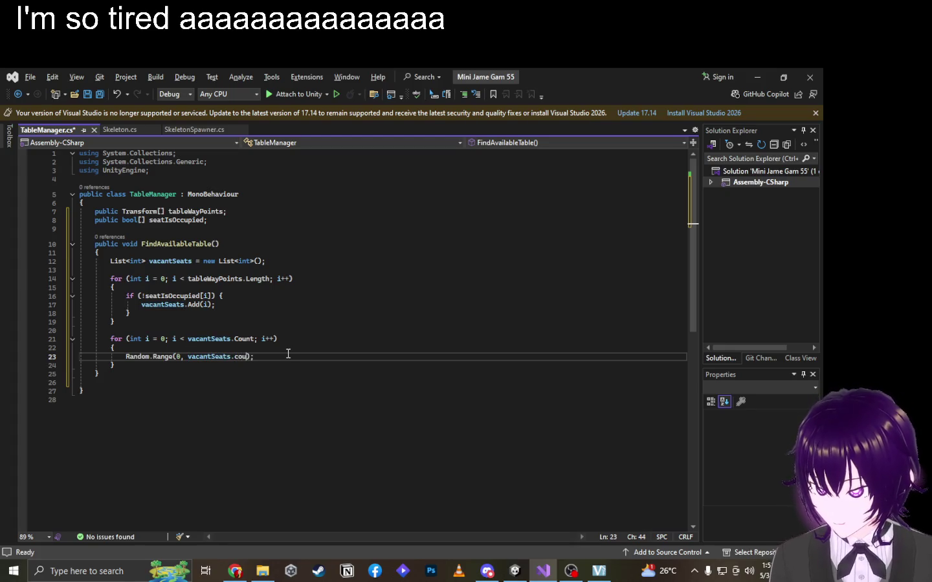
type("Count 0")
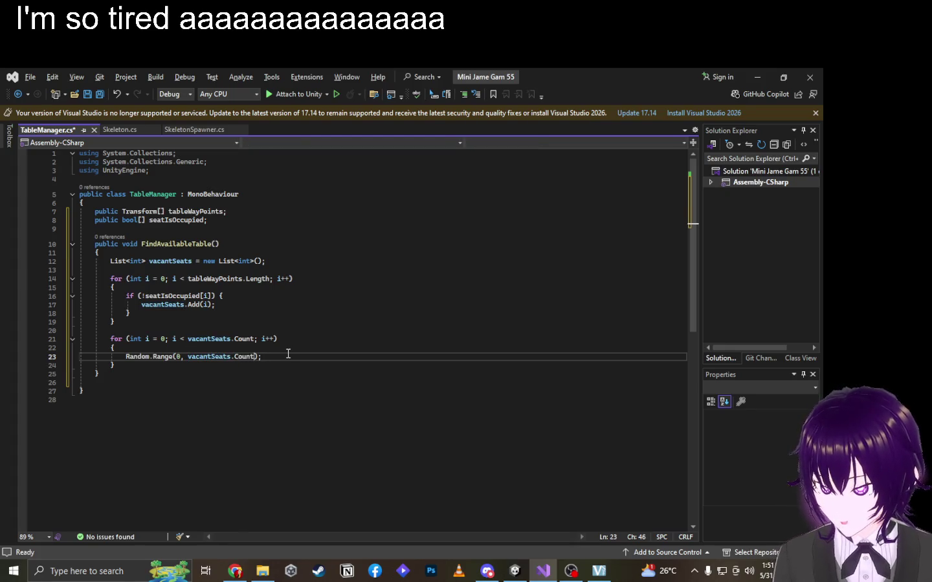
type("- 1")
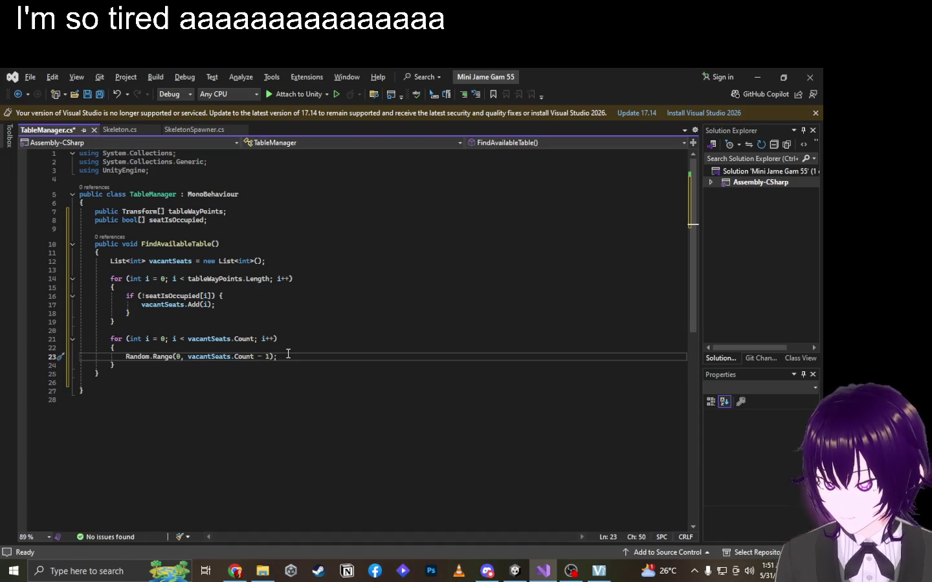
key("Up")
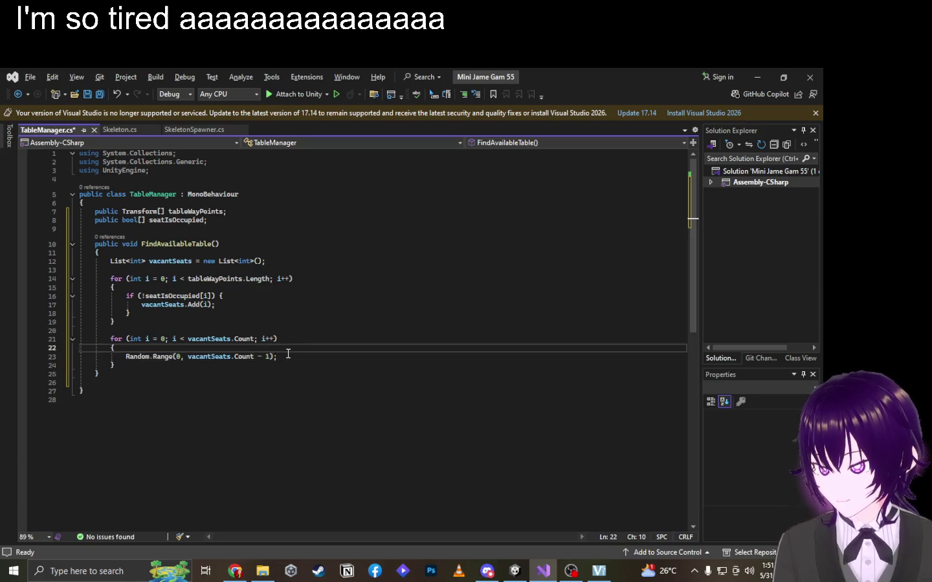
key("Down")
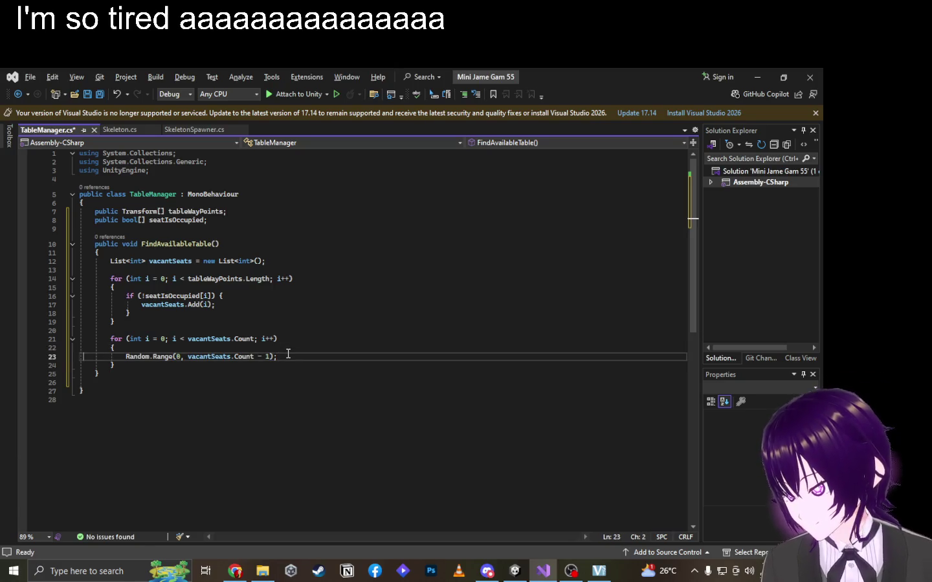
key("Home")
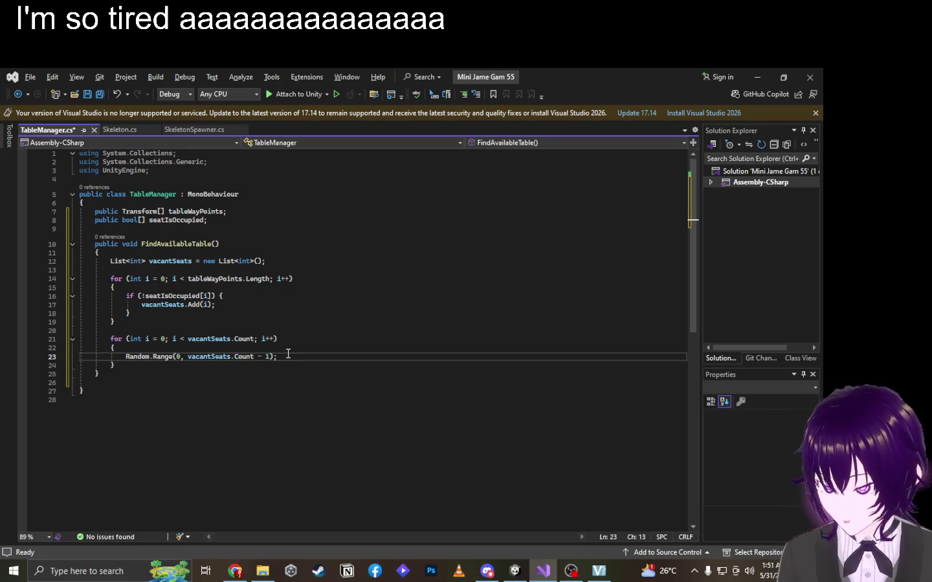
type("int chosen")
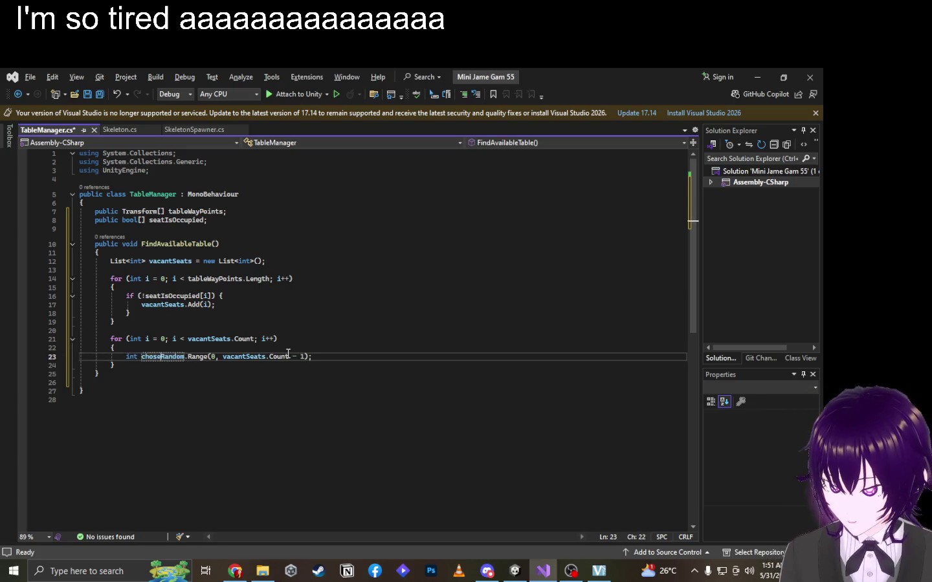
key("BackSpace")
type("Table =")
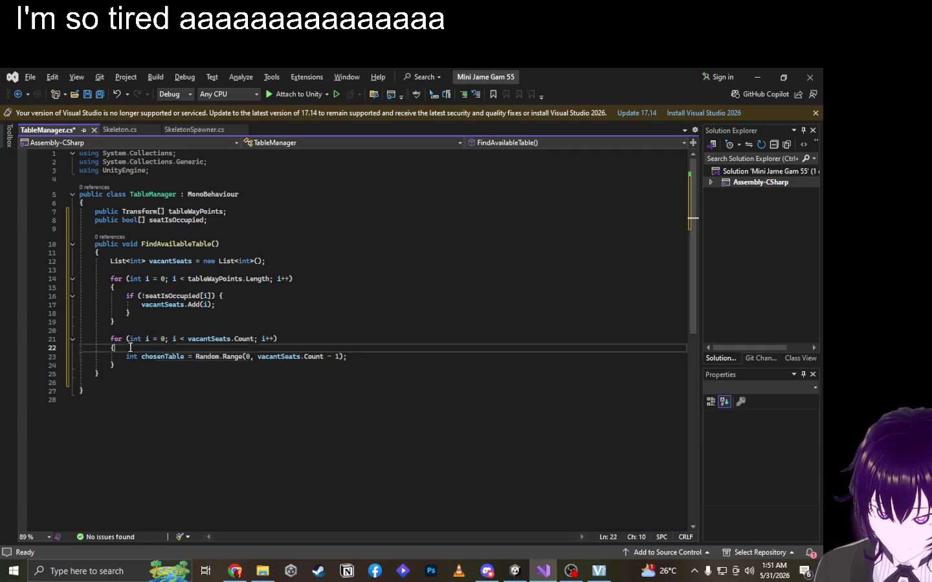
Remove the second for-loop header and braces and unindent the chosenTable line.
left_click_drag(10, 350, 9, 342)
key("Delete")
key("Delete")
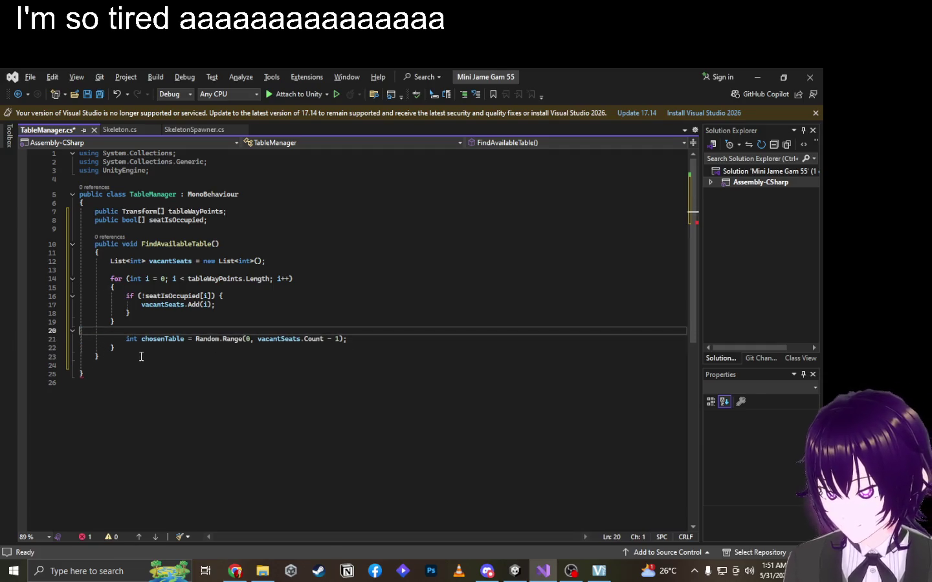
left_click(126, 341)
key("BackSpace")
key("BackSpace")
left_click_drag(115, 348, 77, 349)
key("Delete")
key("BackSpace")
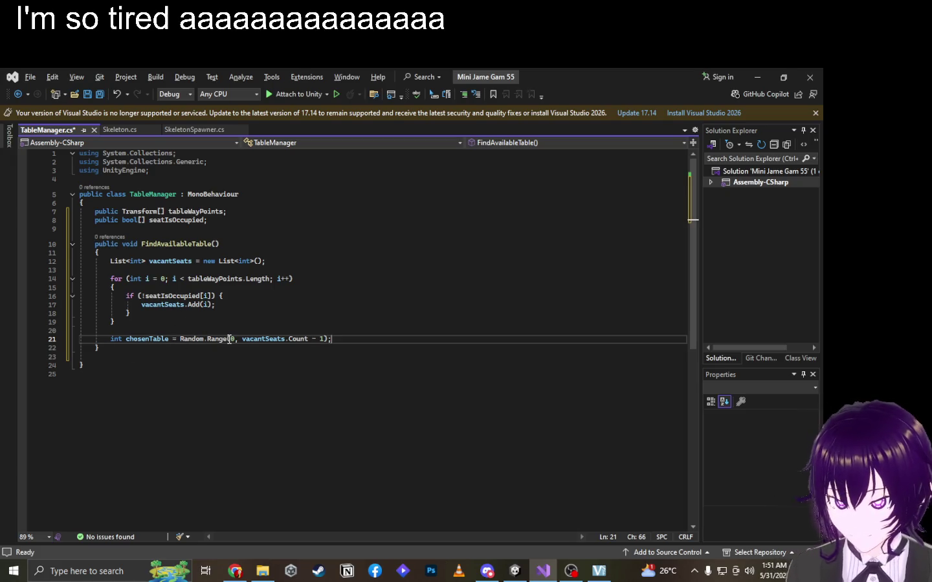
Try and erase 'Vacant' before Random, then review the seatIsOccupied check and vacantSeats.Add line.
left_click(180, 339)
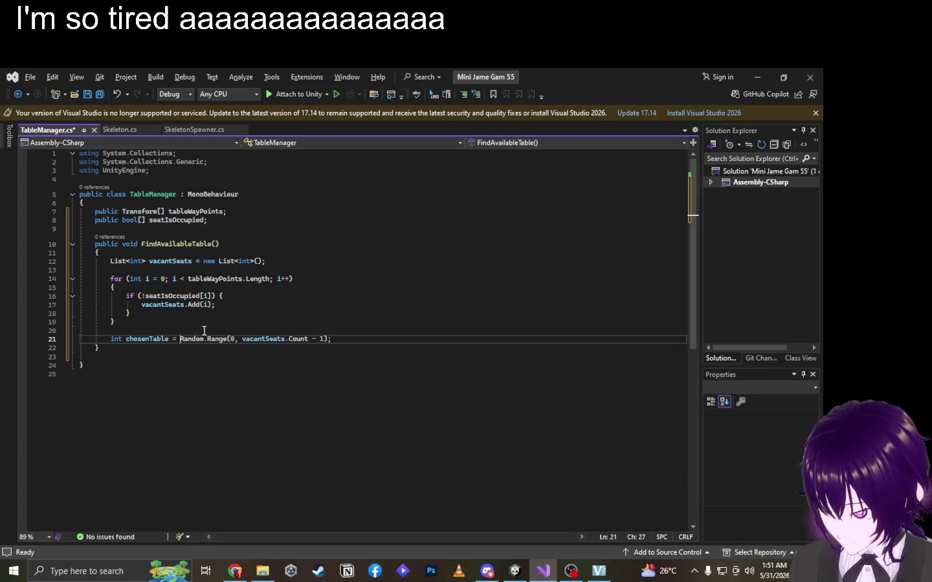
type("Vacant")
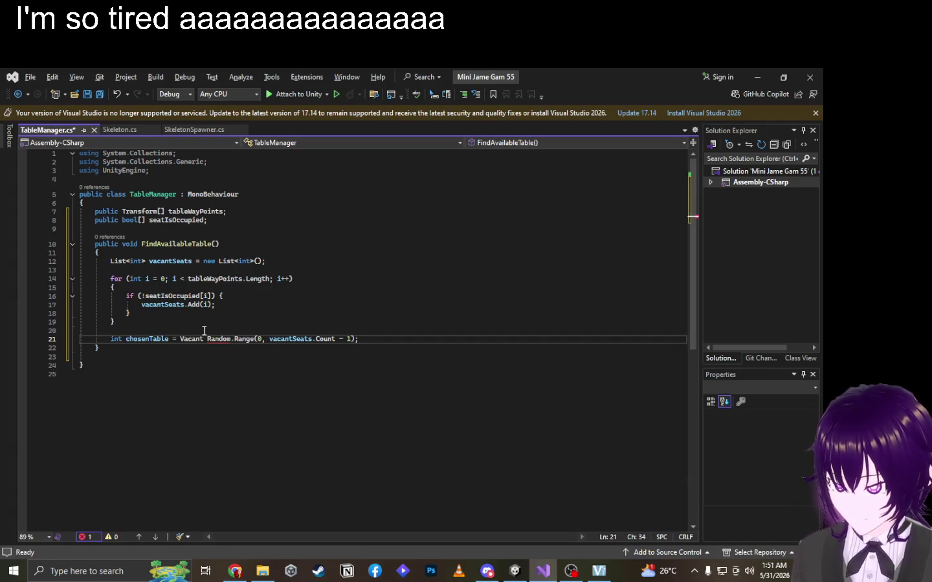
key("BackSpace")
key("BackSpace")
key("BackSpace")
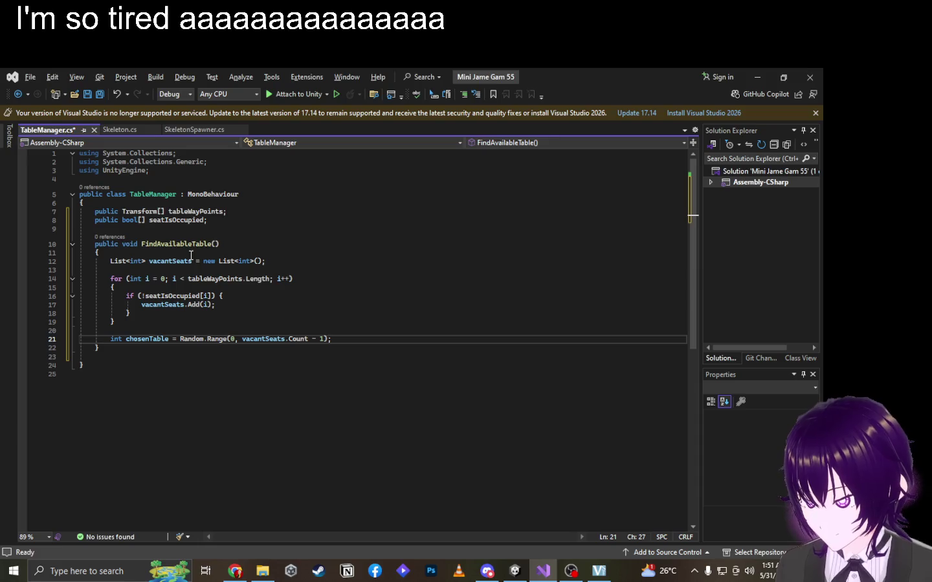
left_click(155, 297)
left_click(165, 304)
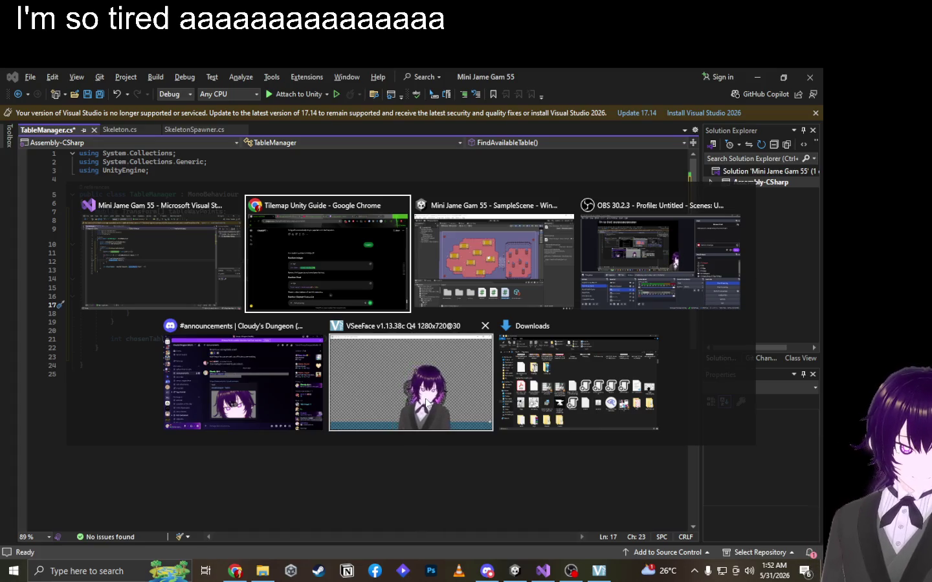
left_click(425, 402)
key("alt+Tab")
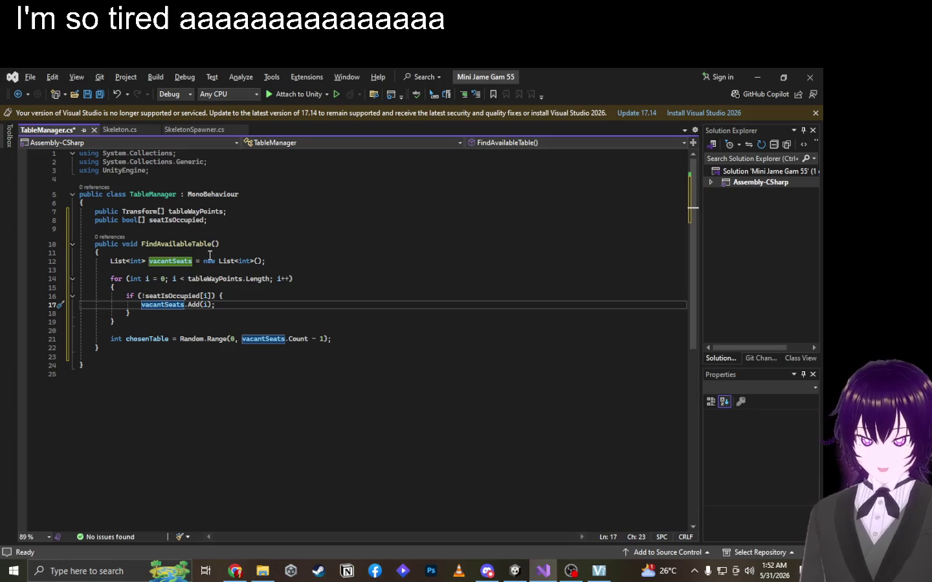
left_click(252, 297)
left_click(246, 312)
left_click(245, 296)
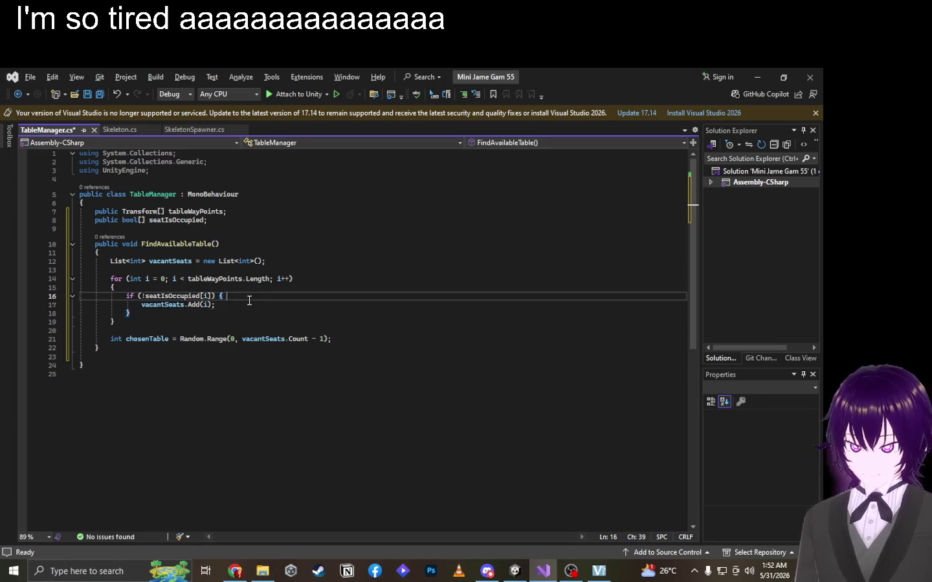
Replace 'int chosenTable = ' with 'return ' so Random.Range(0, vacantSeats.Count - 1) is returned directly.
left_click(242, 302)
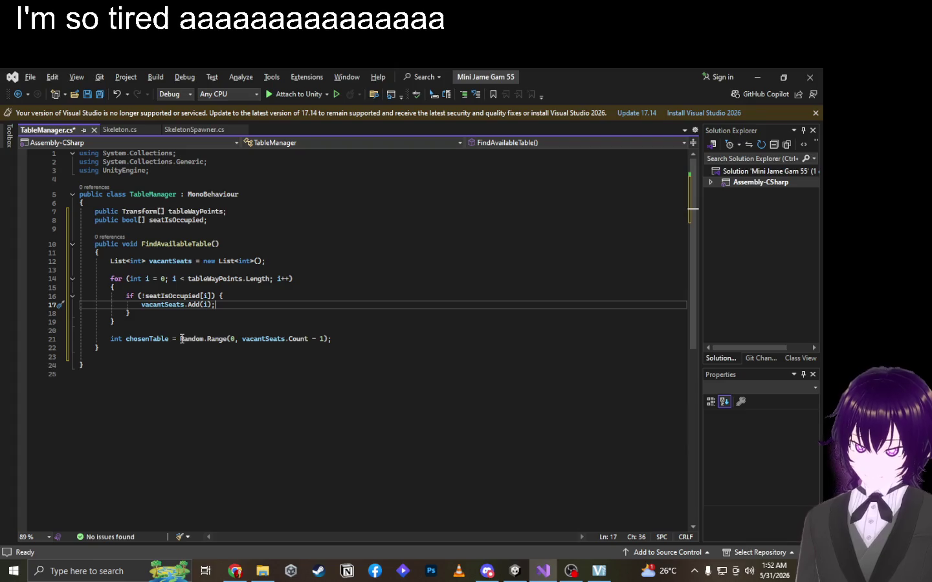
left_click_drag(180, 338, 381, 340)
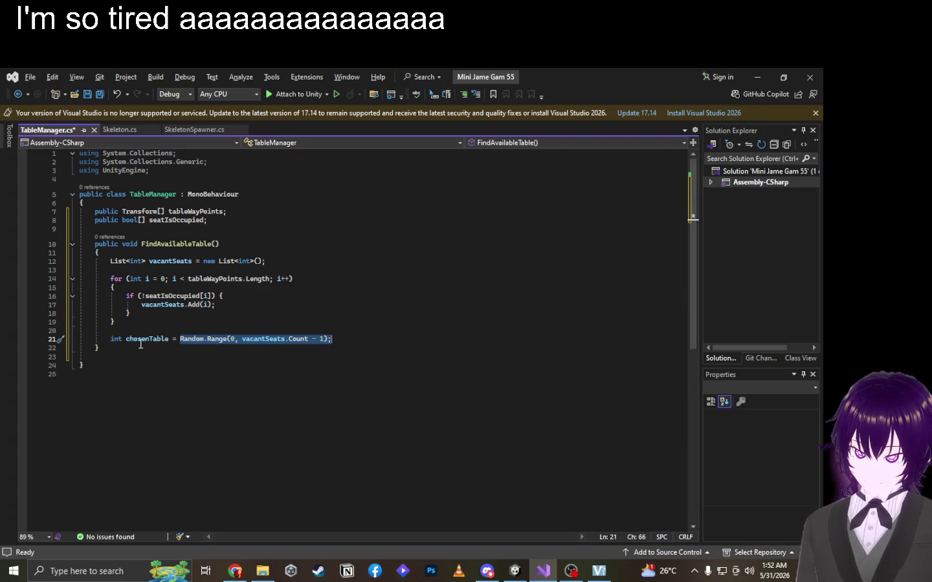
left_click_drag(111, 338, 181, 338)
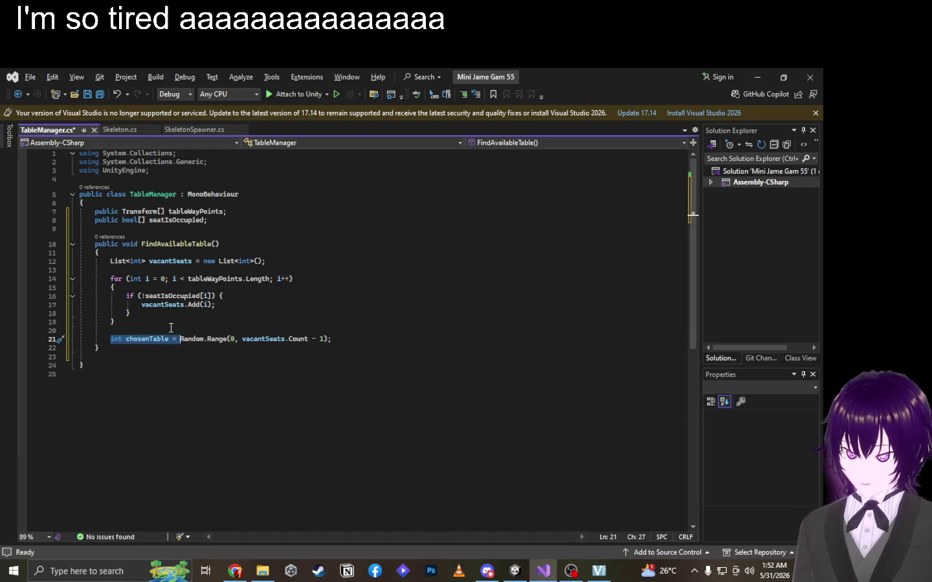
key("Delete")
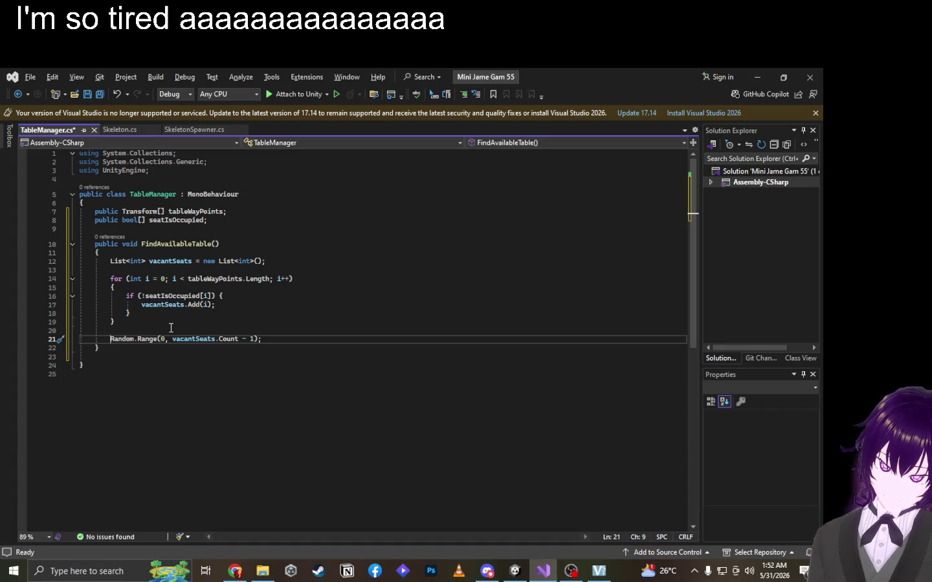
type("retur")
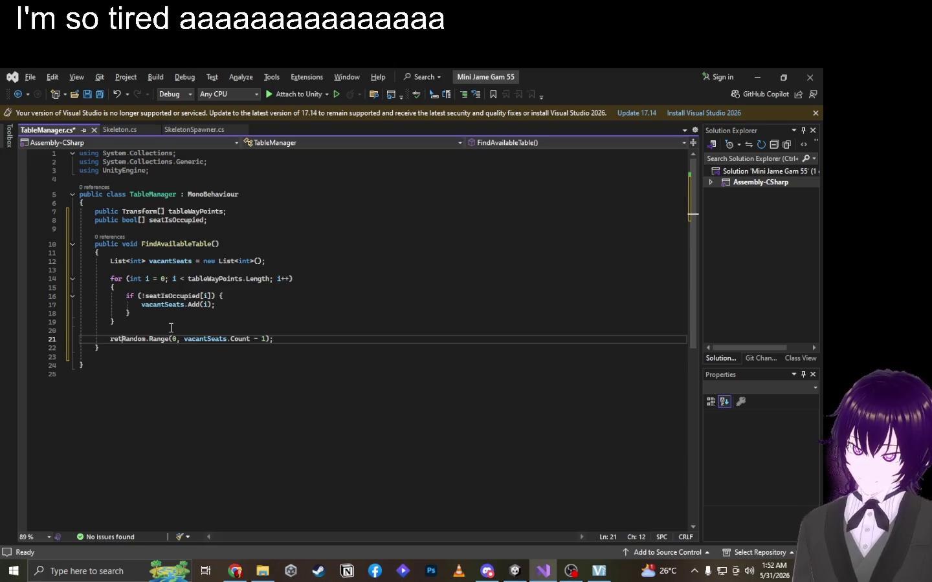
type("n =")
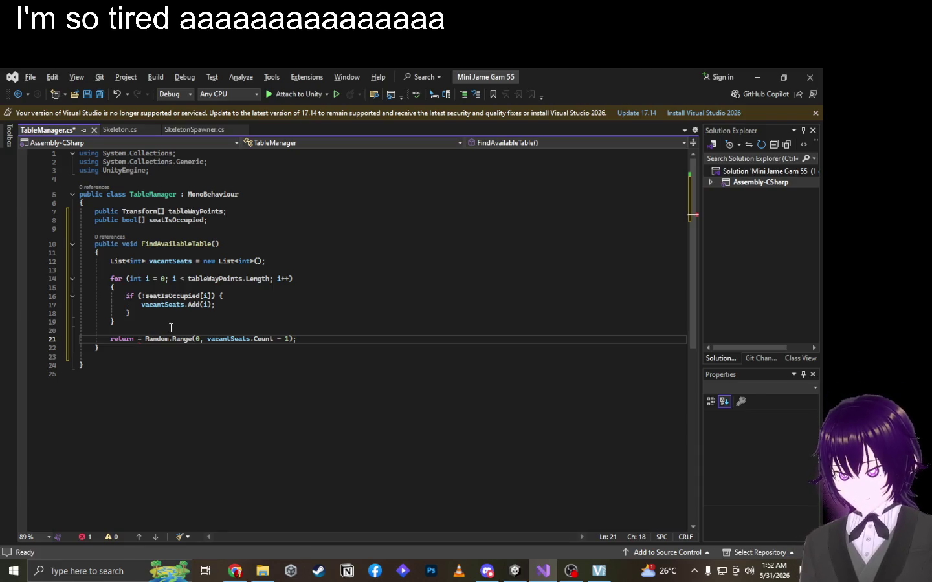
key("BackSpace")
key("BackSpace")
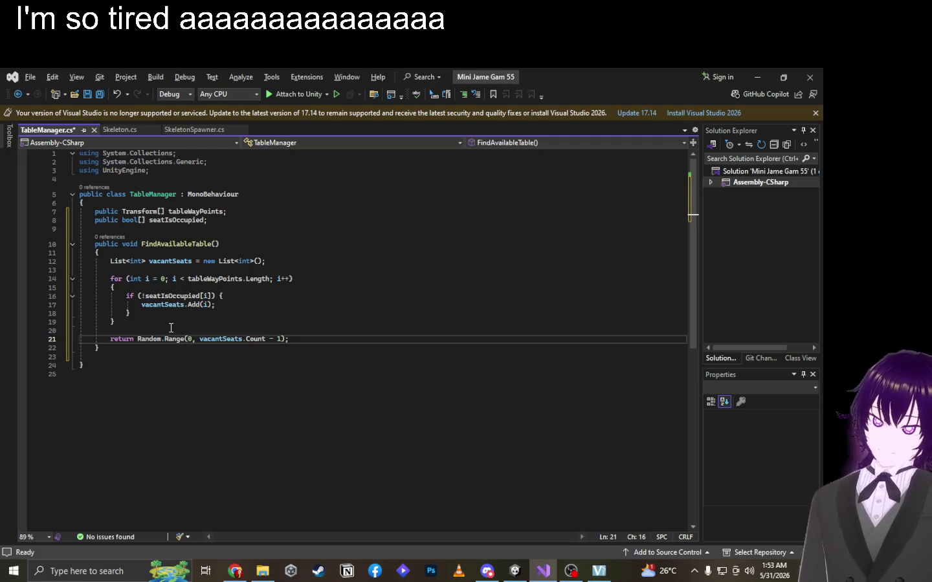
Declare int seatNumber above the return and paste the Random.Range expression into it.
left_click(171, 327)
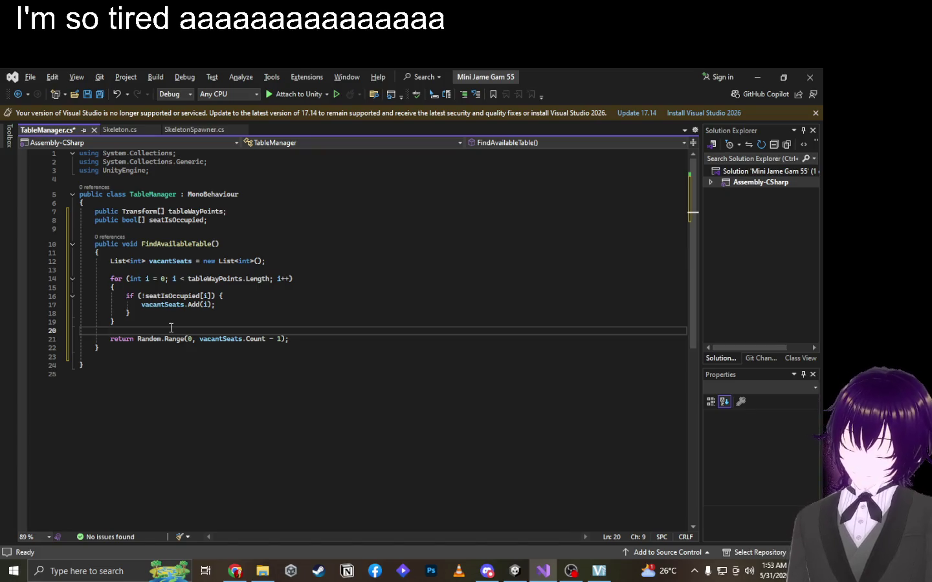
type("int ")
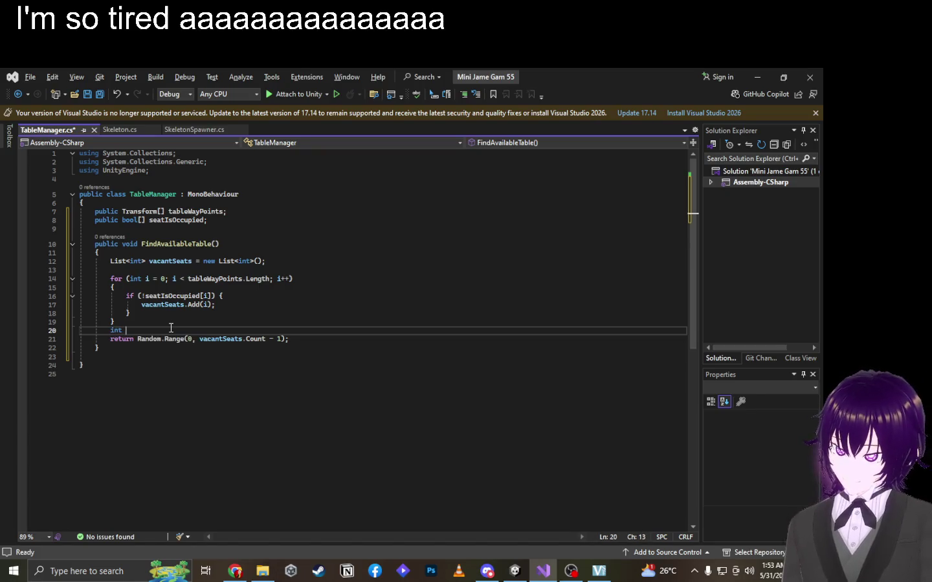
type("TableN")
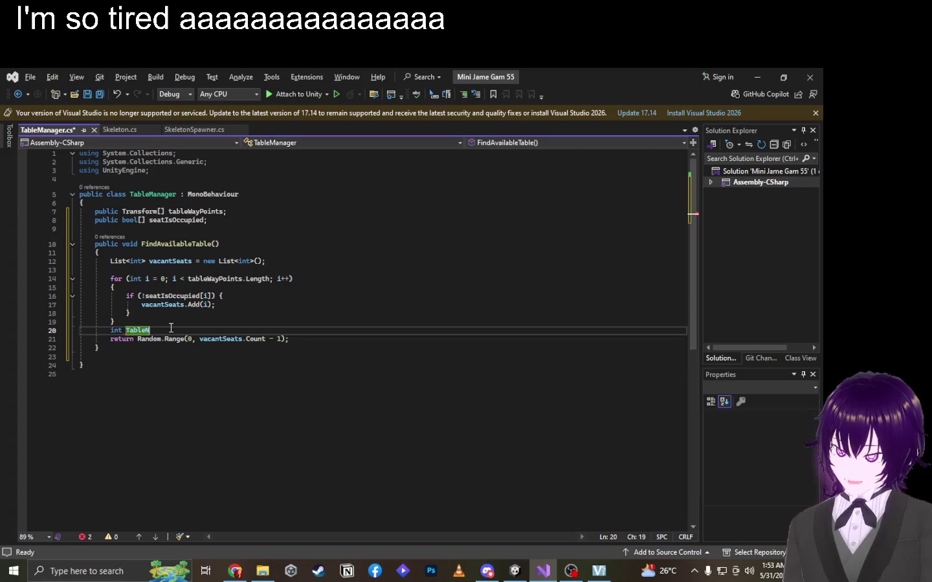
key("BackSpace")
key("BackSpace")
key("BackSpace")
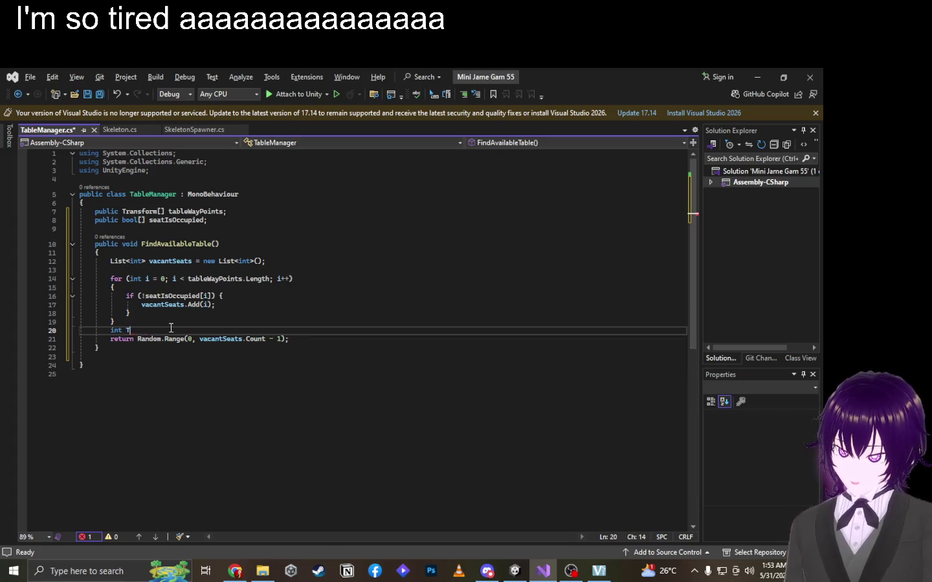
type("SeatNumb")
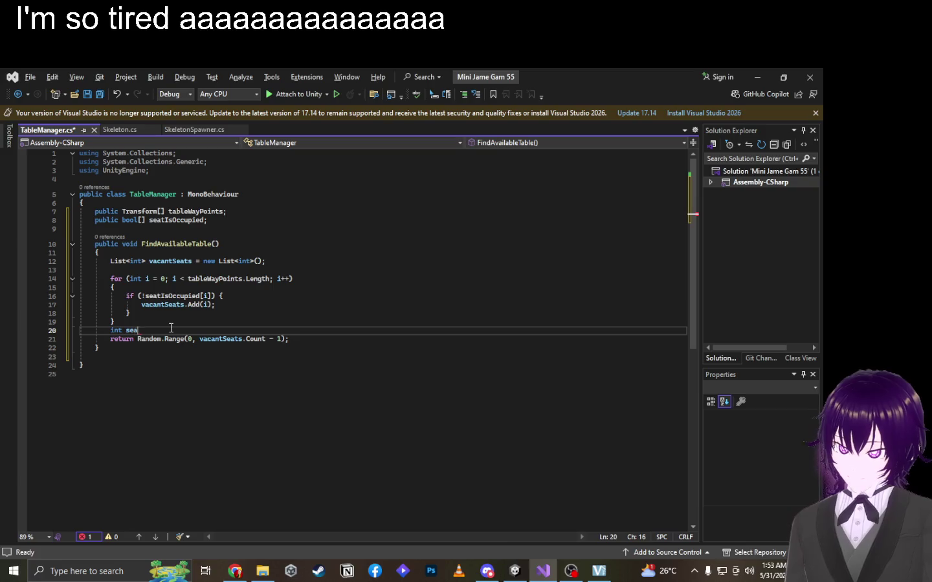
type("er =")
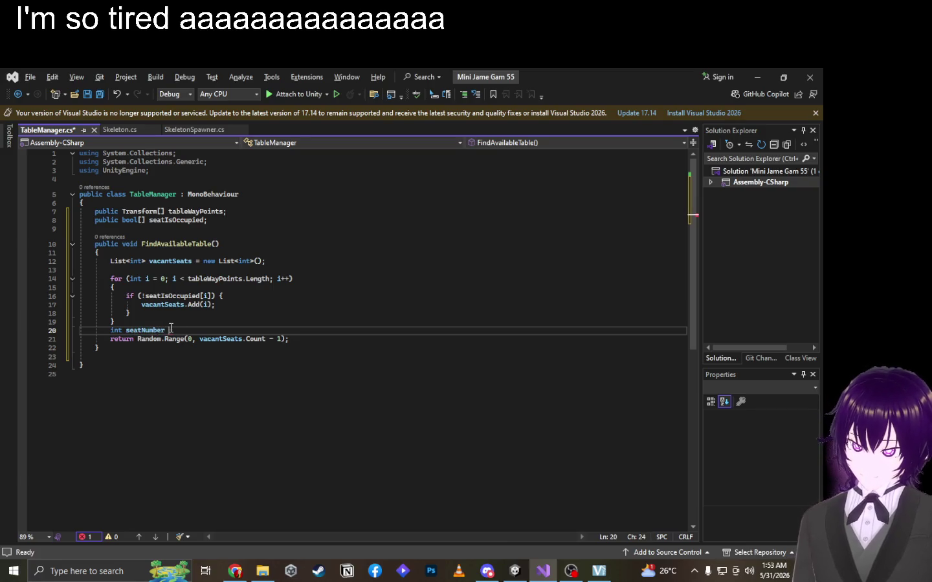
mouse_move(109, 339)
left_mouse_down()
mouse_move(304, 336)
mouse_move(285, 338)
left_mouse_up()
key("ctrl+c")
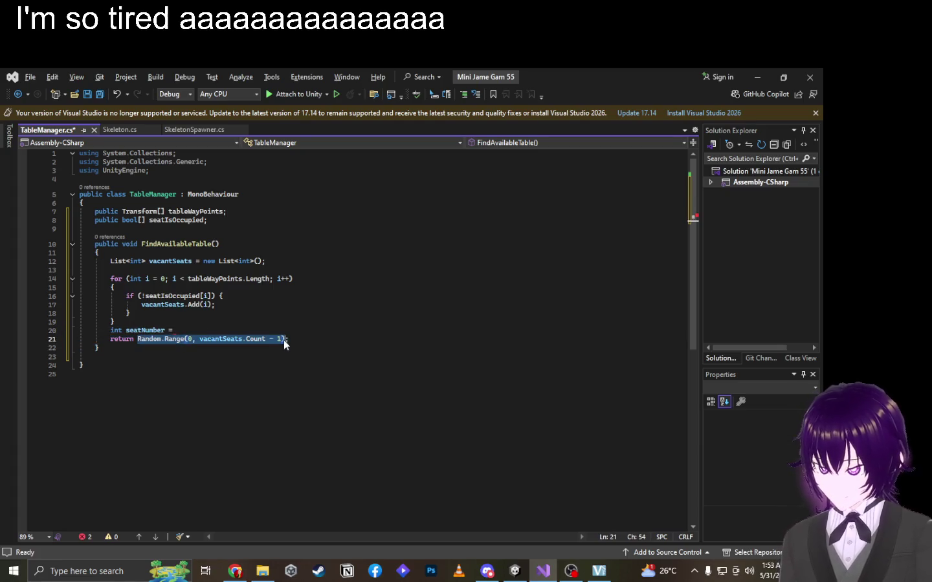
left_click(175, 330)
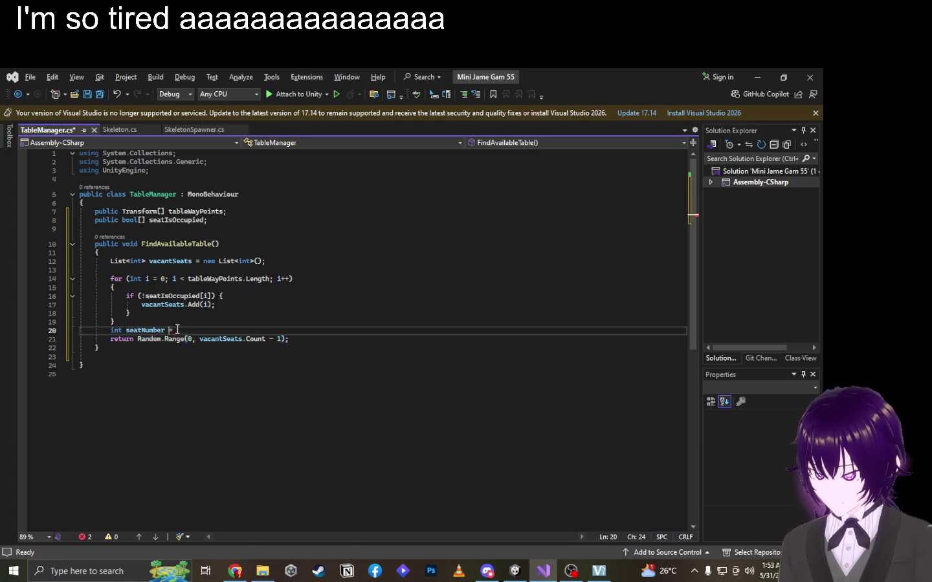
key("ctrl+v")
Change the return to return seatNumber and end the seatNumber assignment with a semicolon.
left_click_drag(285, 339, 137, 339)
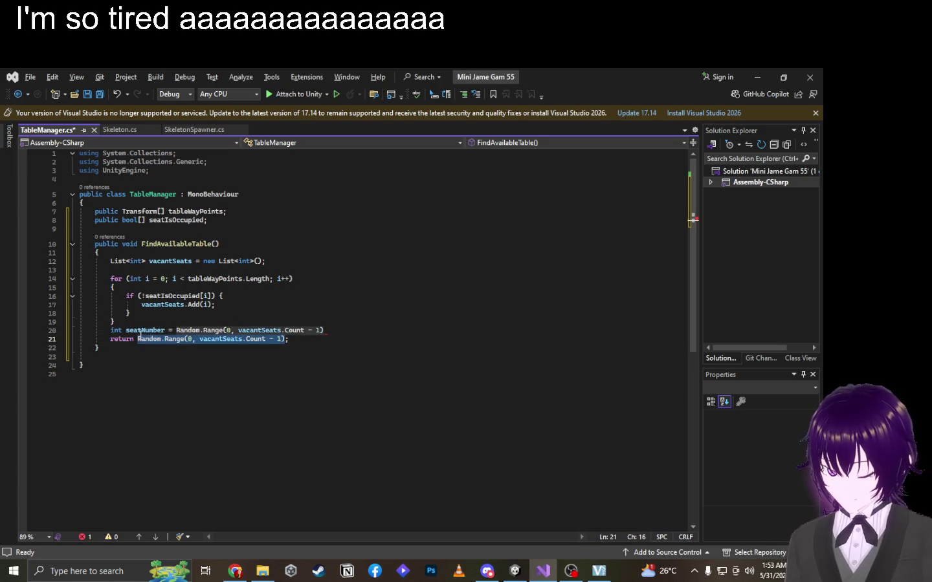
type("seat")
key("Down")
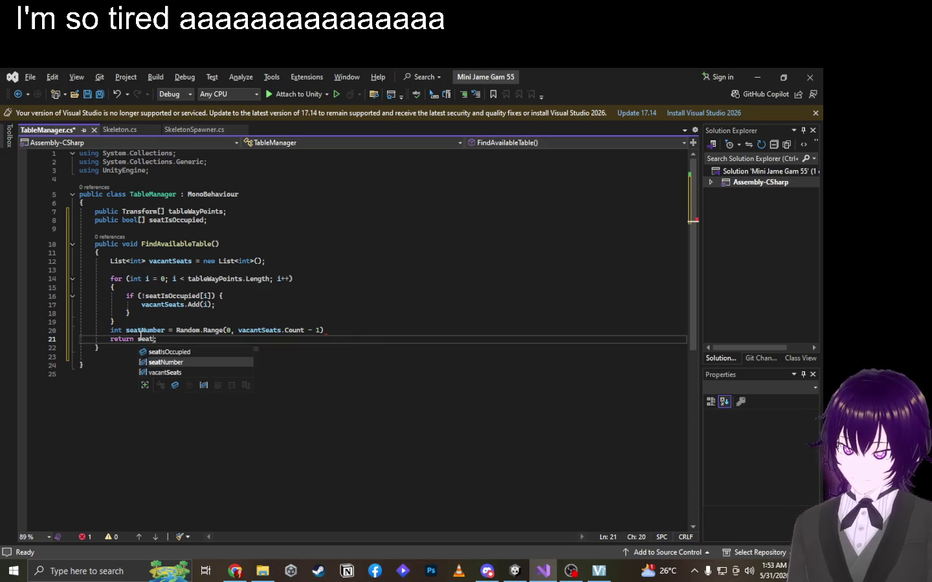
key("Tab")
left_click(365, 329)
type(";")
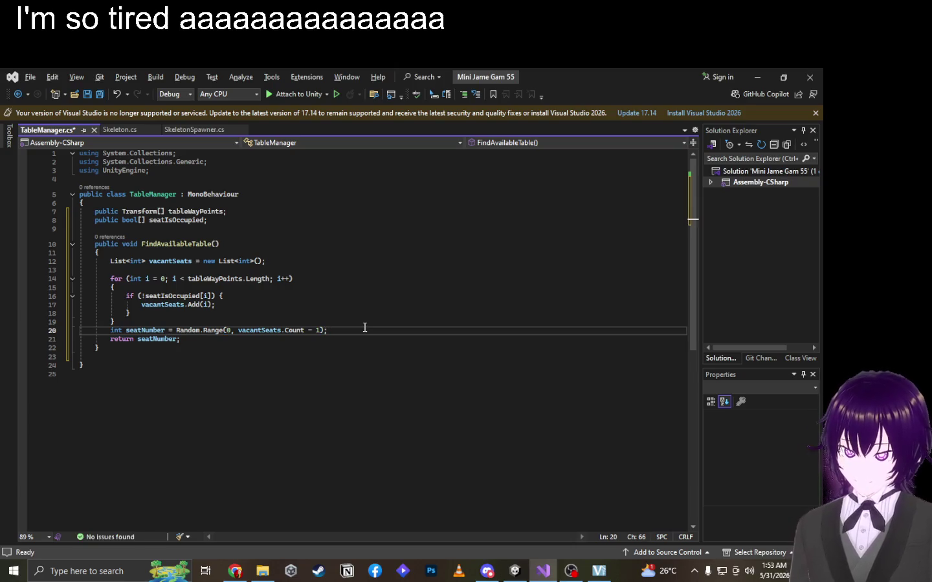
key("Return")
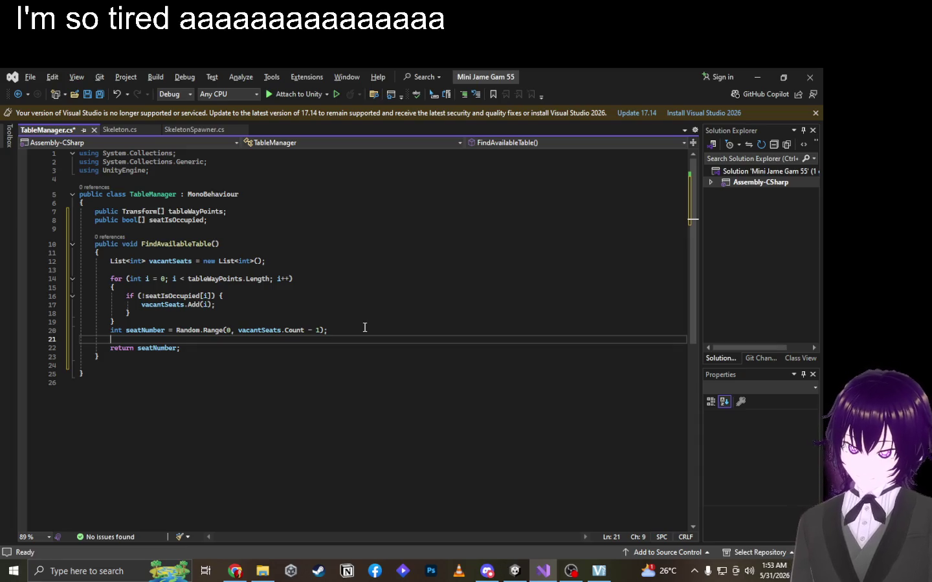
Start a new line reading 'seat' between the seatNumber assignment and the return.
key("ctrl+space")
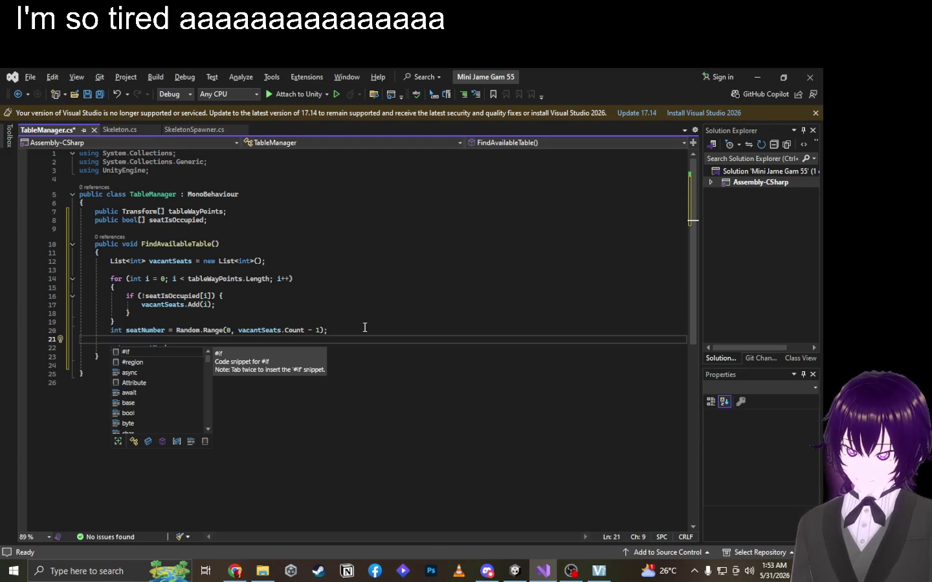
type("in")
key("Escape")
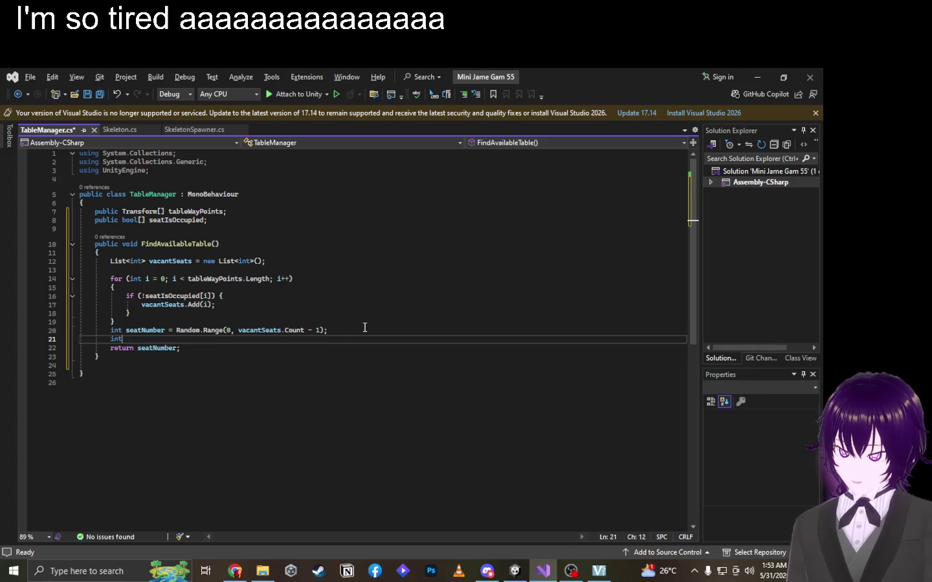
key("BackSpace")
key("BackSpace")
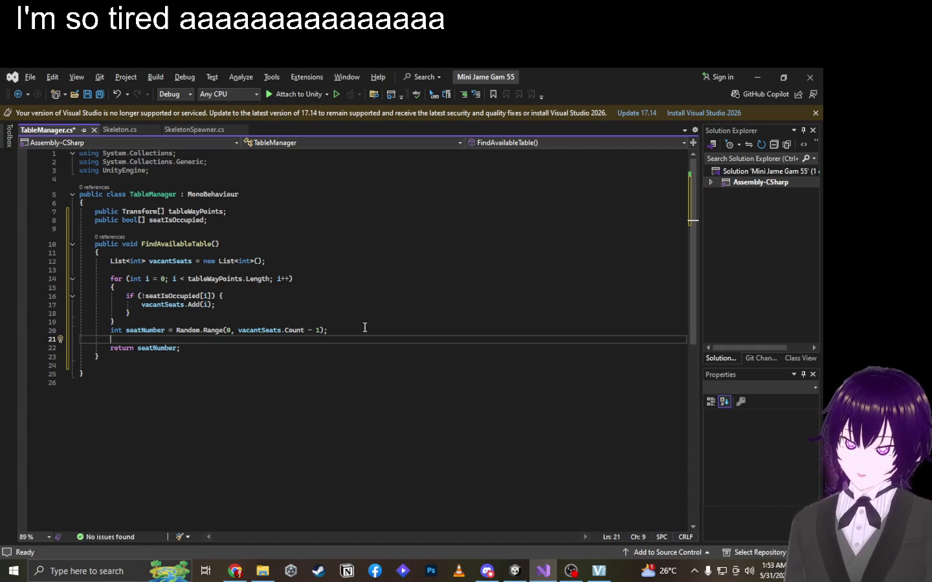
type("seat")
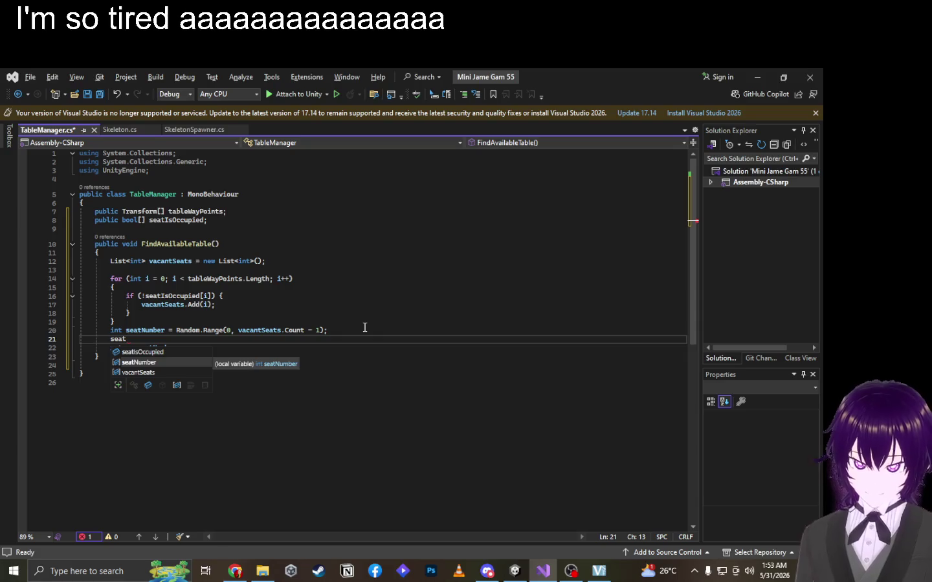
left_click(178, 330)
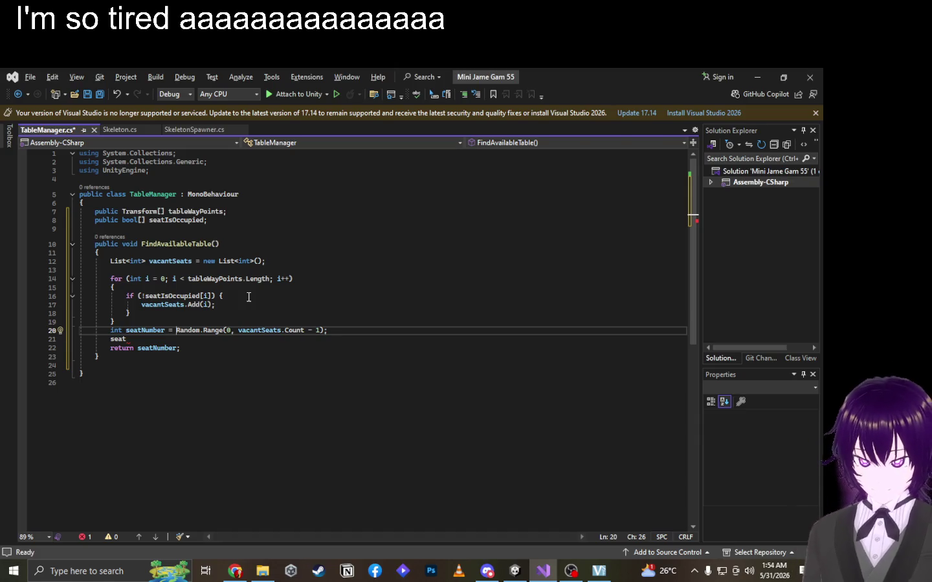
Wrap the pick as seatNumber = vacantSeats[Random.Range(0, vacantSeats.Count - 1)].
type("vacann")
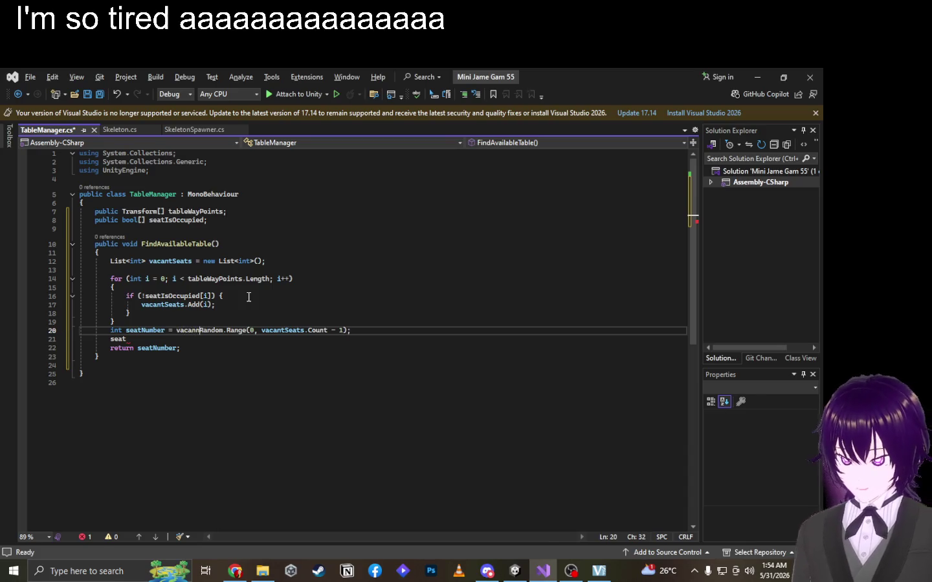
type("tSeat")
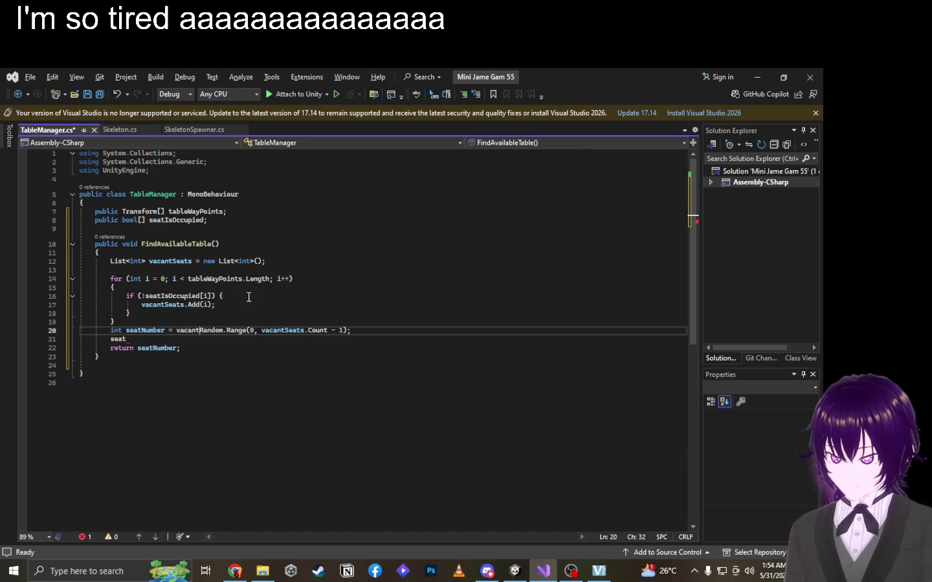
type("s[")
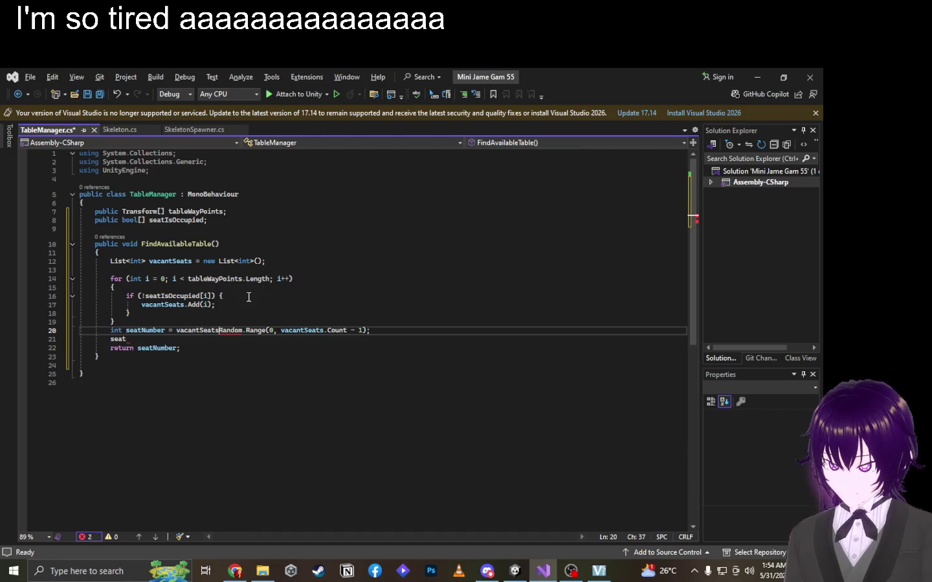
key("Right")
key("Right")
key("Right")
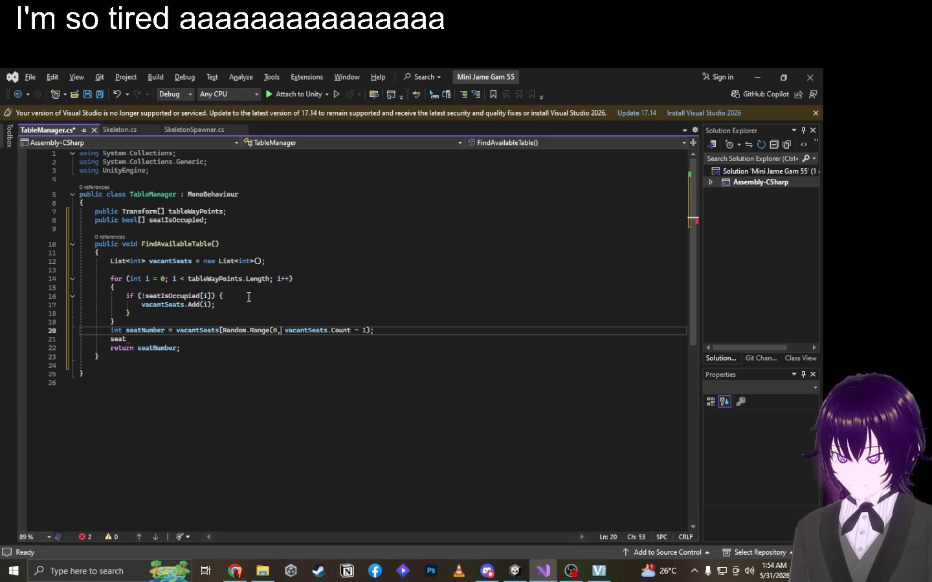
type("]")
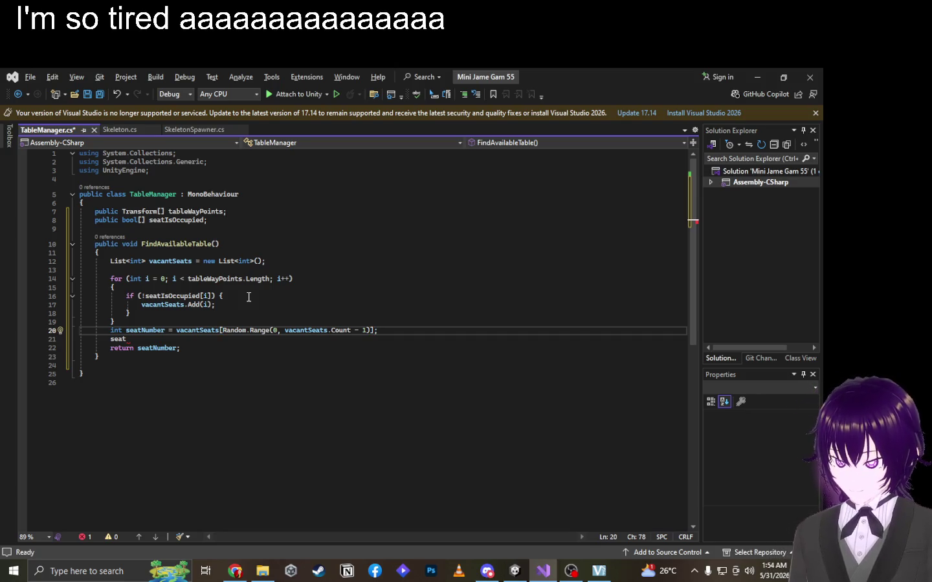
Remove the extra empty line and the stray 'seat' text below the assignment.
key("Return")
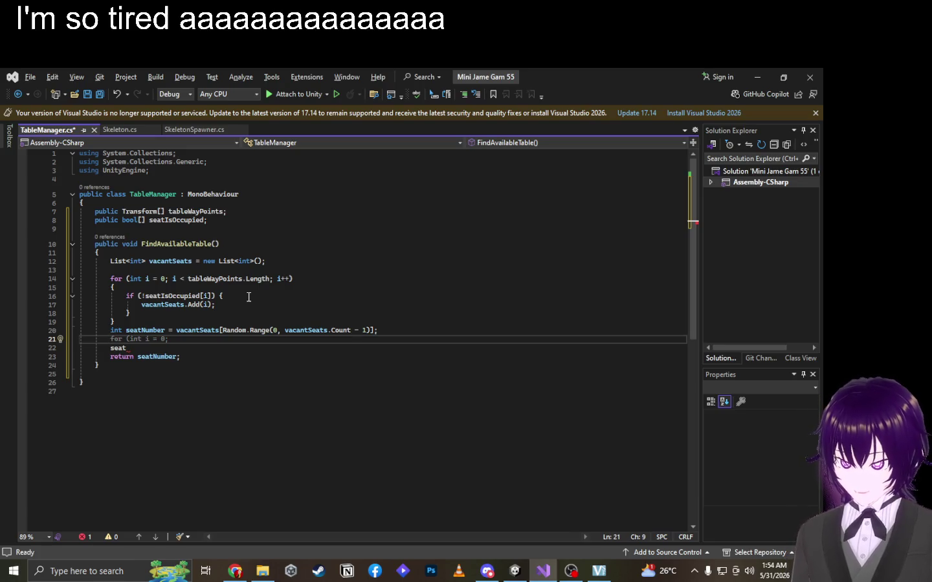
key("ctrl+space")
key("Up")
key("Up")
key("BackSpace")
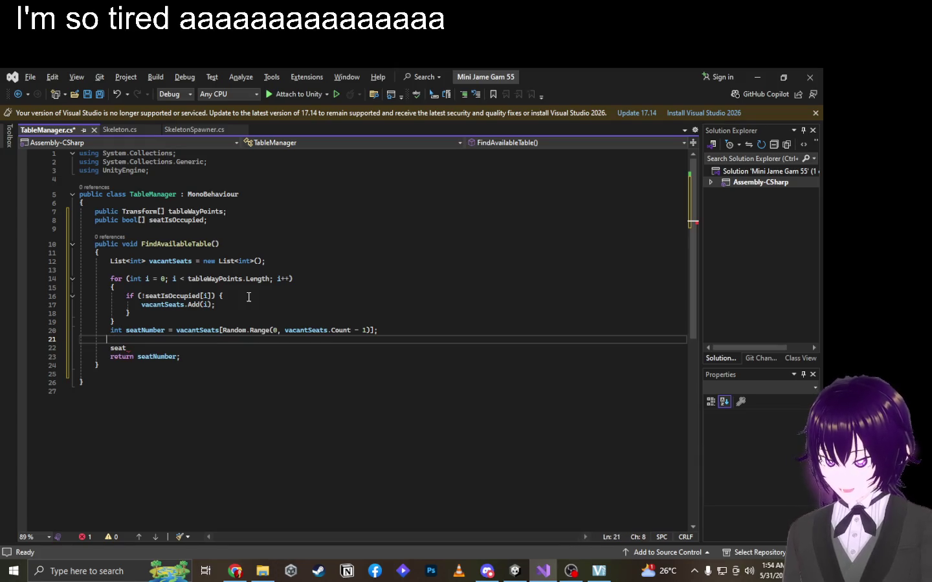
key("BackSpace")
key("BackSpace")
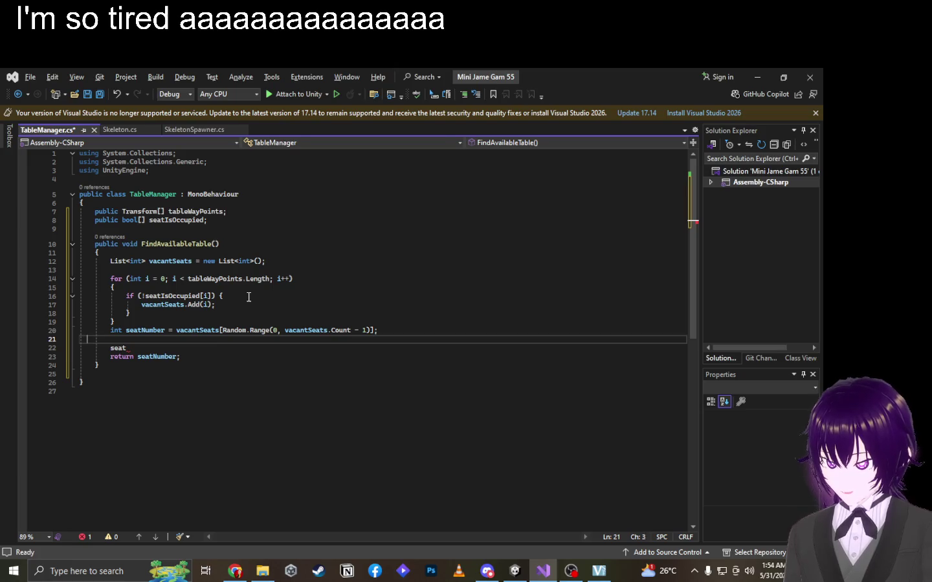
key("Down")
type("Number")
key("BackSpace")
key("BackSpace")
key("BackSpace")
key("BackSpace")
key("BackSpace")
key("BackSpace")
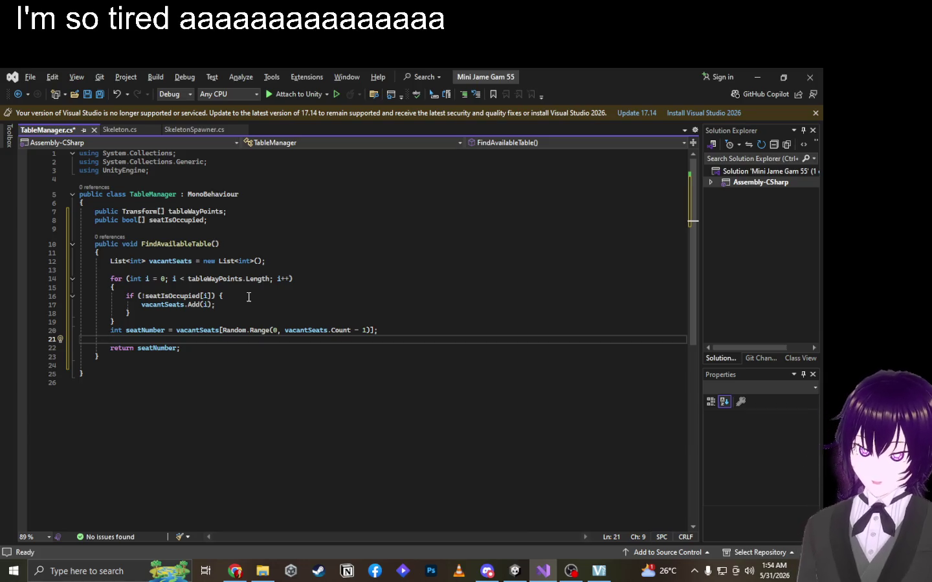
Try typing vacantSeats on line 21 and erase it again, leaving no errors.
key("ctrl+space")
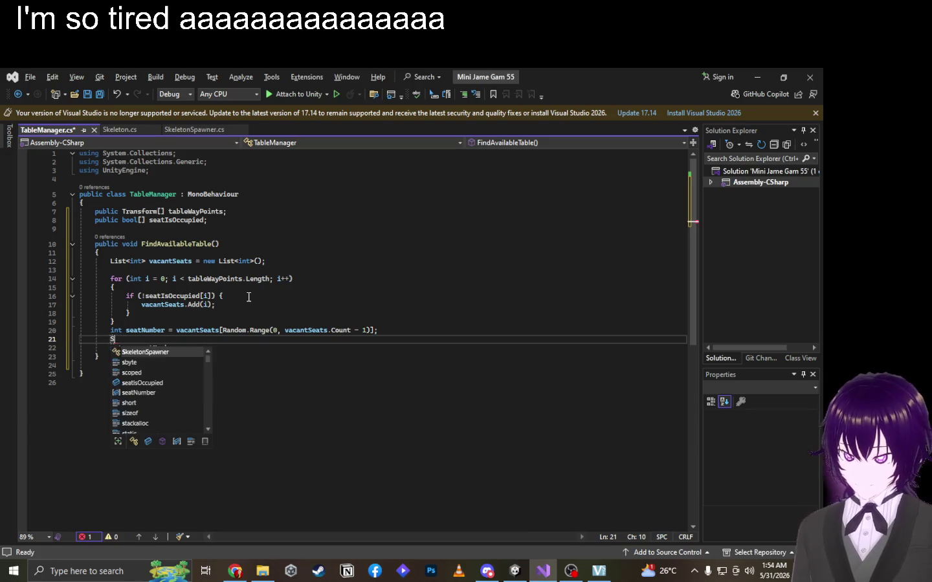
key("alt")
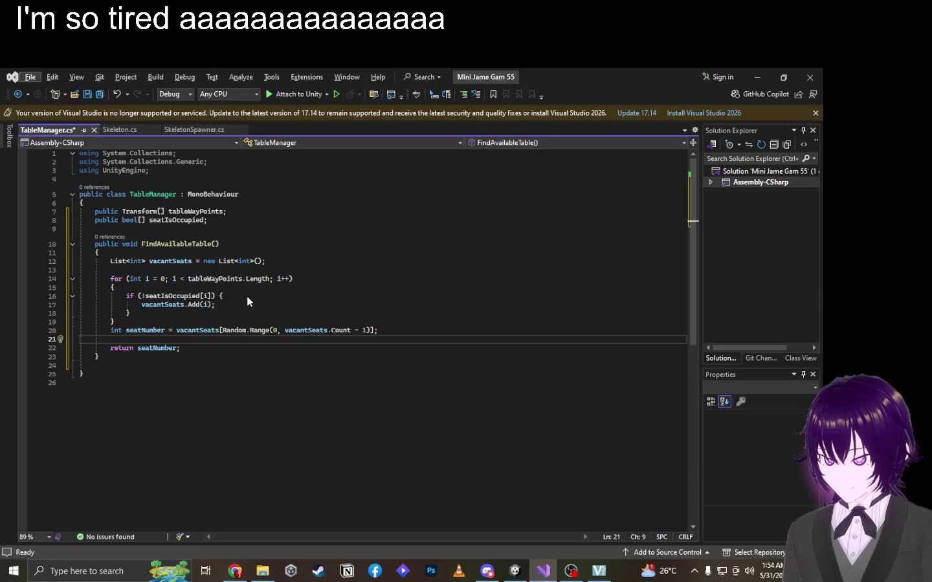
left_click(240, 339)
type("vacantSeats")
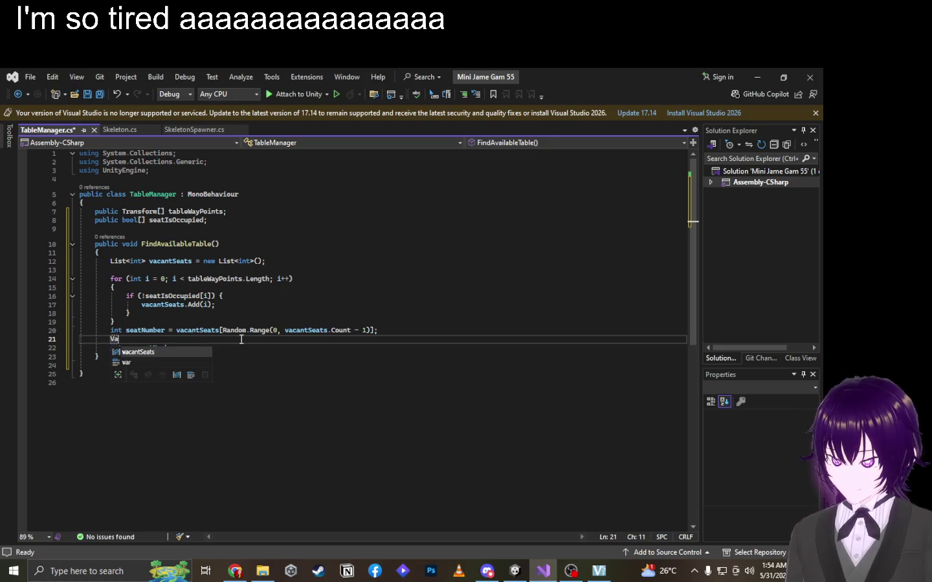
key("BackSpace")
key("BackSpace")
key("BackSpace")
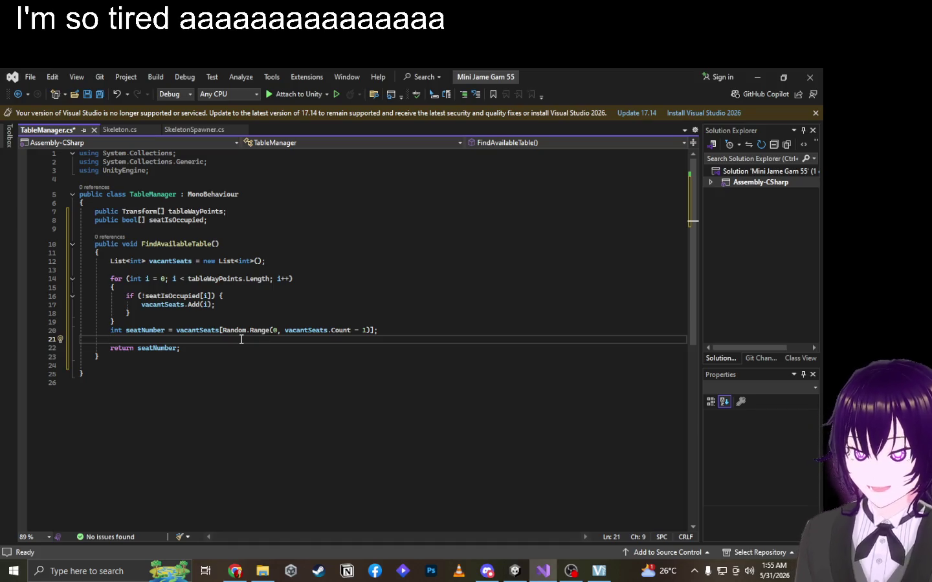
type("vacan")
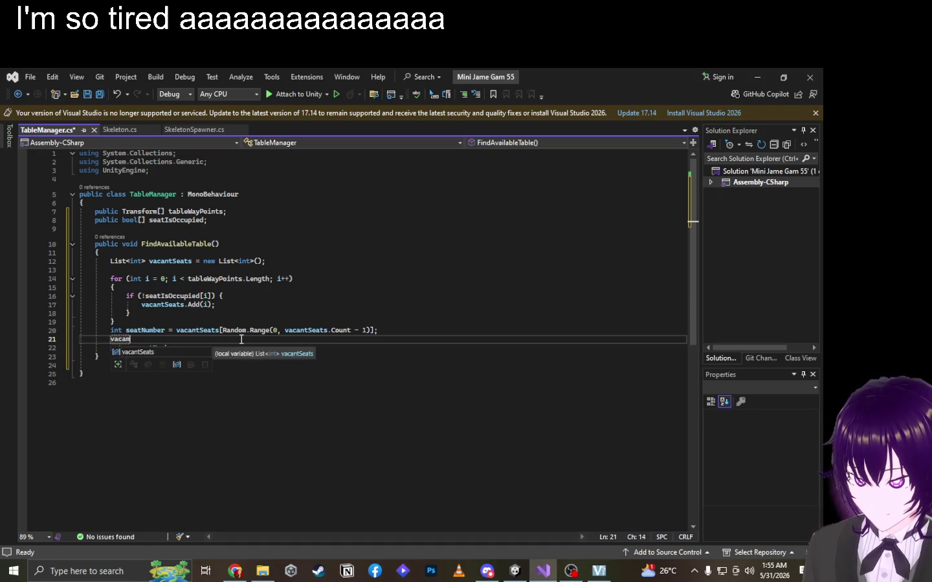
type("tSeat")
key("BackSpace")
key("BackSpace")
key("BackSpace")
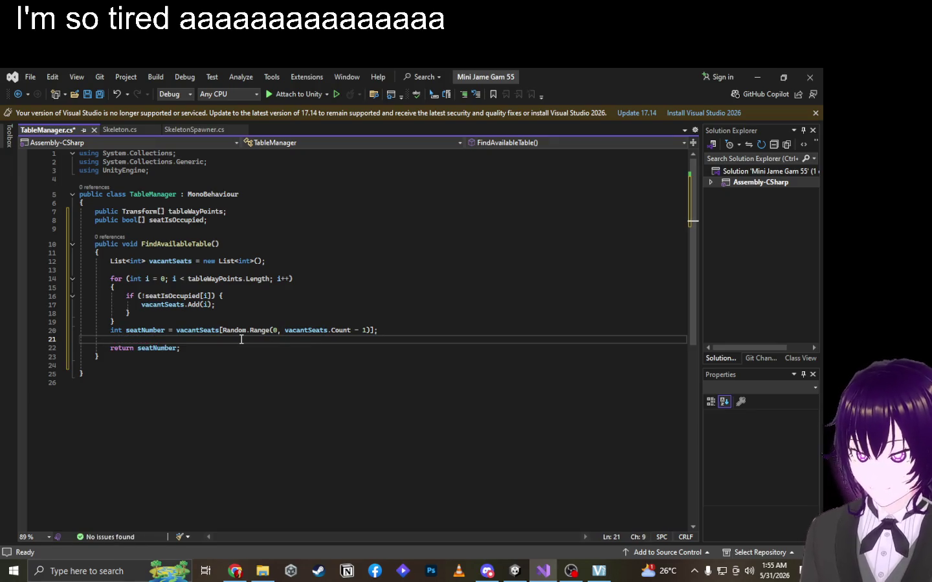
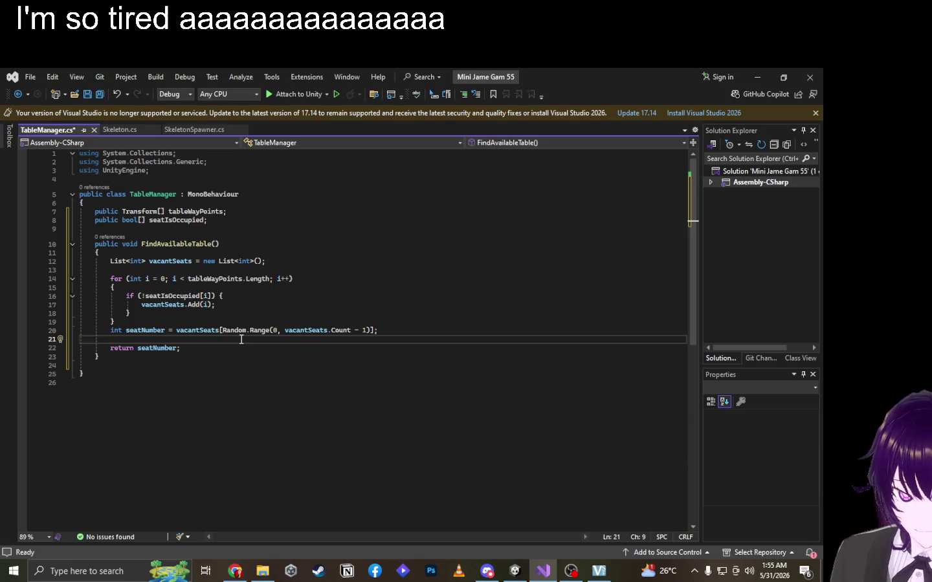
On line 21, add seatIsOccupied[seatNumber] = true; before the return, and add blank lines after the method.
type("seat")
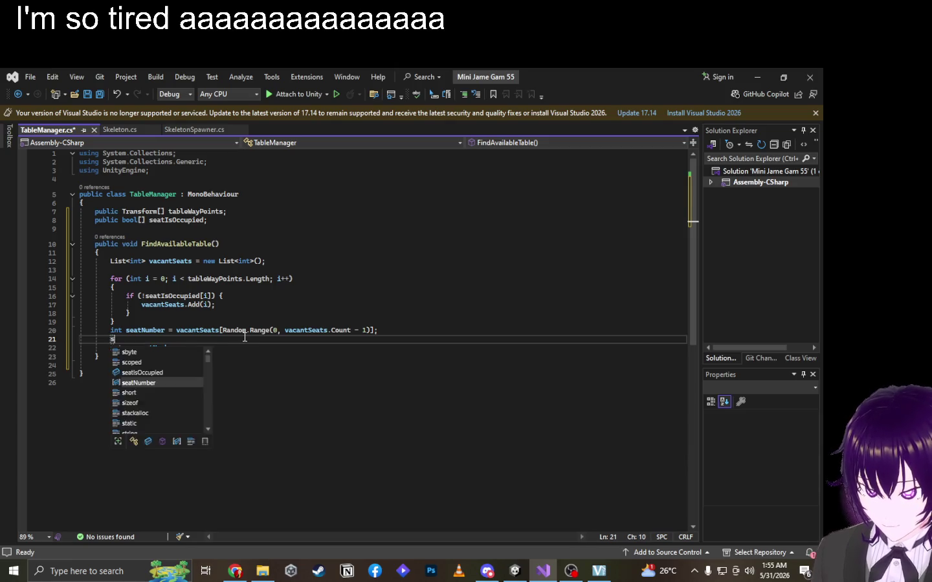
key("Tab")
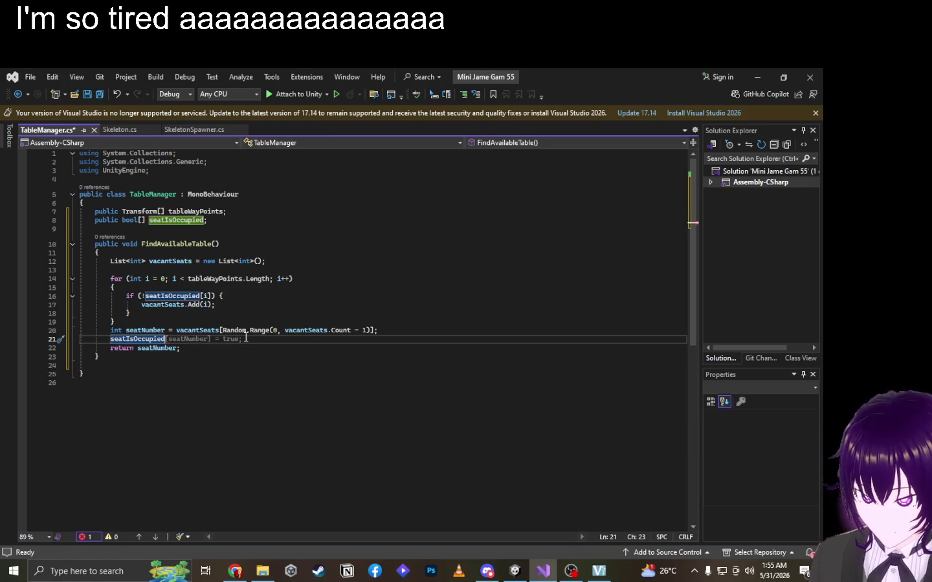
key("Tab")
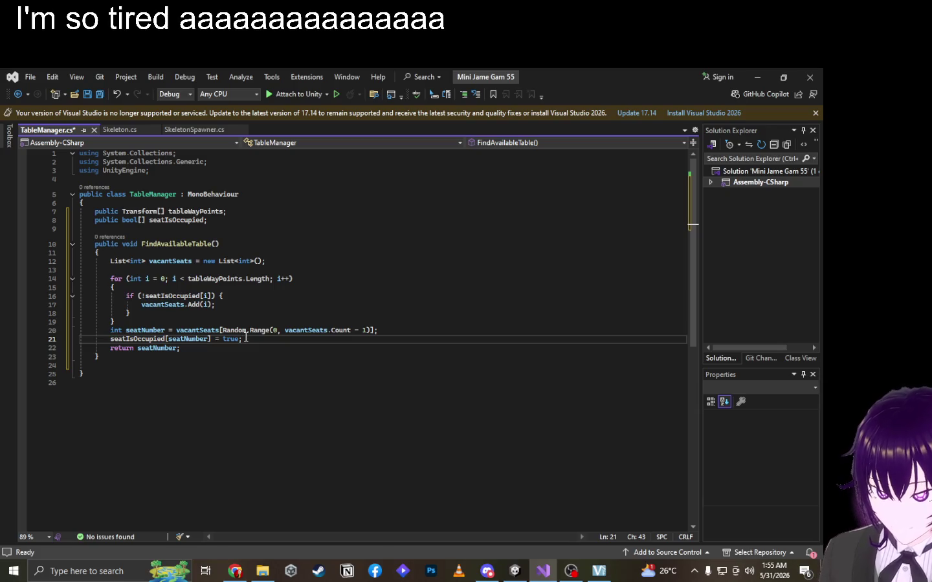
key("Down")
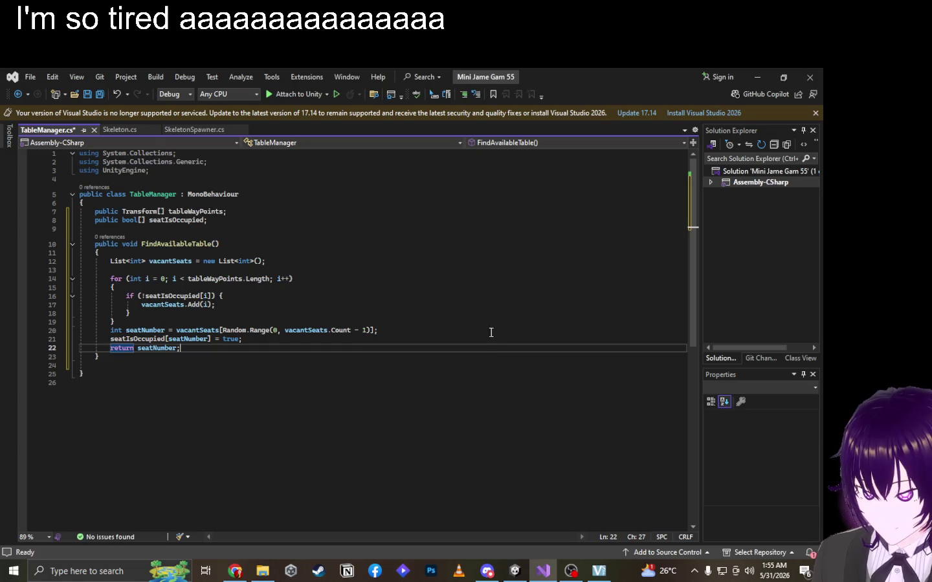
key("Down")
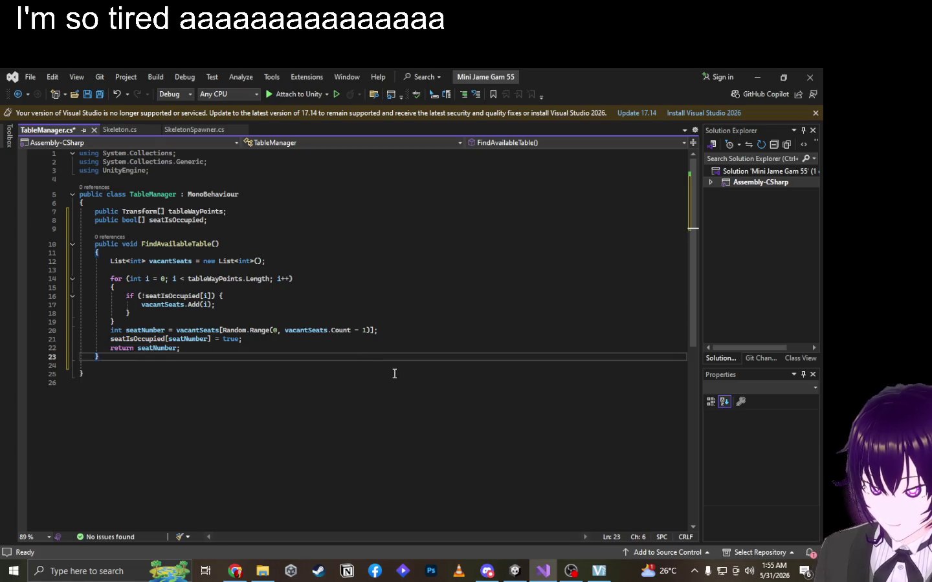
key("Return")
key("Down")
Ask ChatGPT 'input' and take Input.GetKeyDown(KeyCode.Space) from its Unity keyboard examples.
key("alt+Tab")
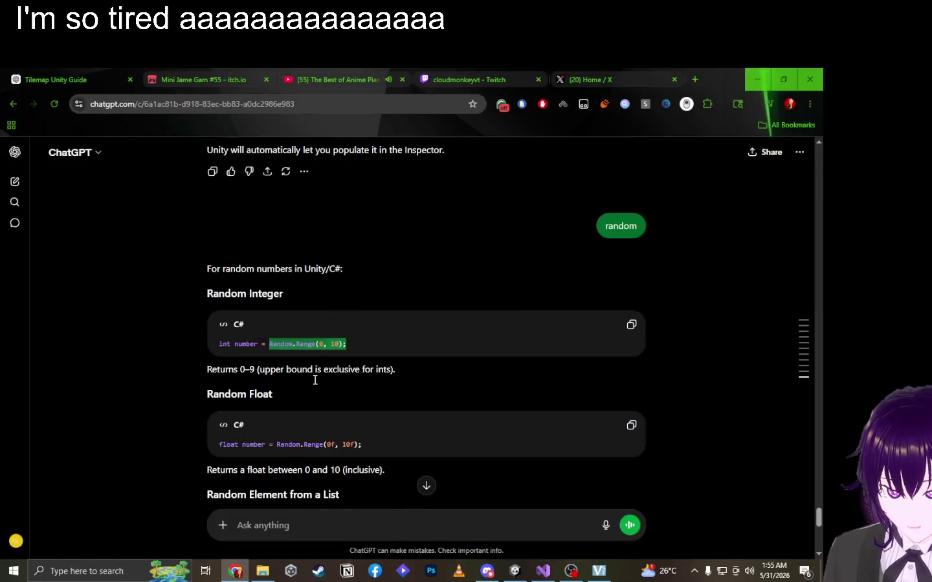
left_click(349, 517)
type("input")
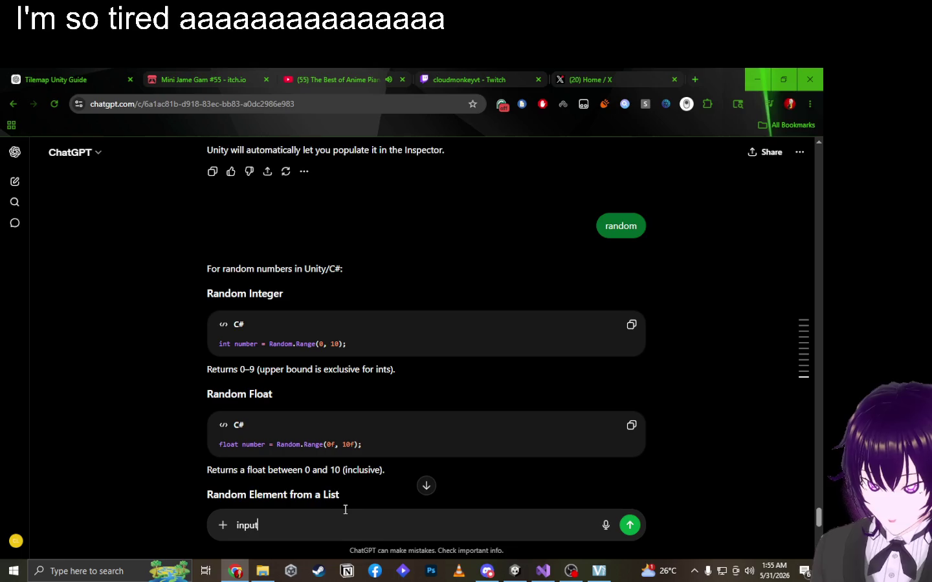
key("Return")
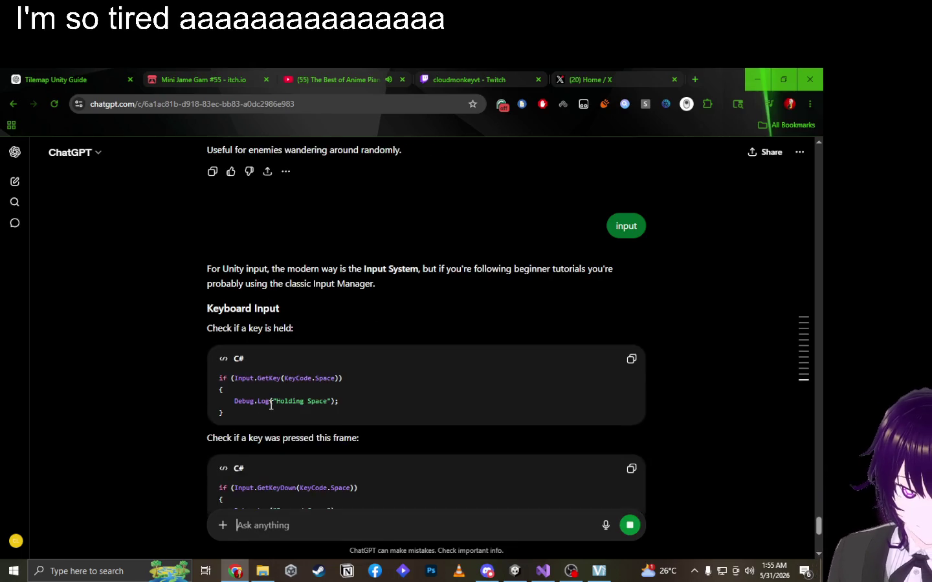
scroll(300, 406, "down", 1)
scroll(349, 323, "down", 2)
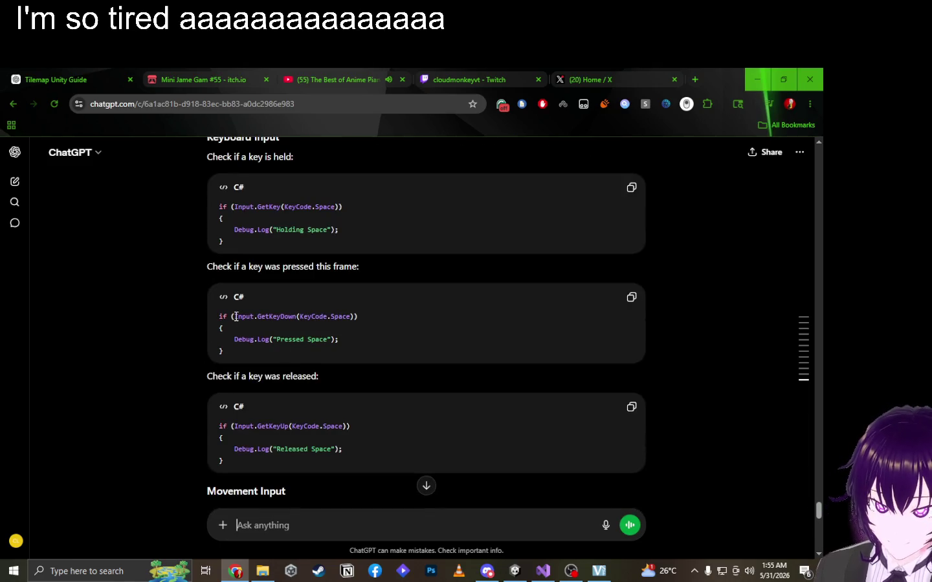
left_click_drag(235, 316, 351, 319)
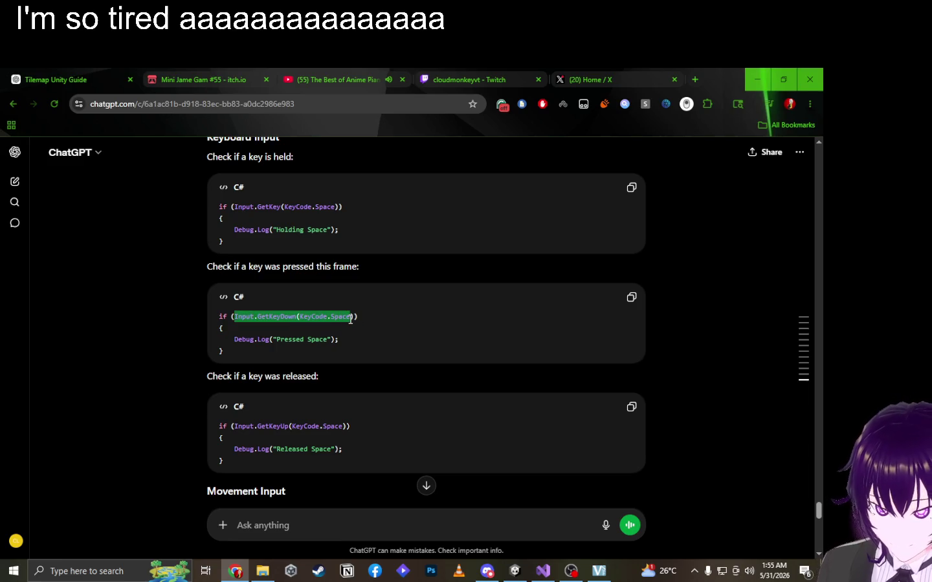
key("alt+Tab")
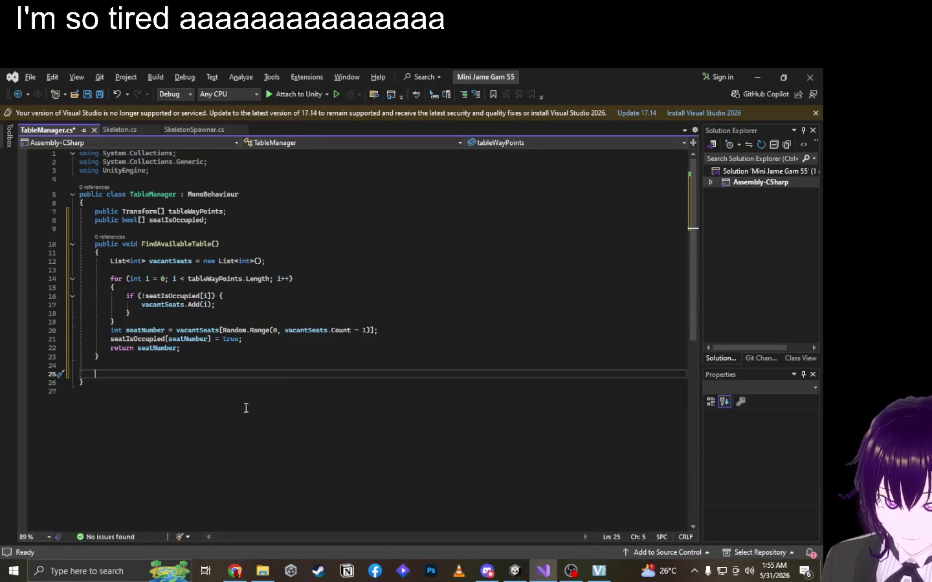
Add a void Update() method to TableManager with its opening brace.
key("ctrl+space")
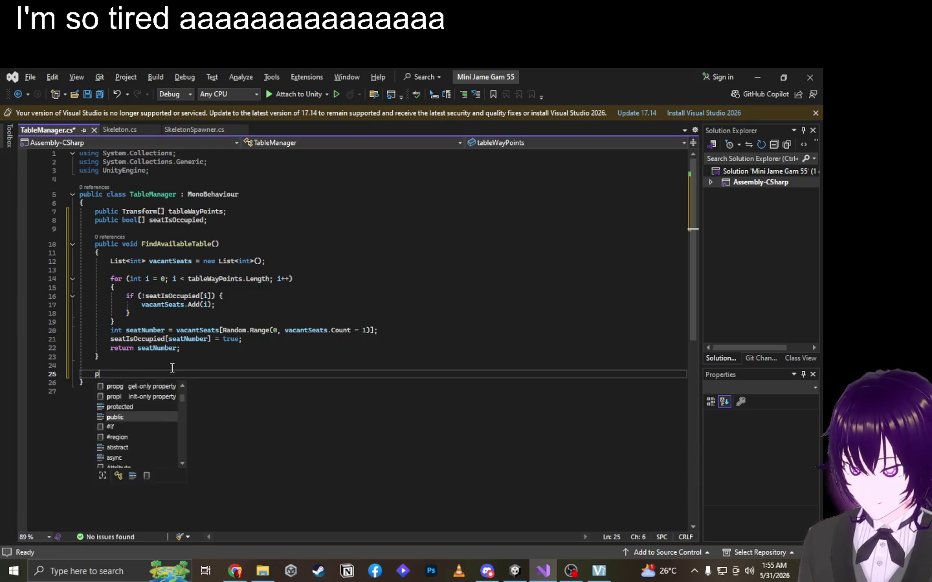
type("update")
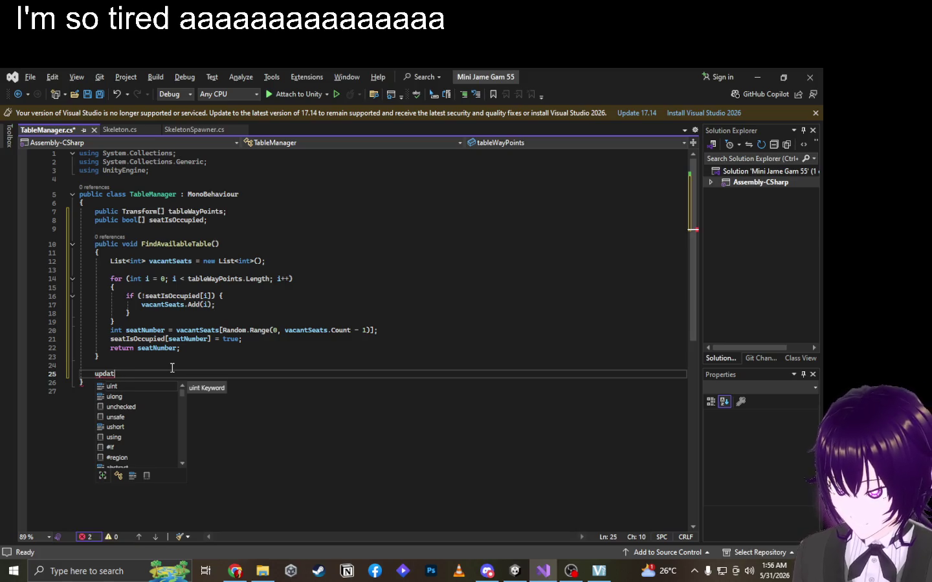
key("BackSpace")
key("BackSpace")
key("BackSpace")
type("Update")
key("Home")
type("void Update")
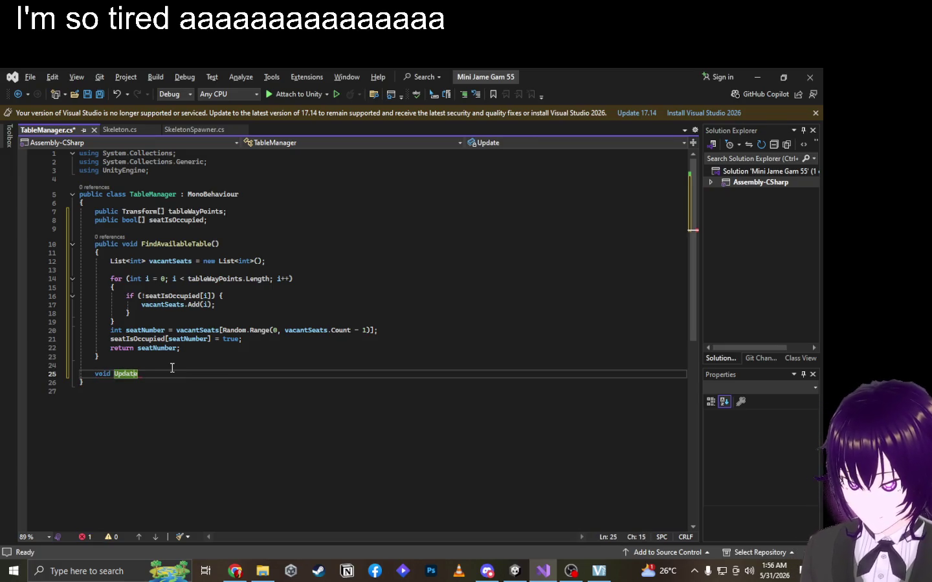
type("()")
key("Insert")
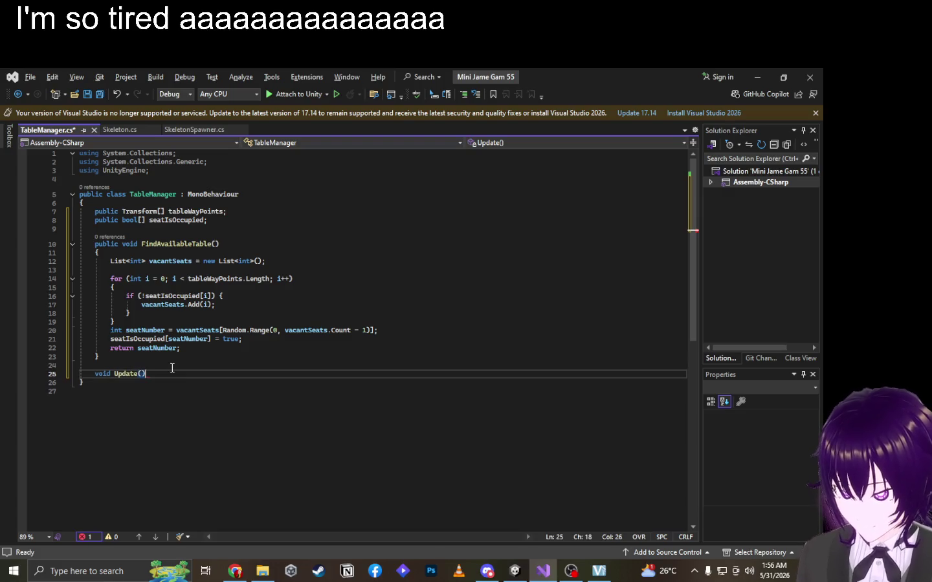
type("{")
key("Return")
Paste Input.GetKeyDown(KeyCode.Space) into Update and wrap it in an if block with braces.
type("Input.GetKeyDown(KeyCode.Space)")
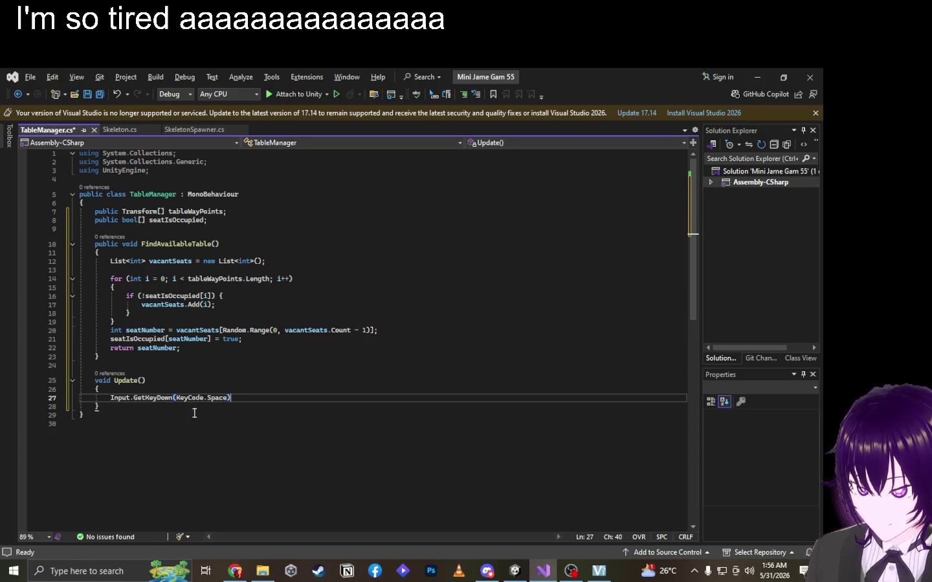
left_click(111, 400)
type("i")
key("Insert")
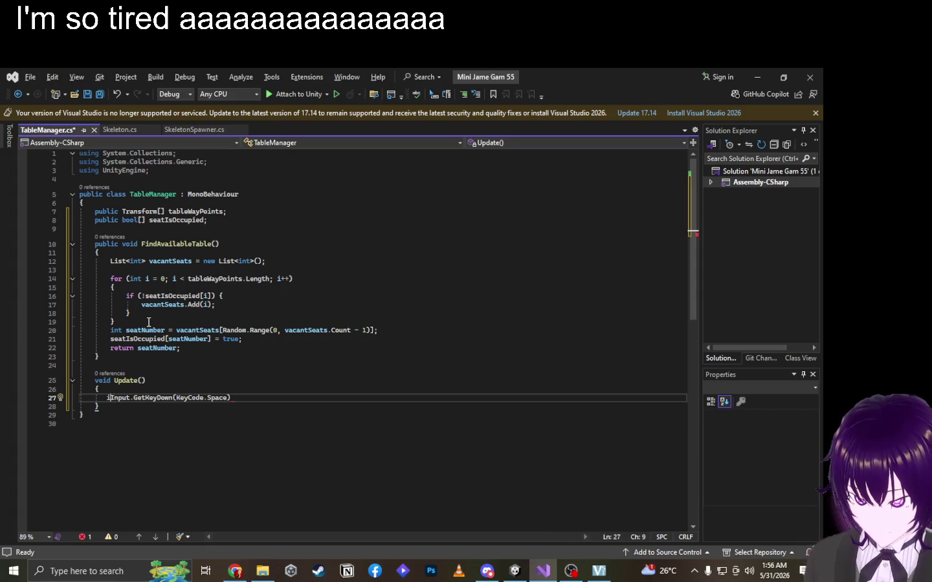
type("f(")
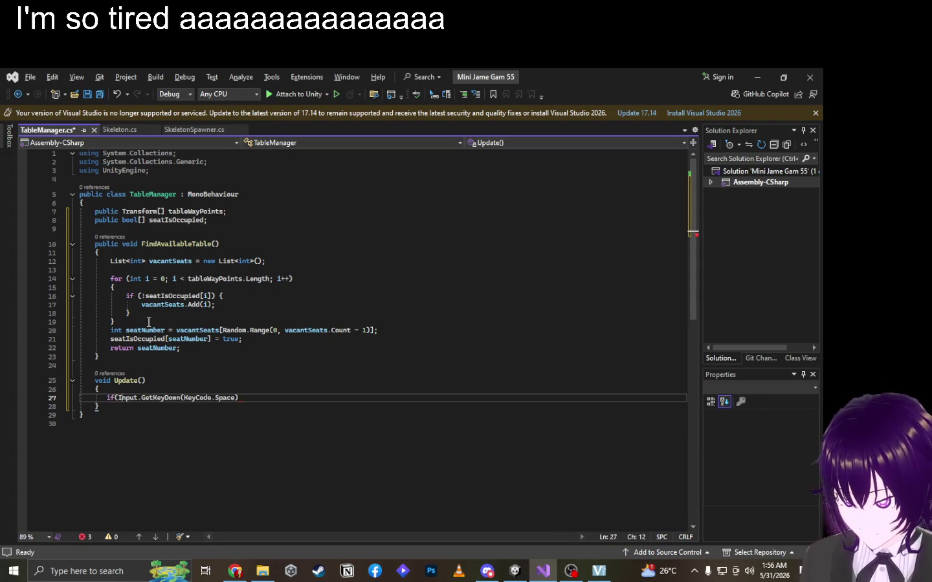
key("End")
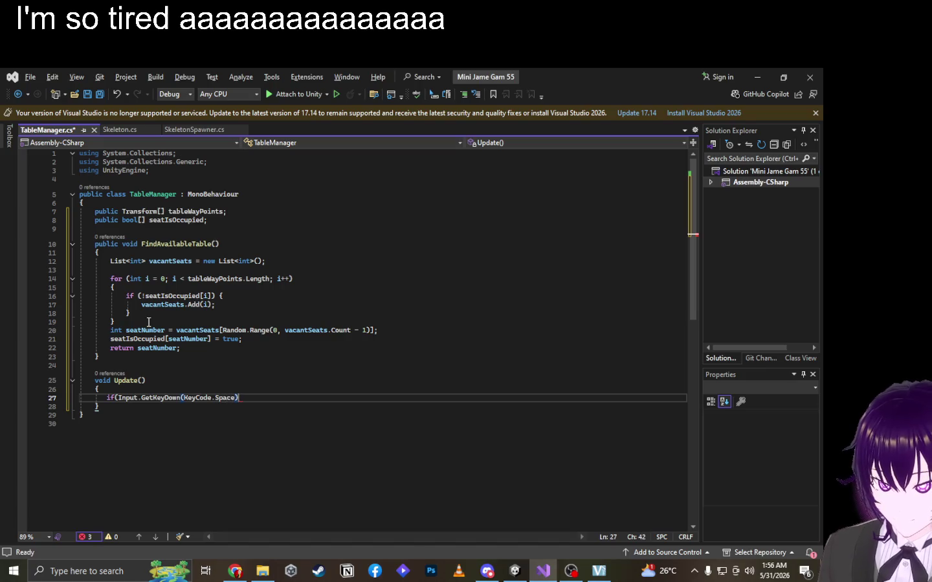
type("{")
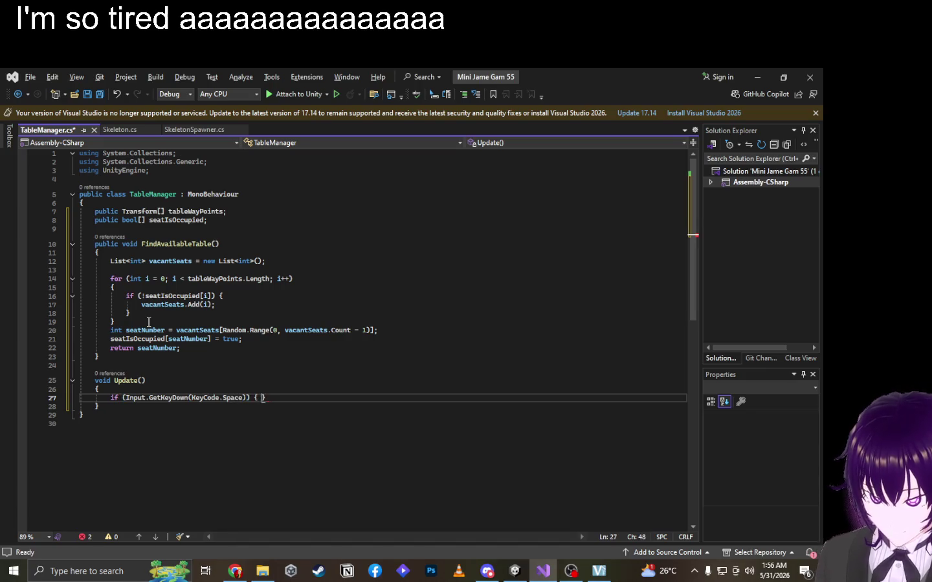
key("Return")
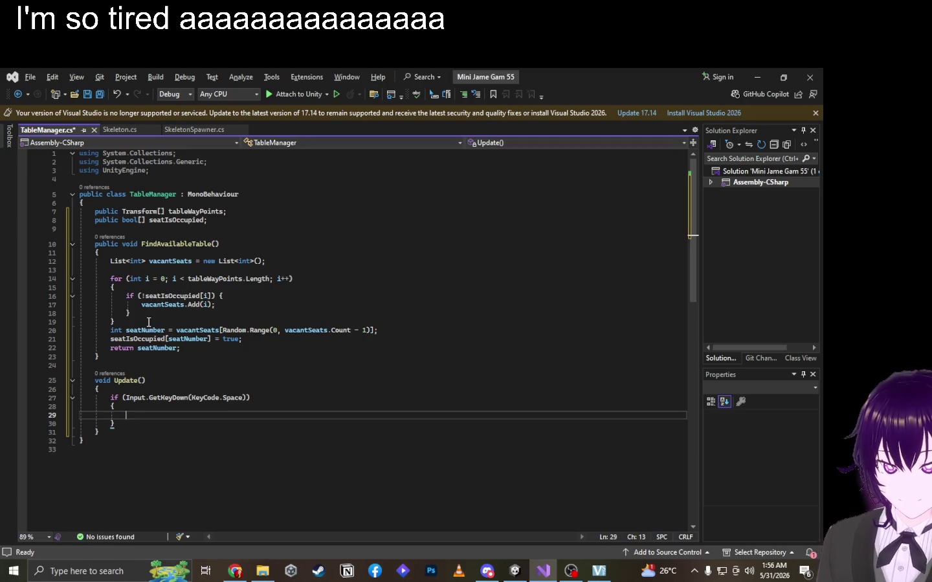
Try float and a Debug.Log call inside the if block, then delete them, leaving an empty line.
key("ctrl+space")
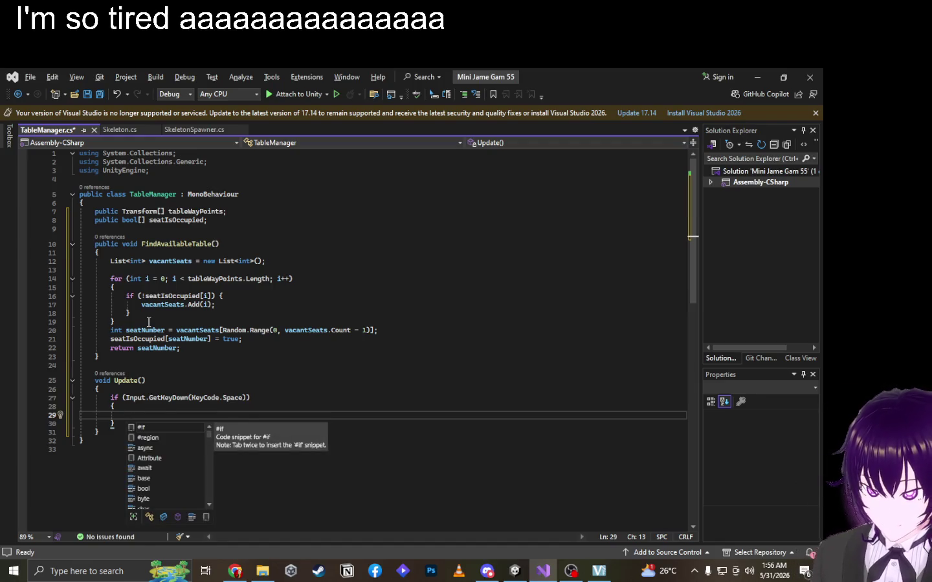
scroll(149, 322, "up", 3, "ctrl")
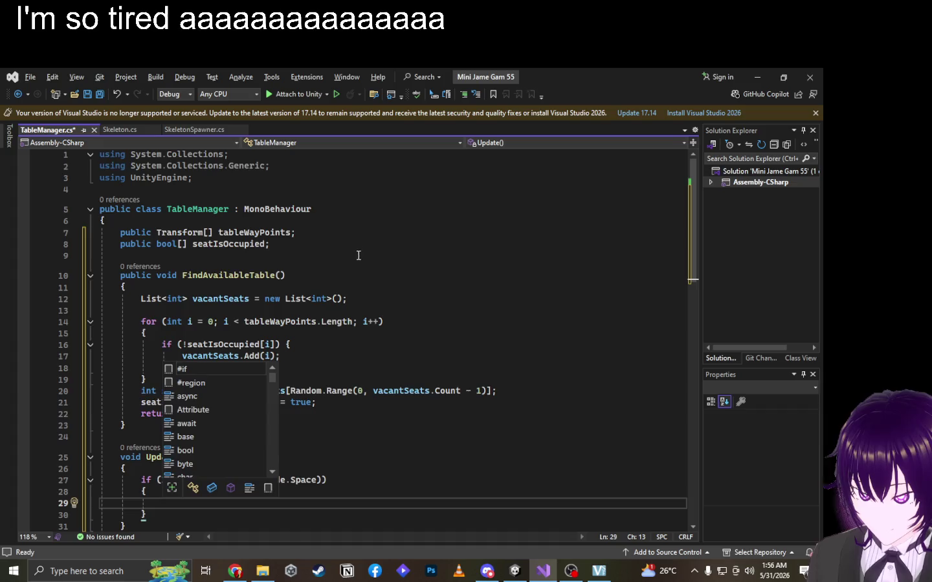
scroll(359, 259, "down", 1)
key("Escape")
key("Up")
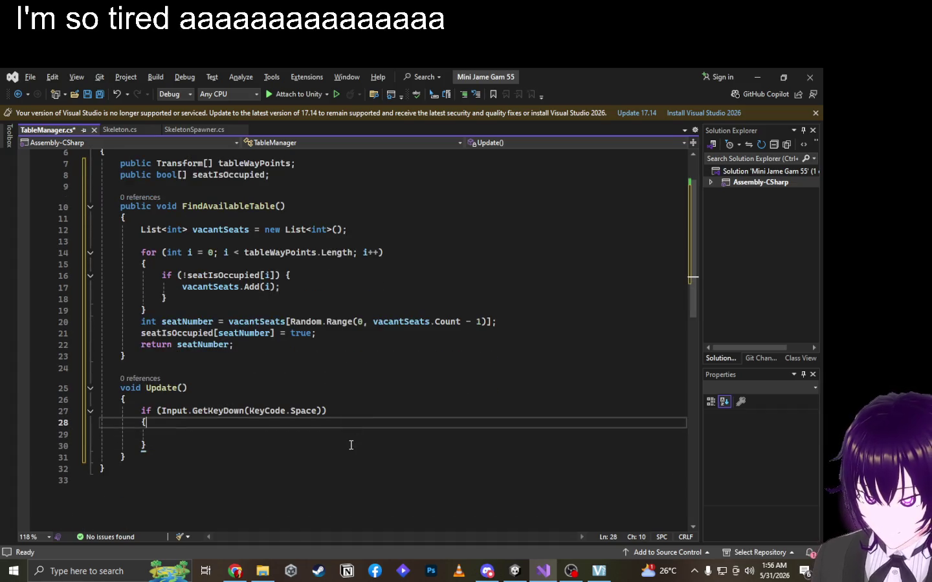
scroll(430, 317, "down", 2)
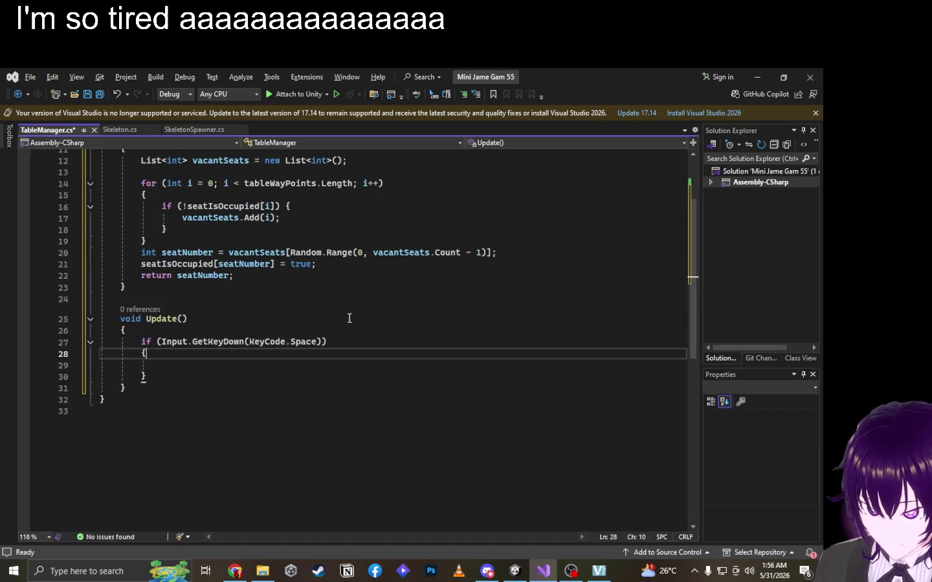
scroll(349, 318, "up", 1, "ctrl")
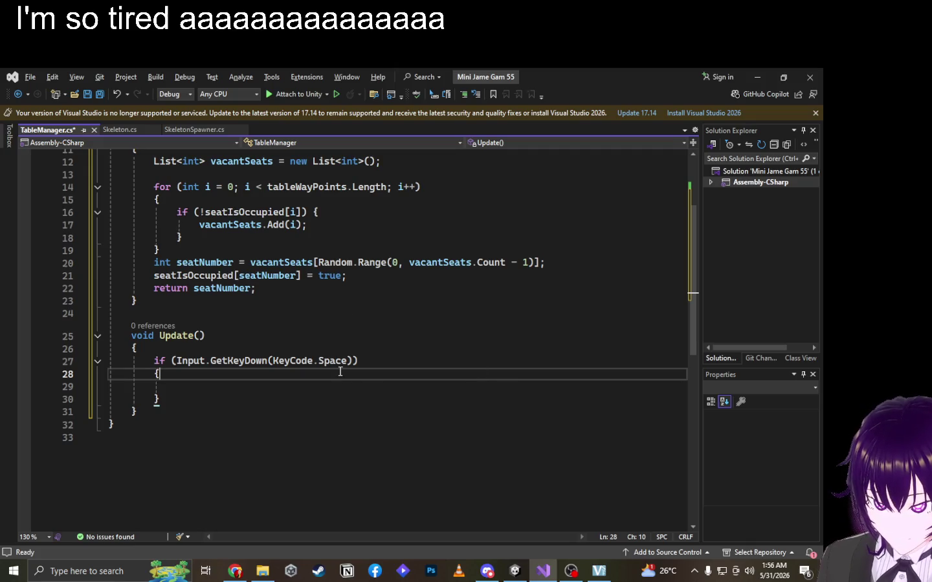
left_click(291, 384)
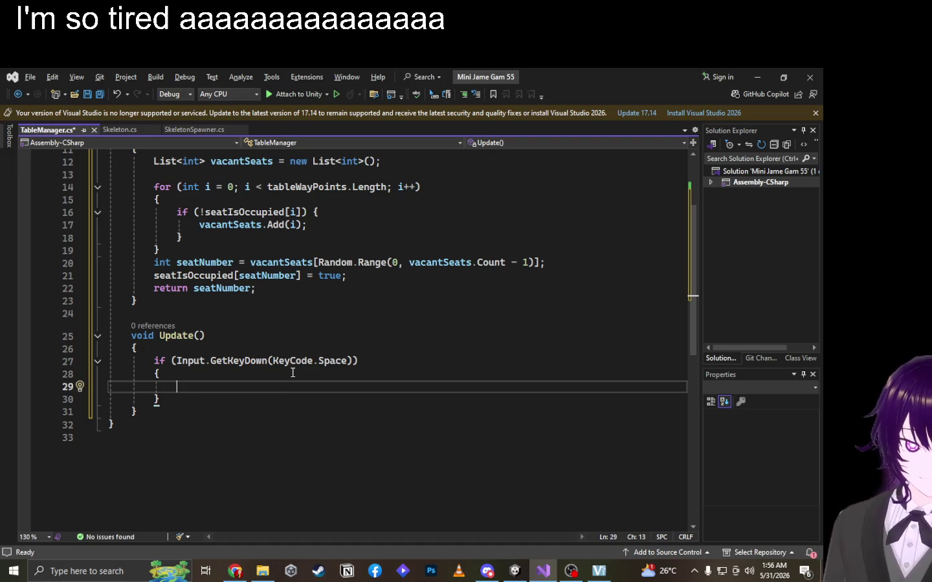
type("g")
key("ctrl+space")
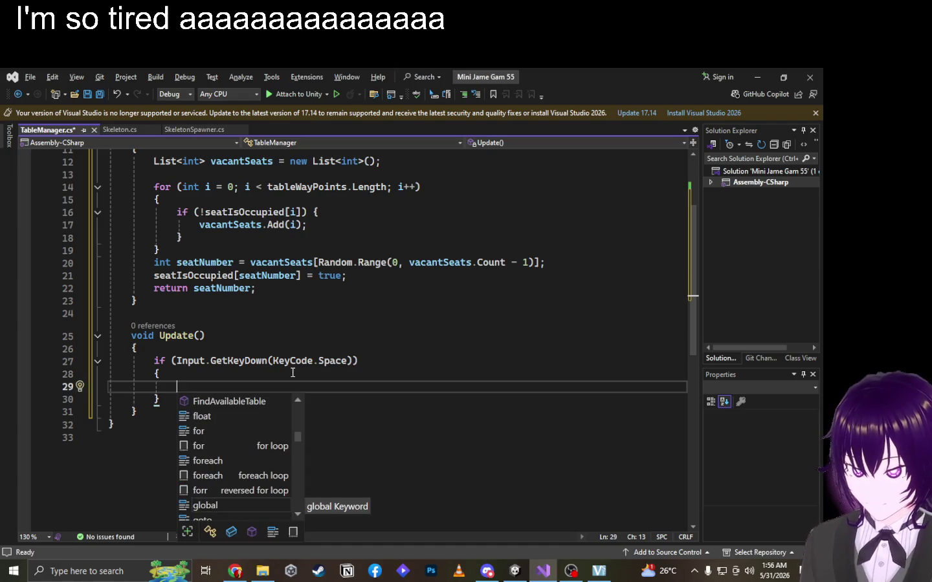
type("flo")
key("Tab")
key("BackSpace")
key("BackSpace")
key("BackSpace")
key("BackSpace")
key("BackSpace")
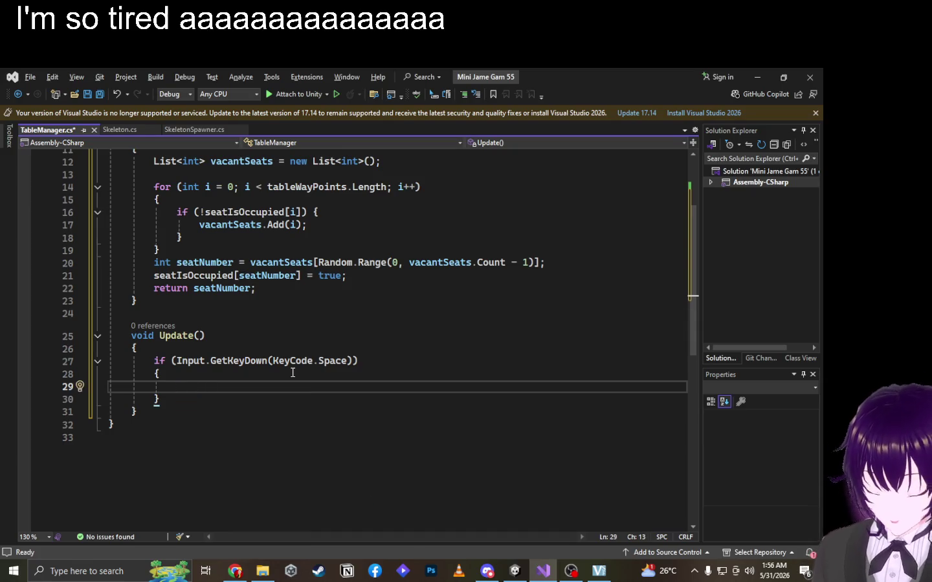
type("Debu")
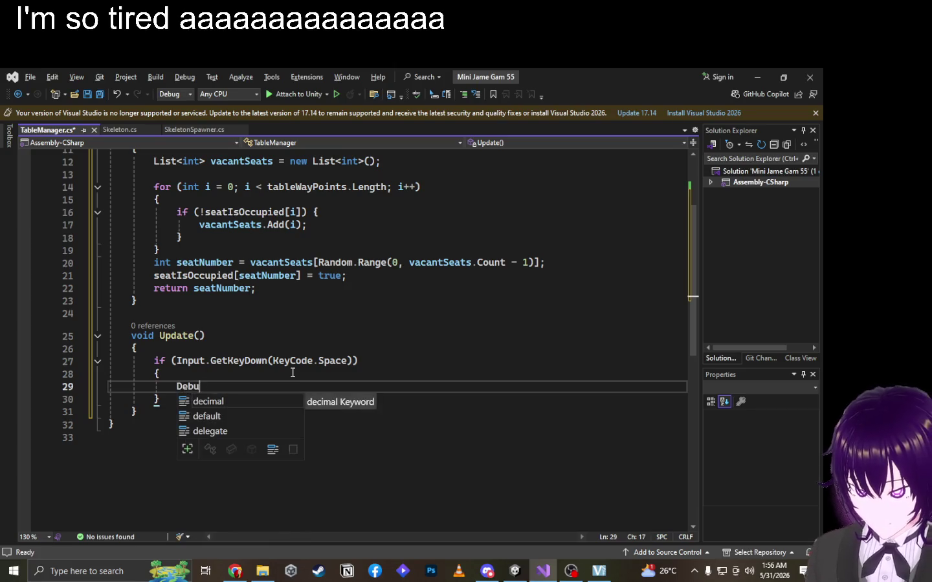
type("g.Log((\"")
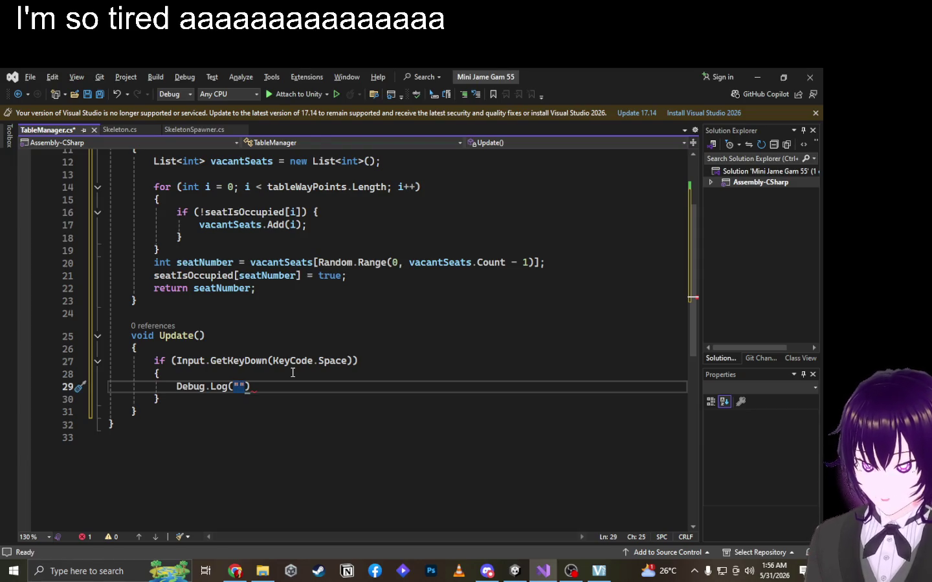
key("BackSpace")
key("BackSpace")
key("BackSpace")
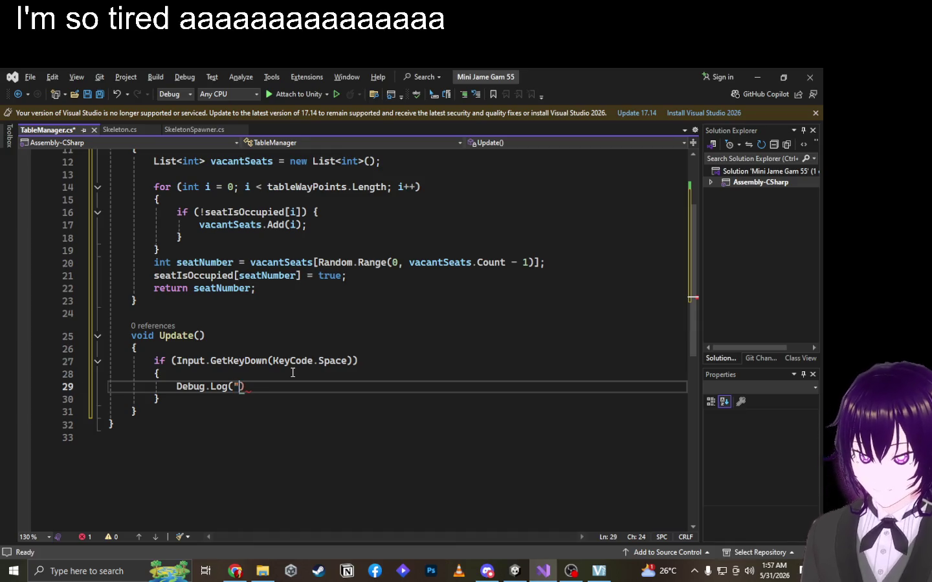
key("BackSpace")
key("BackSpace")
key("BackSpace")
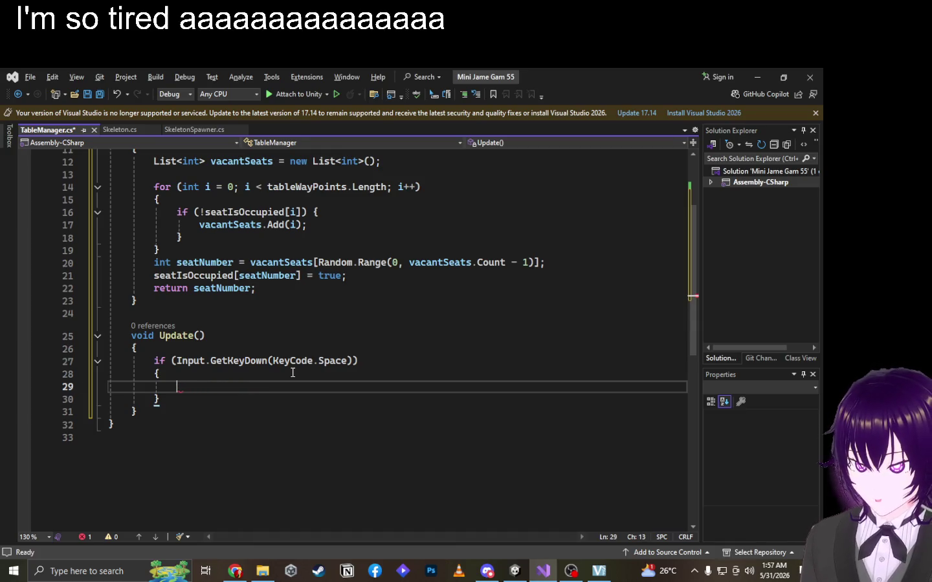
scroll(293, 372, "up", 4)
Call FindAvailableTable(); inside the Space-key if block.
double_click(212, 288)
key("ctrl+c")
scroll(373, 307, "down", 4)
left_click(251, 385)
key("ctrl+v")
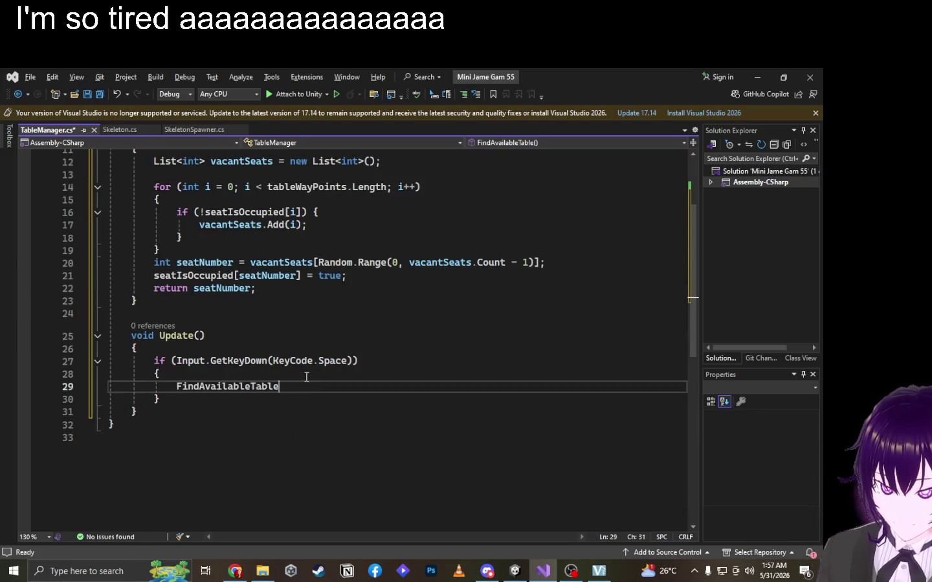
type("();")
key("Up")
Add Debug.Log(seatNumber); after line 21, save TableManager.cs, and switch to Unity.
left_click(366, 279)
key("Return")
type("Debug")
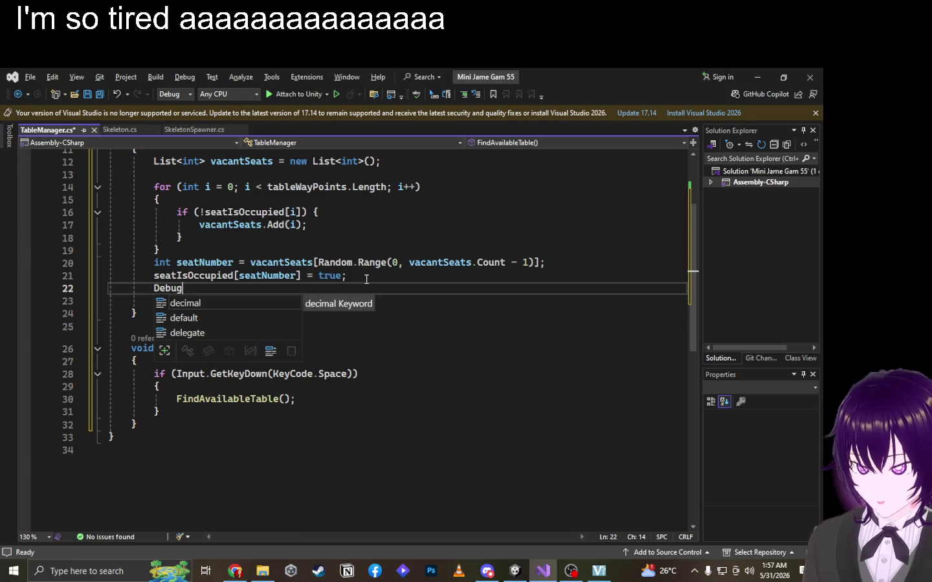
type(".Log(")
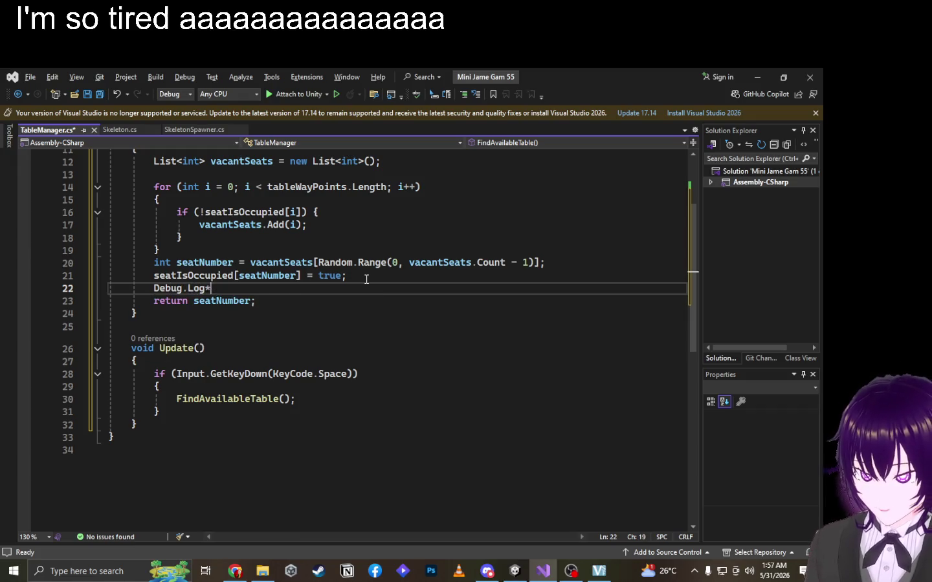
type("seat")
key("Tab")
key("BackSpace")
key("BackSpace")
key("BackSpace")
key("BackSpace")
type("Number);")
key("ctrl+s")
key("alt+Tab")
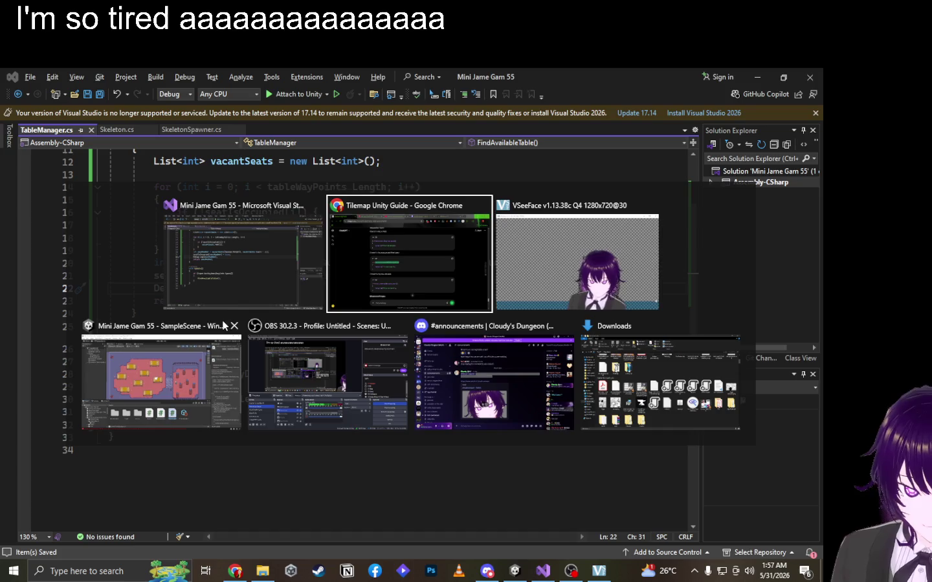
left_click(235, 329)
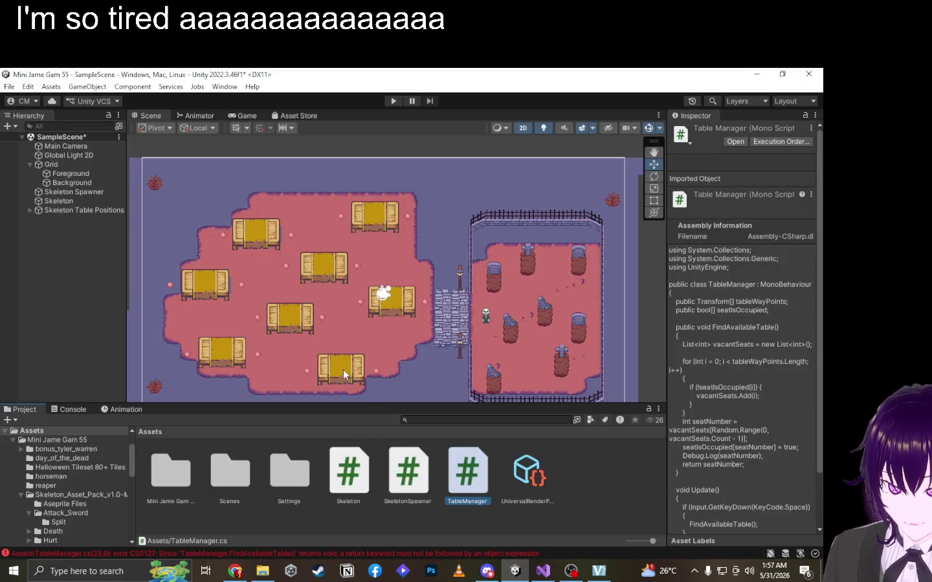
Go from the CS0127 error to line 10 and change FindAvailableTable's return type from void to int.
double_click(288, 555)
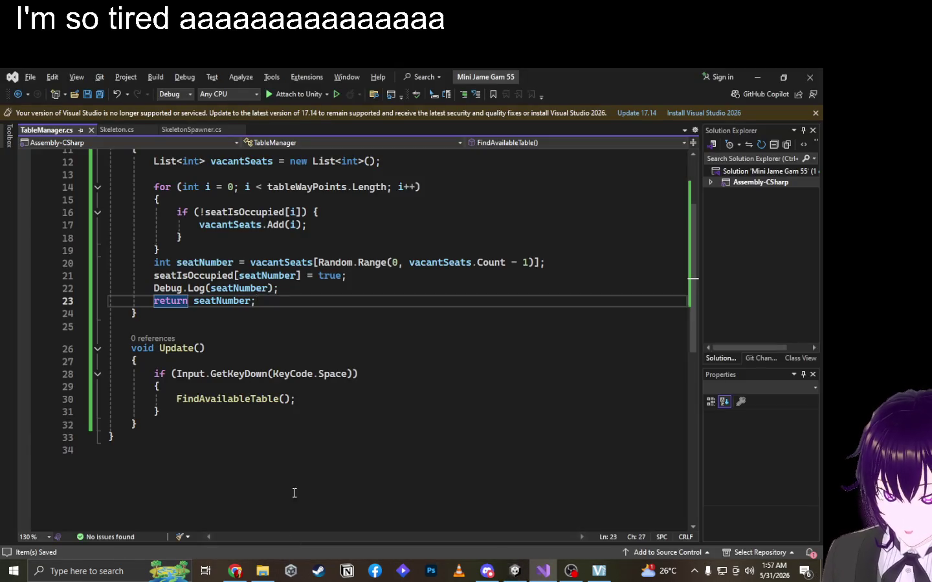
scroll(276, 313, "up", 2)
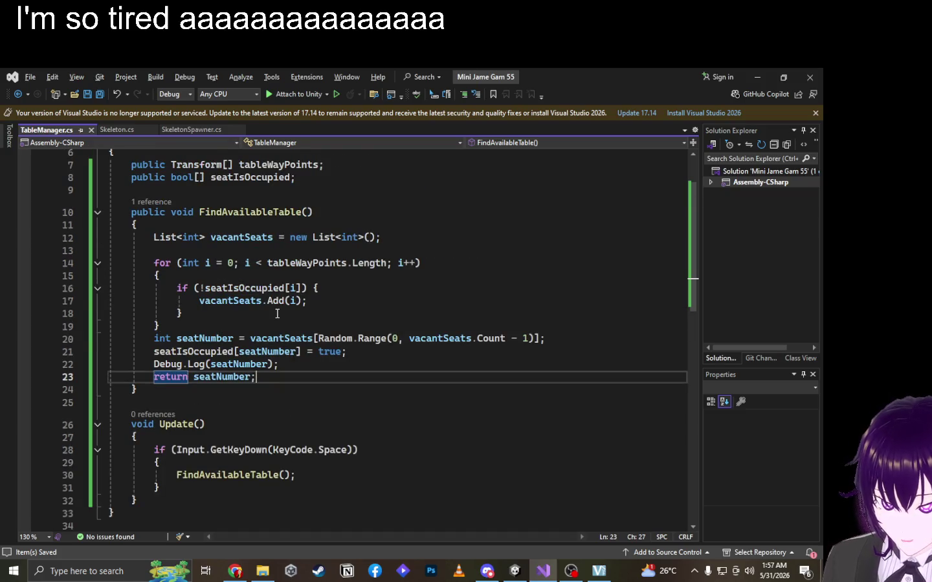
key("alt")
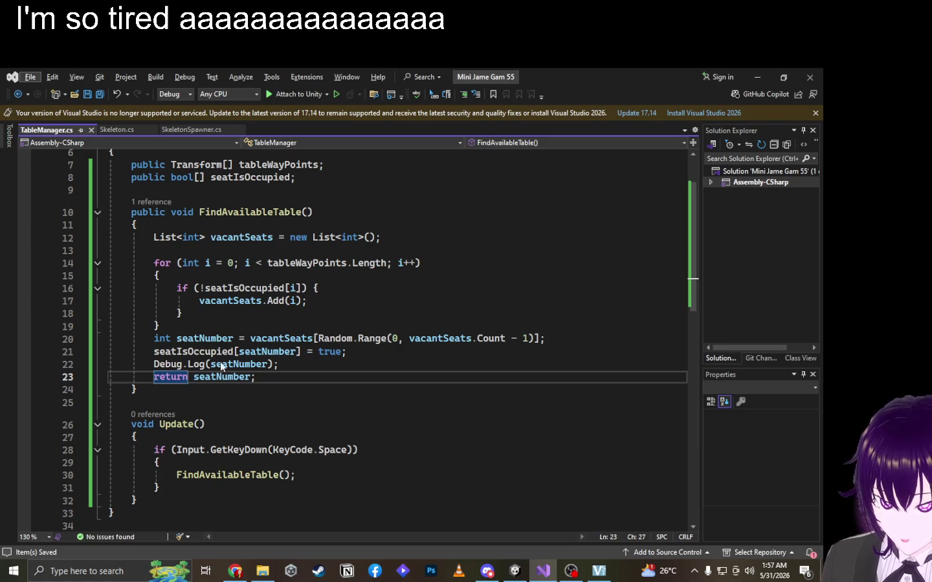
double_click(187, 213)
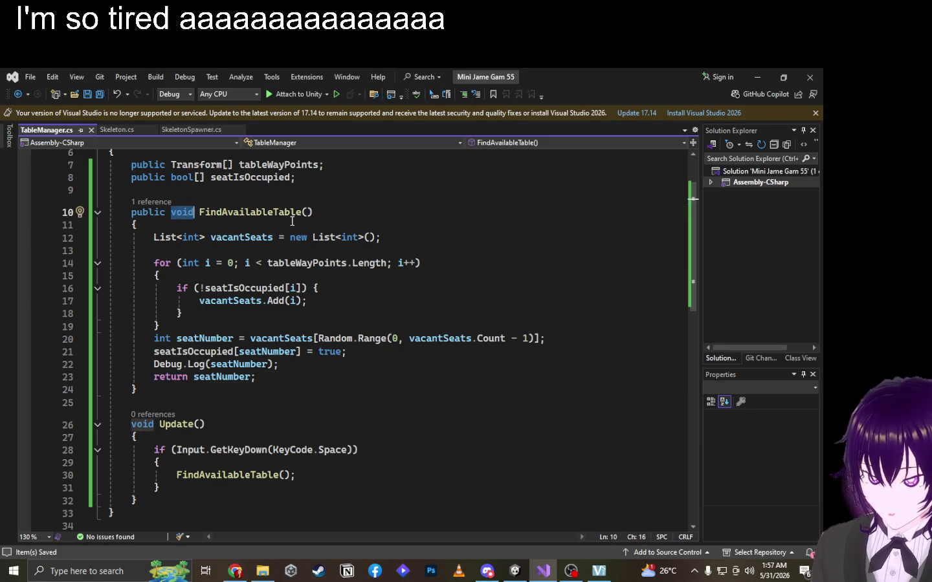
type("int")
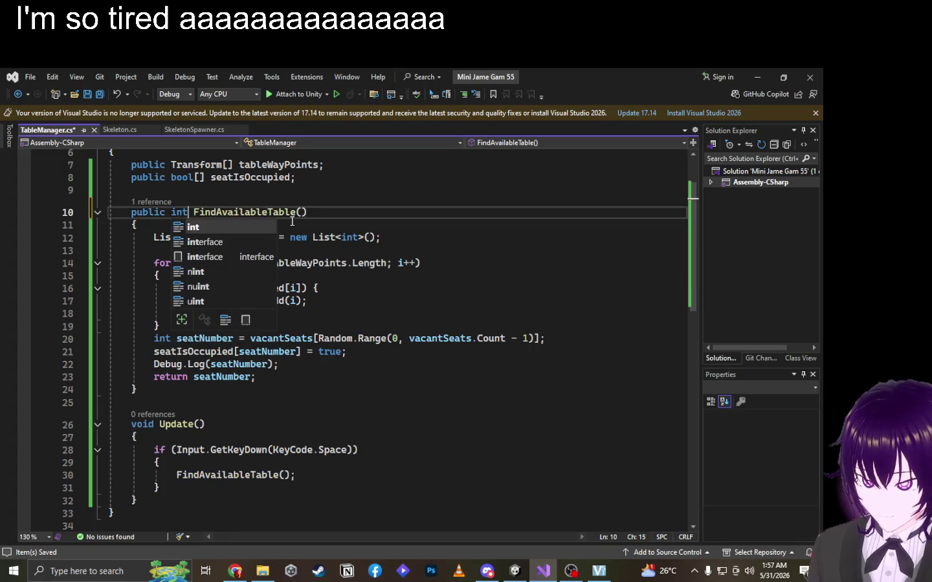
key("Escape")
key("alt+Tab")
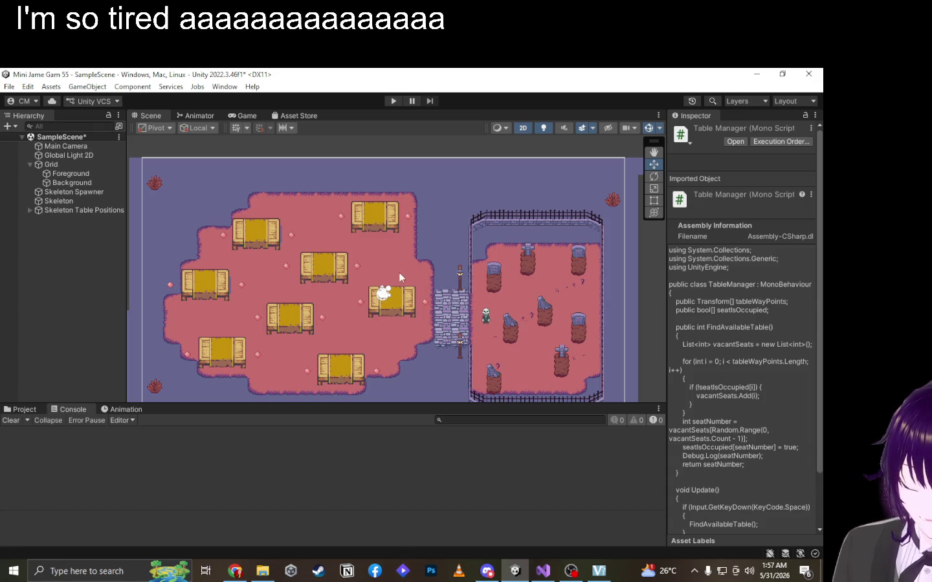
Play the scene and press Space three times to trigger the table search.
left_click(390, 102)
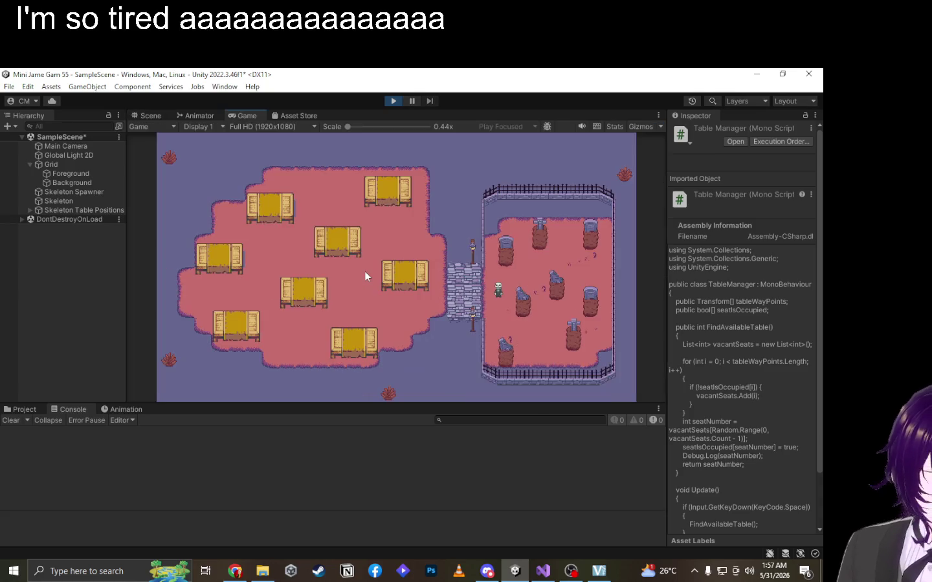
key("space")
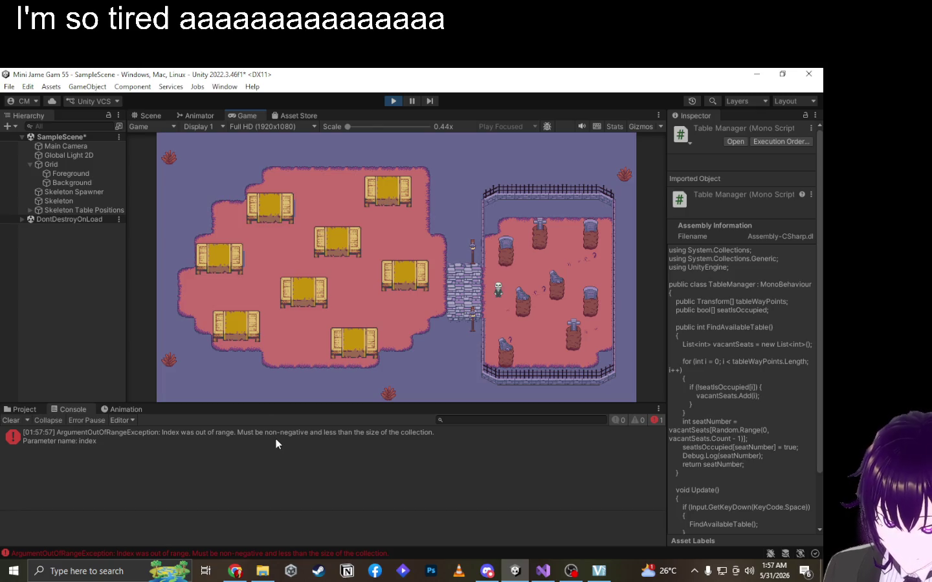
key("space")
key("space")
key("space")
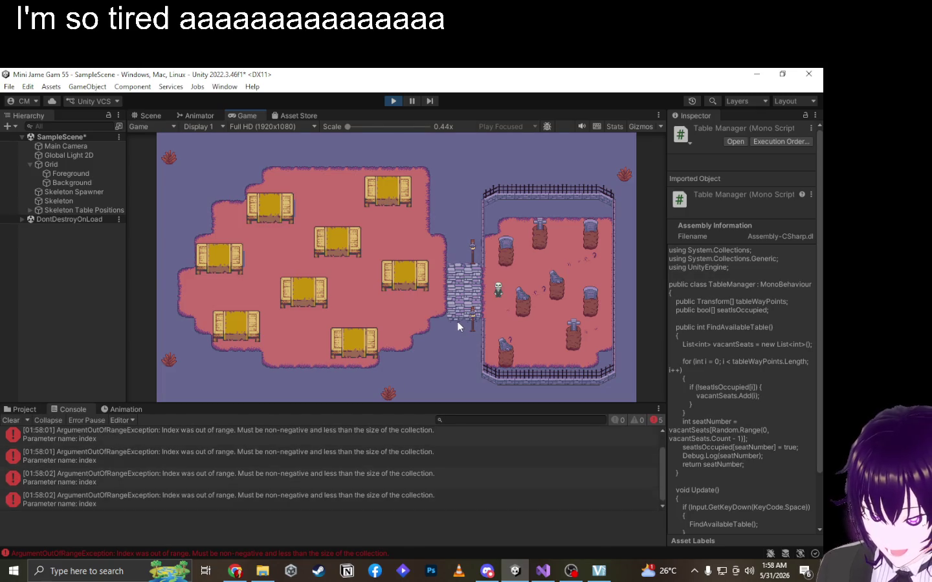
key("space")
key("space")
key("space")
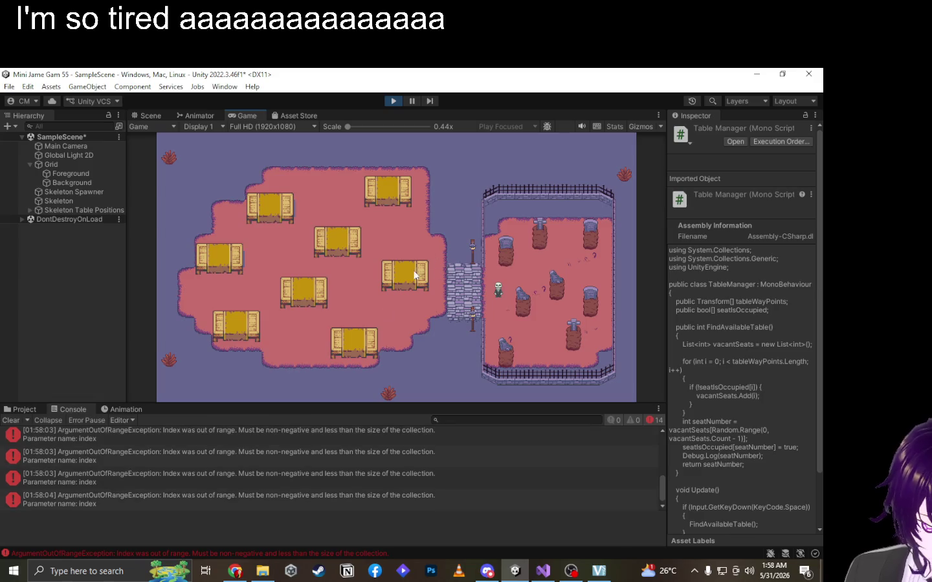
Open the ArgumentOutOfRangeException source and inspect vacantSeats and seatIsOccupied around line 20.
double_click(293, 502)
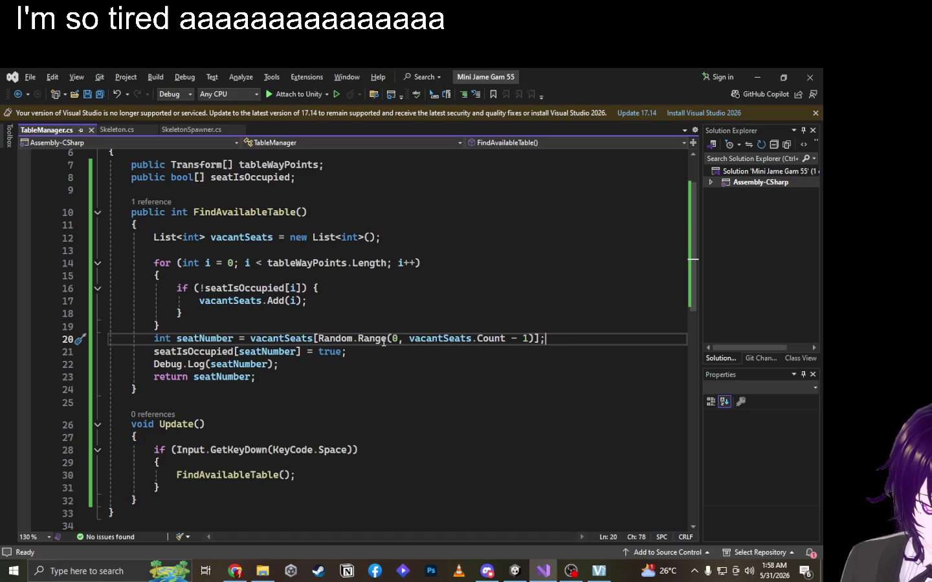
left_click(425, 341)
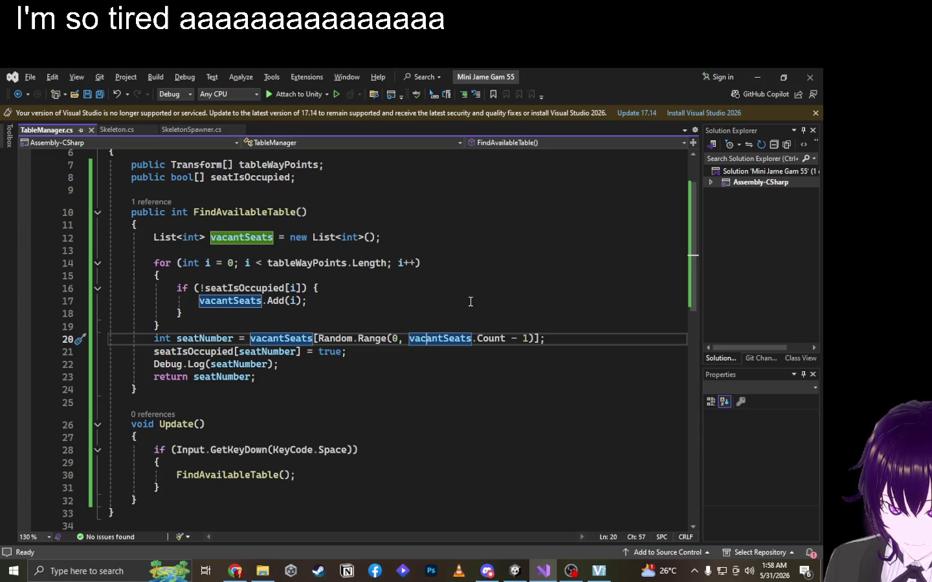
left_click(410, 299)
left_click(382, 284)
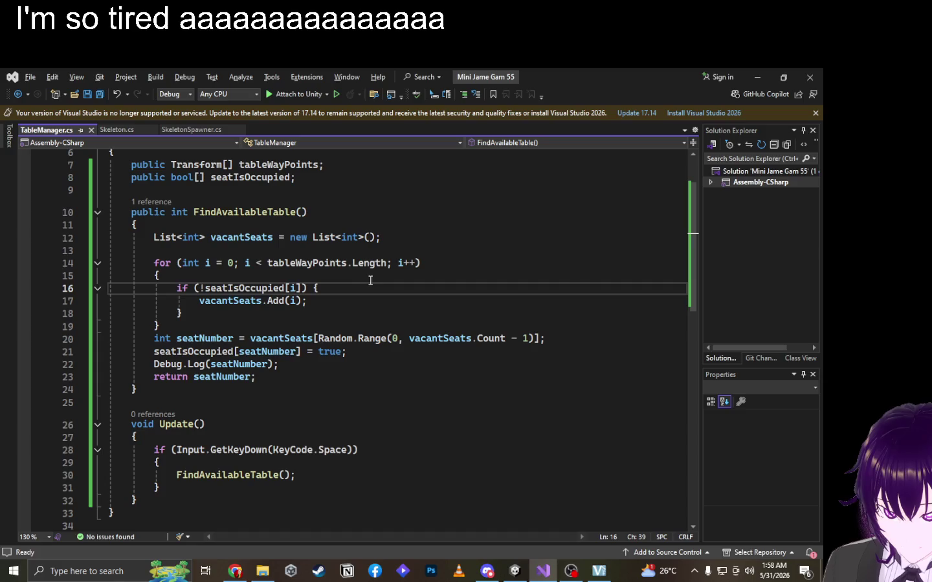
scroll(367, 282, "up", 2)
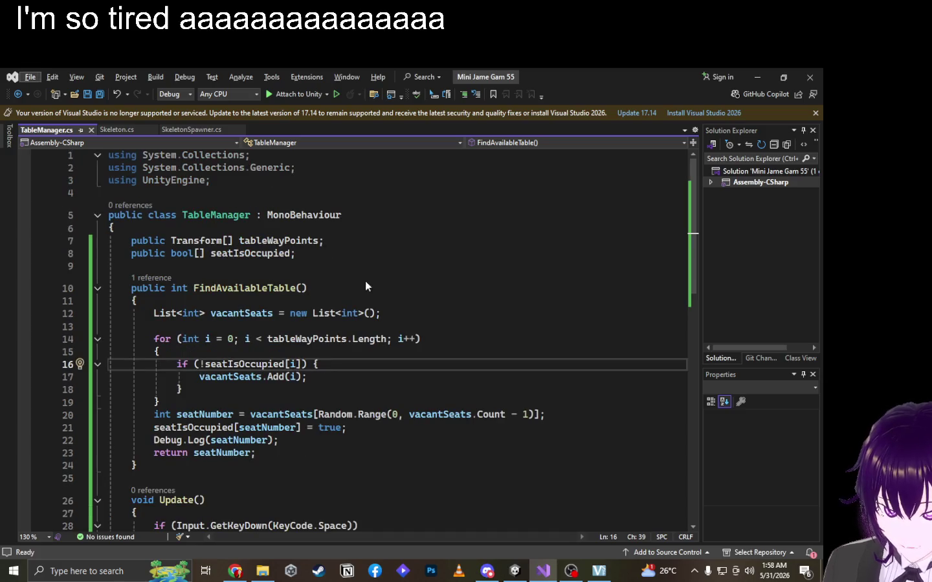
key("alt+Tab")
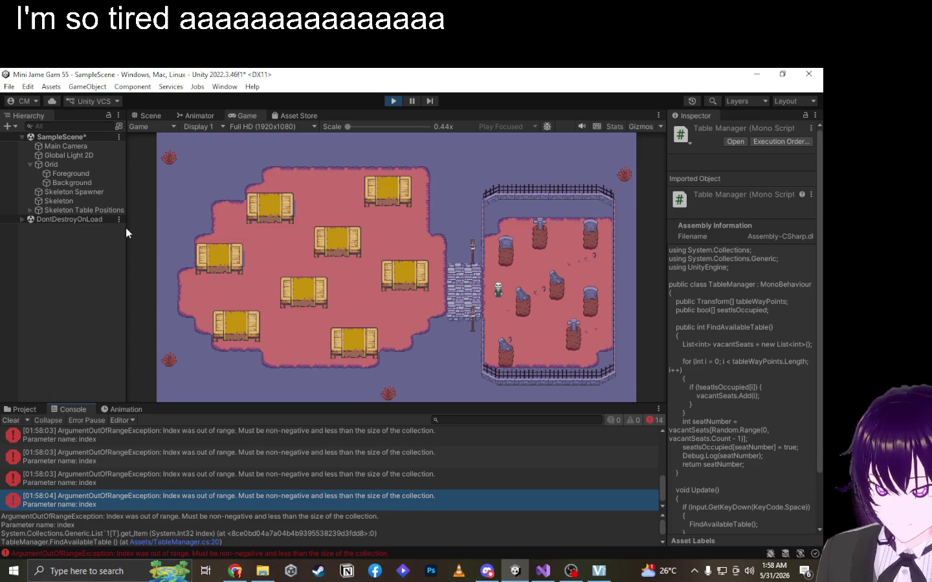
Stop play, set Skeleton Table Positions' Seat Is Occupied size to 16, replay, and reopen the error line.
left_click(392, 102)
left_click(72, 211)
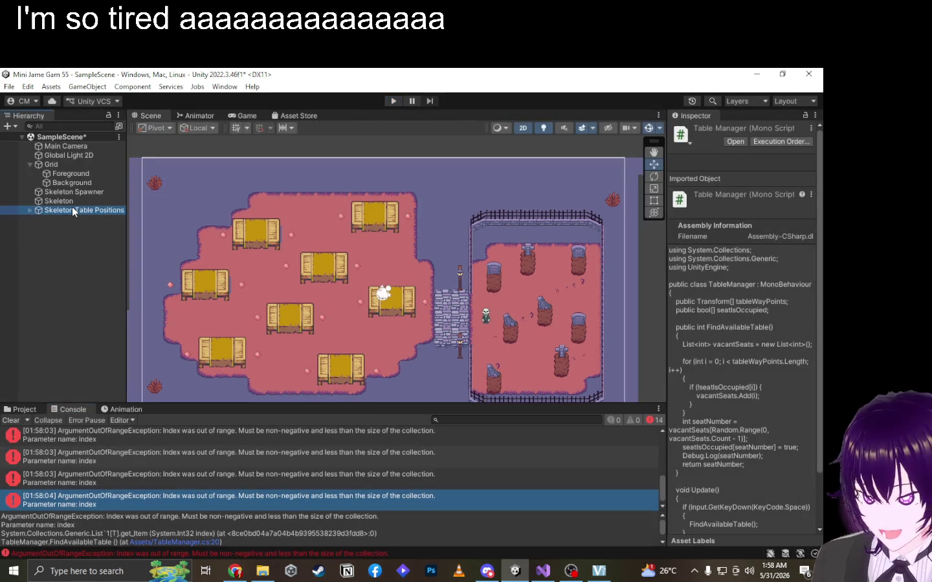
left_click(806, 249)
type("16")
left_click(678, 249)
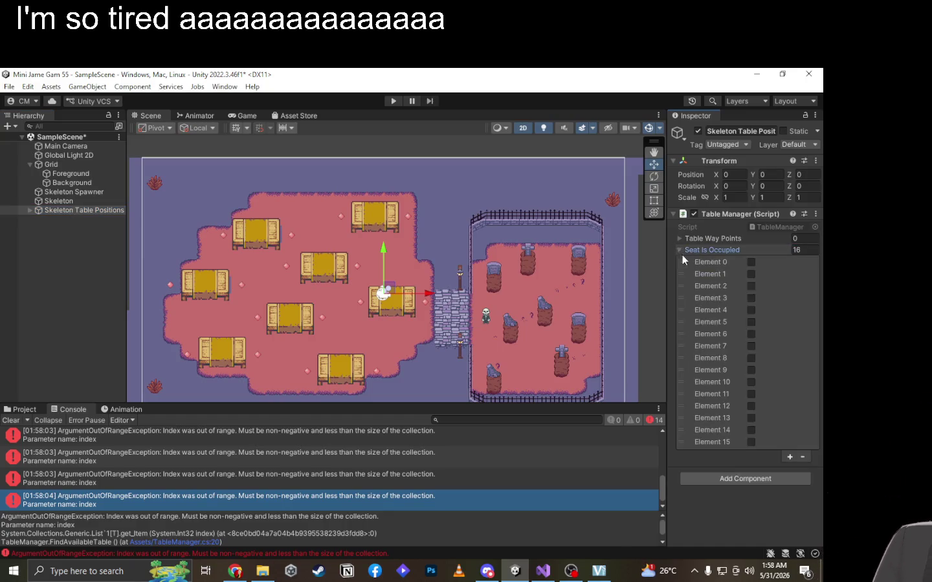
left_click(387, 102)
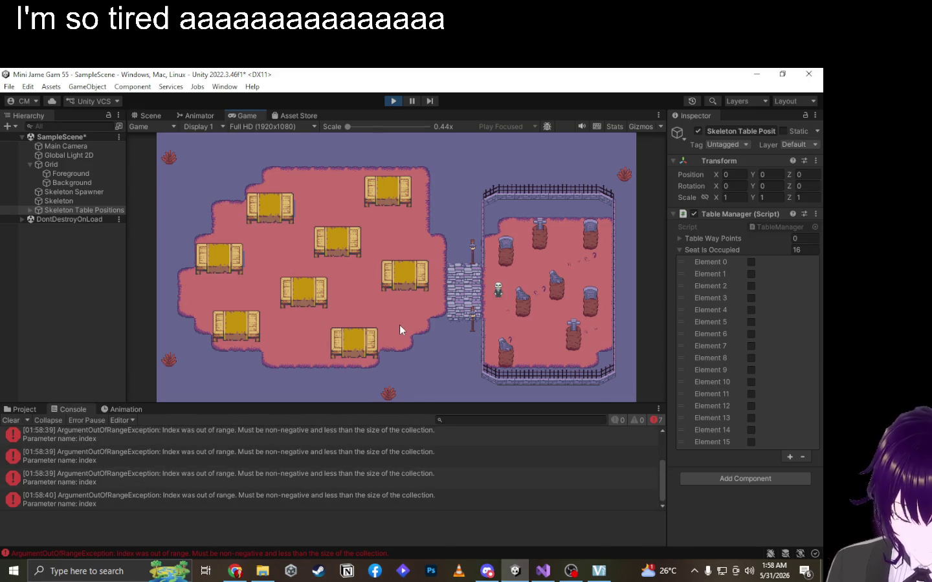
double_click(355, 451)
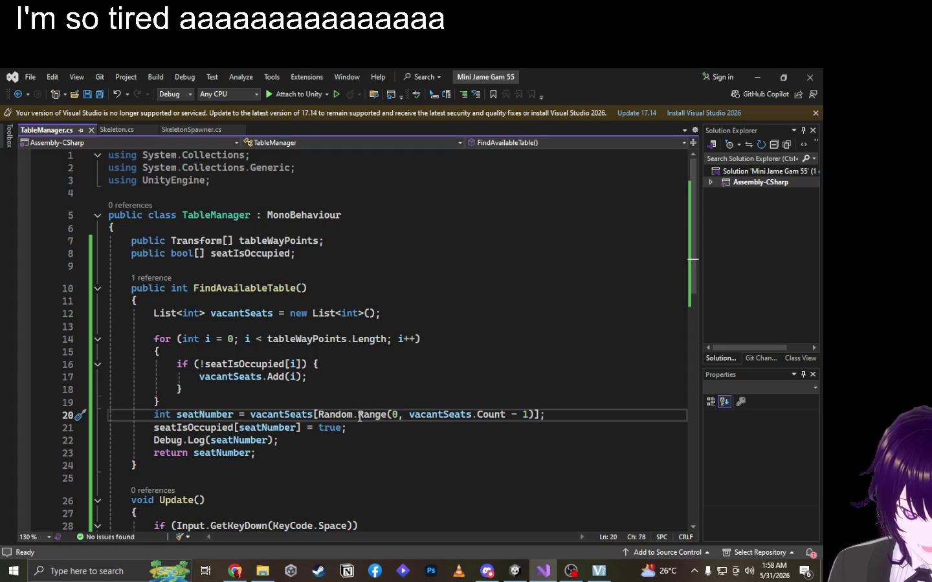
Return to the running game, check the console's growing out-of-range errors, and reopen the latest error's line.
key("Up")
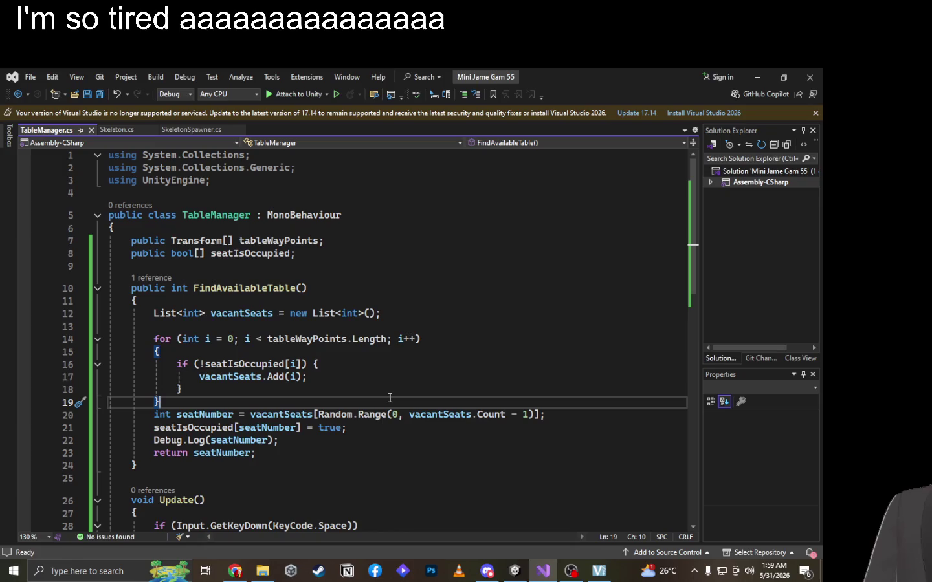
key("alt+Tab")
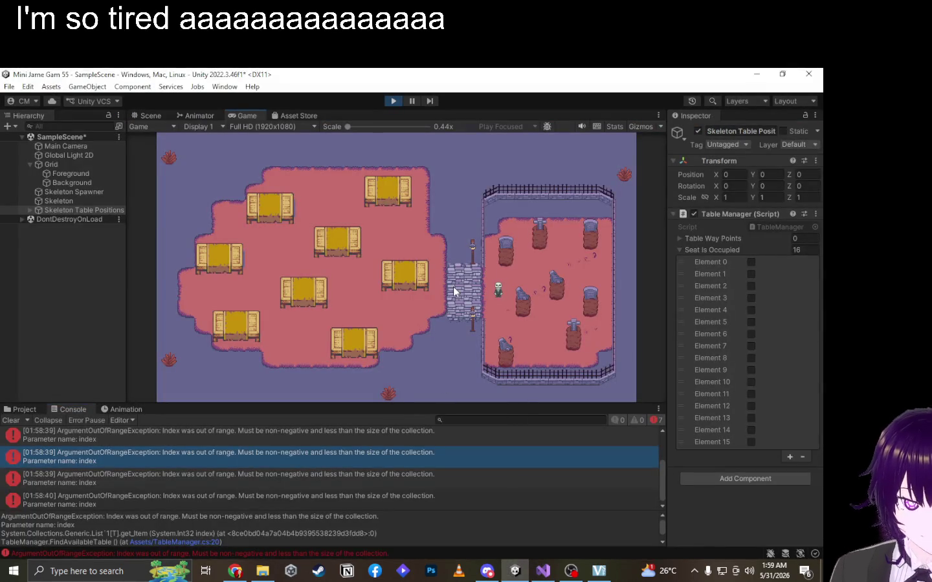
scroll(440, 453, "down", 3)
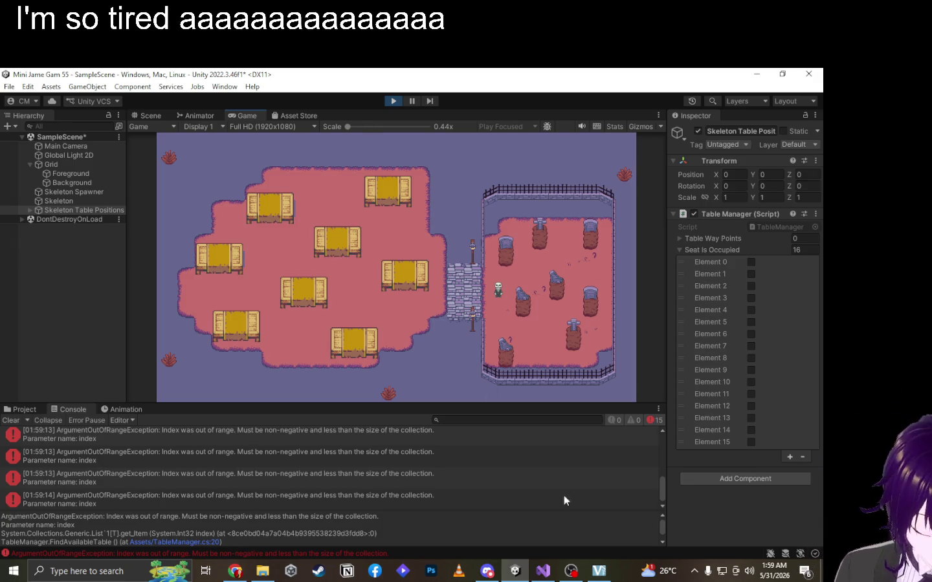
left_click(571, 571)
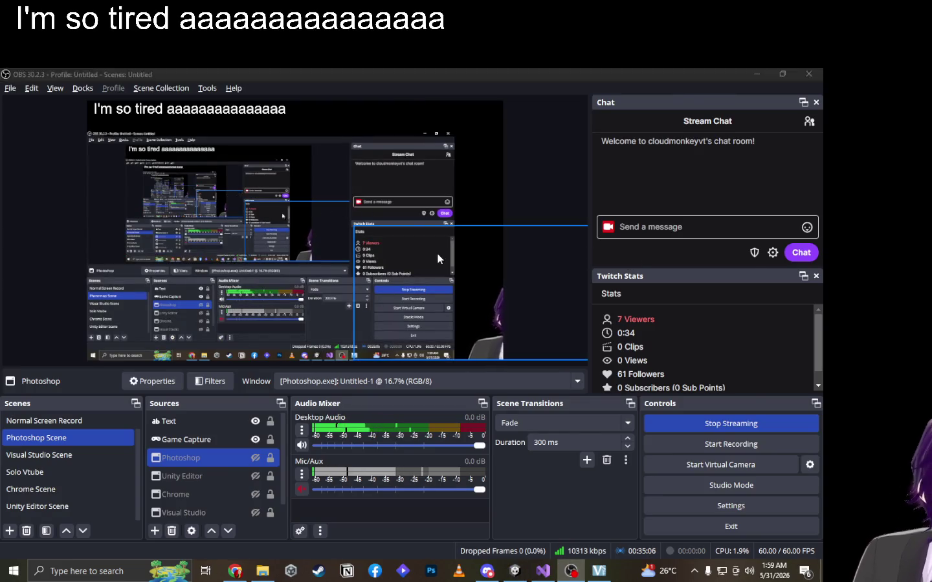
key("alt+Tab")
scroll(343, 463, "down", 1)
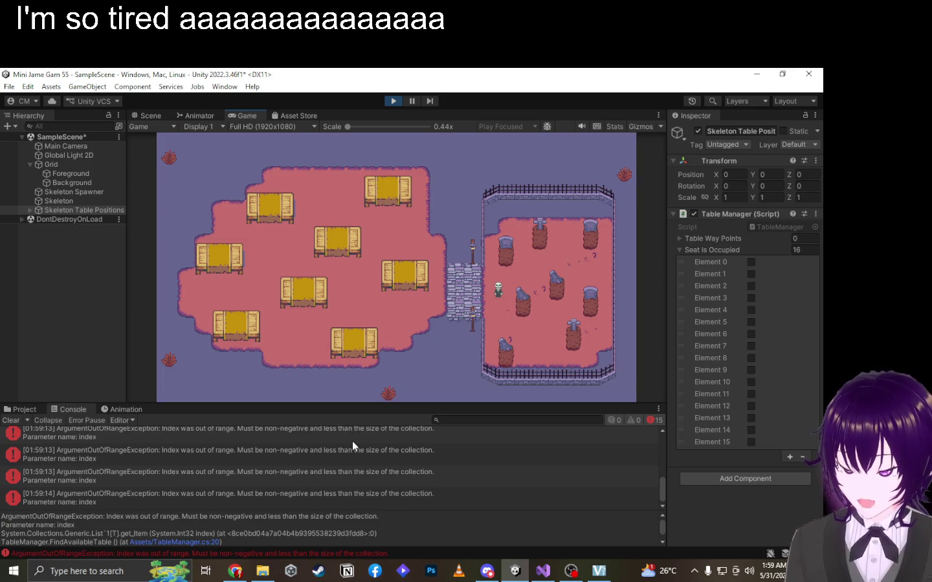
double_click(403, 493)
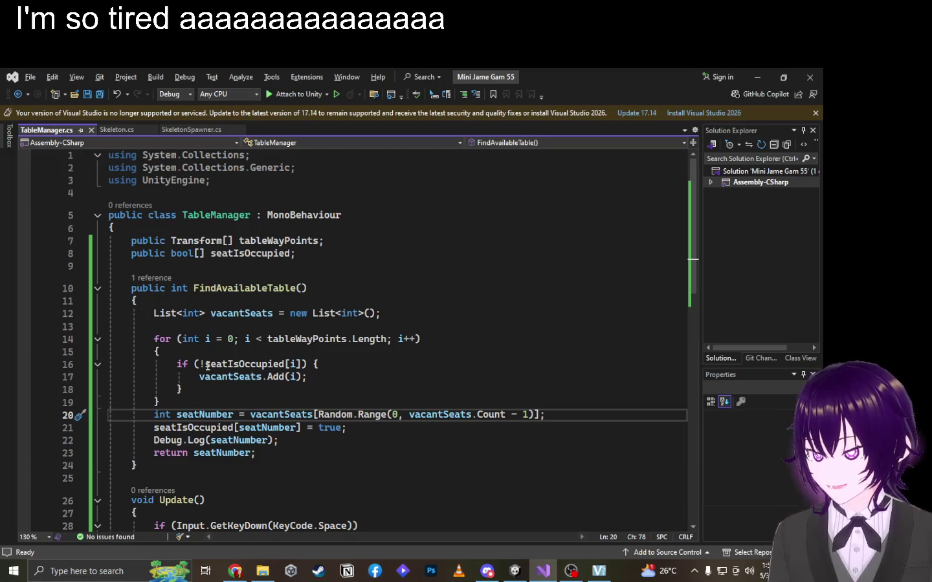
Inspect vacantSeats.Add(i), the seatNumber uses, and the vacantSeats declaration in FindAvailableTable.
left_click_drag(198, 376, 317, 378)
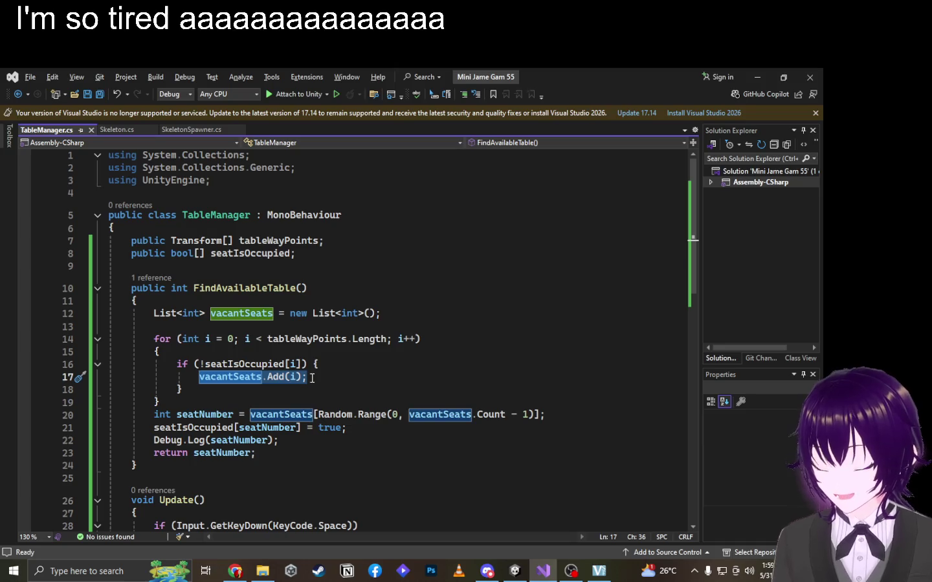
left_click(329, 427)
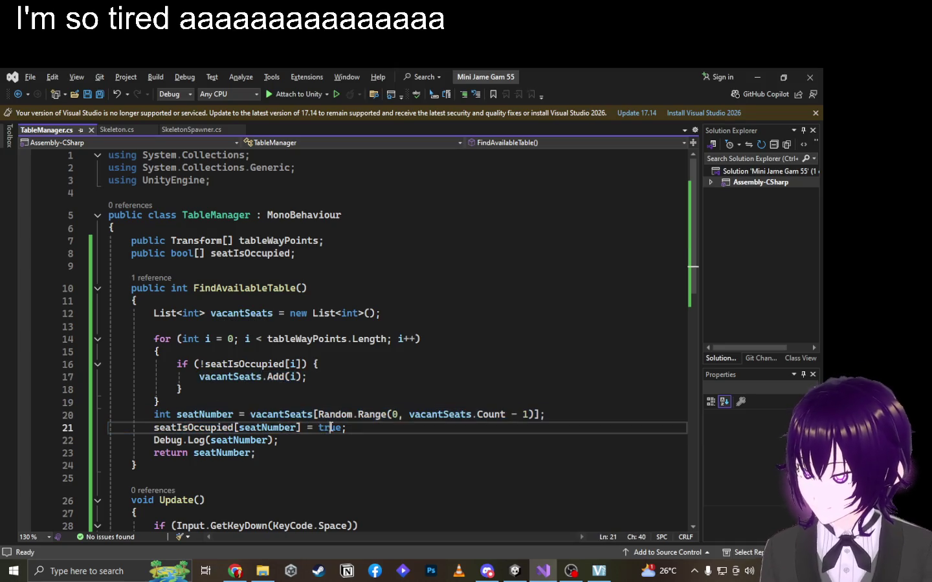
left_click(216, 439)
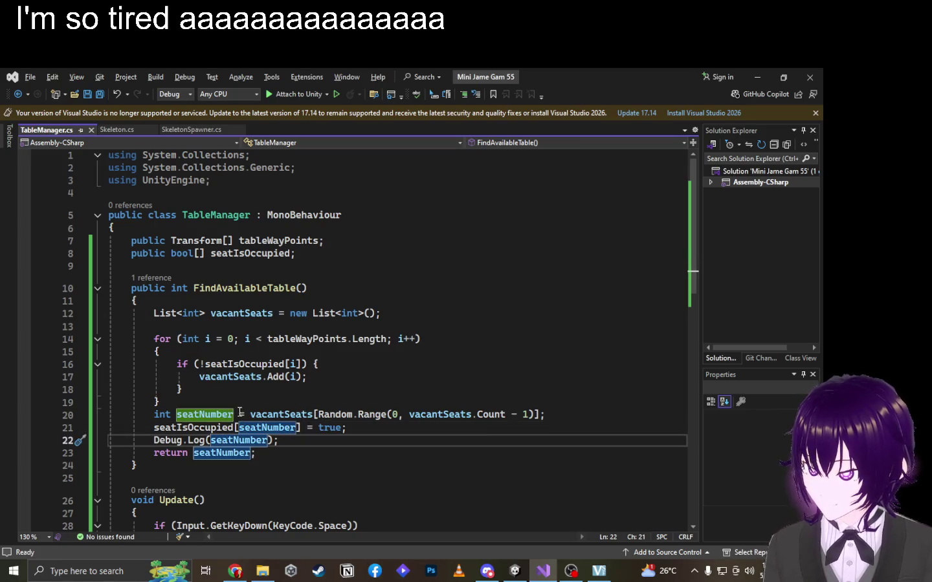
key("Up")
key("Up")
double_click(277, 417)
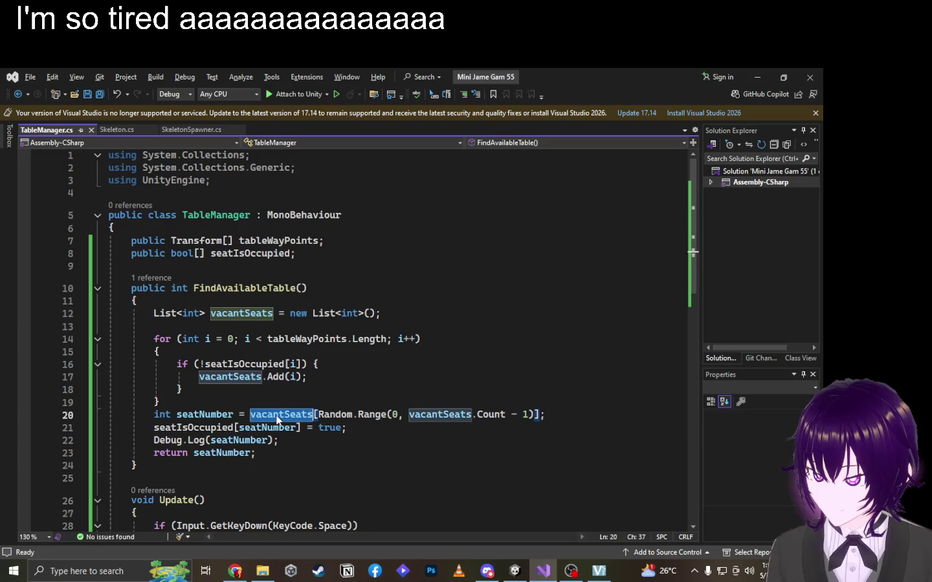
double_click(228, 315)
left_click(228, 317)
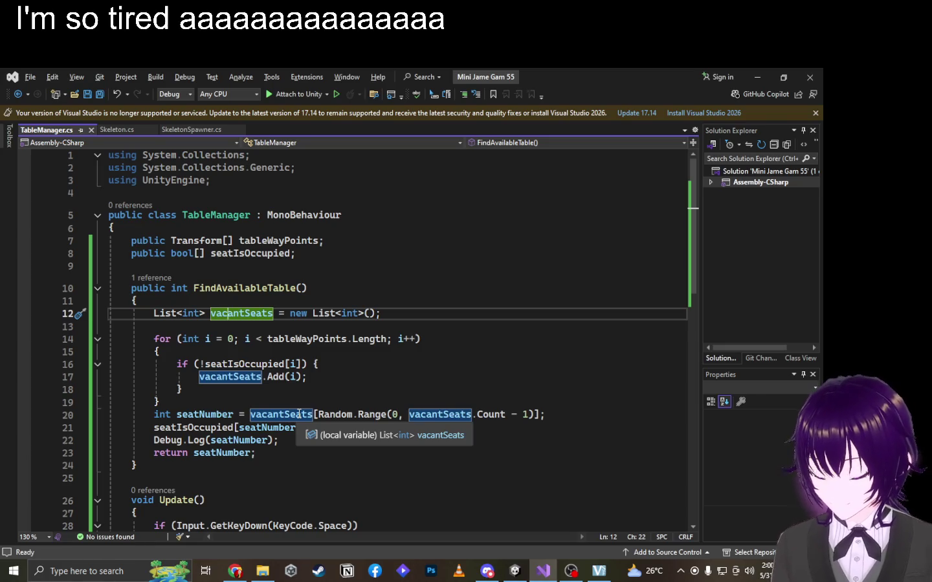
Check the second vacantSeats on line 20, then select the whole FindAvailableTable method for ChatGPT.
left_click(313, 414)
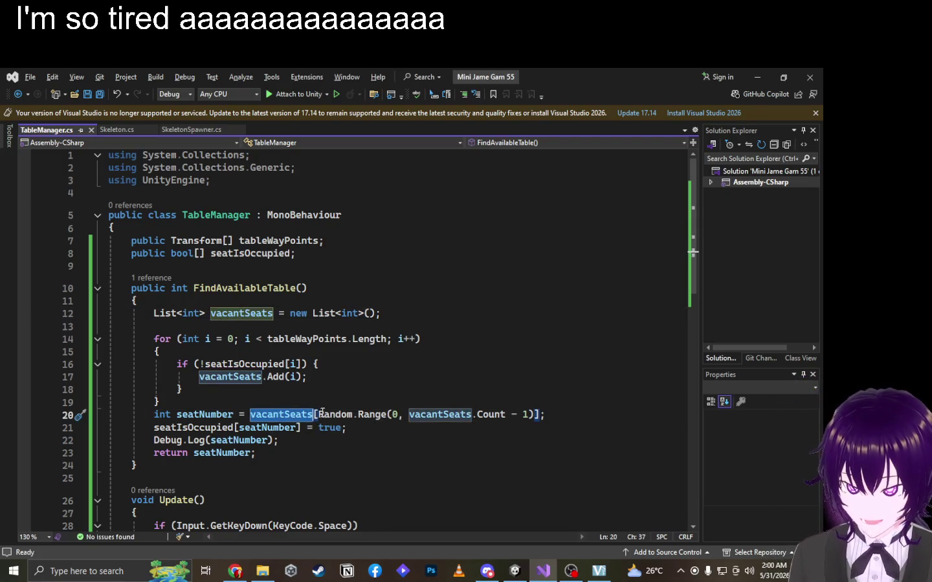
left_click(410, 418)
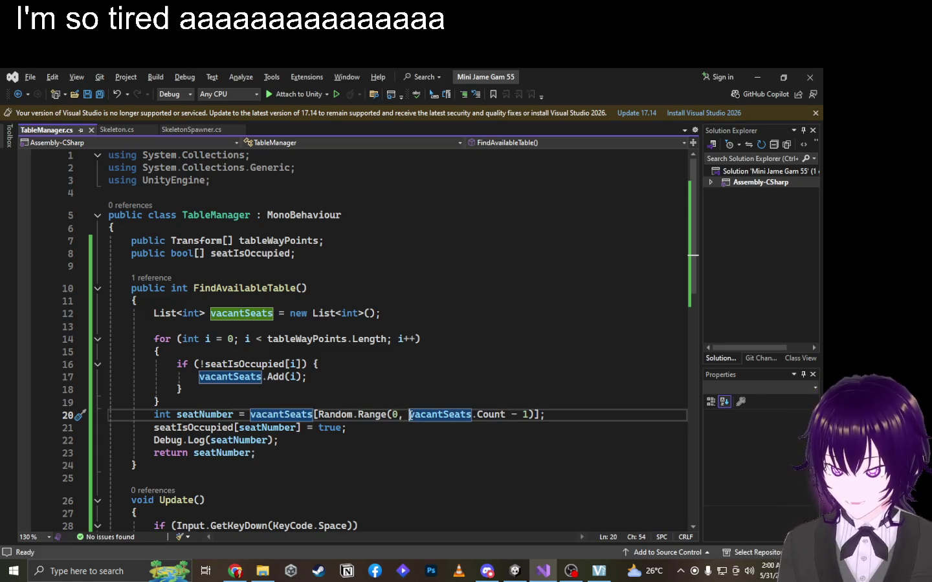
double_click(412, 418)
left_click(320, 427)
left_click_drag(138, 466, 103, 283)
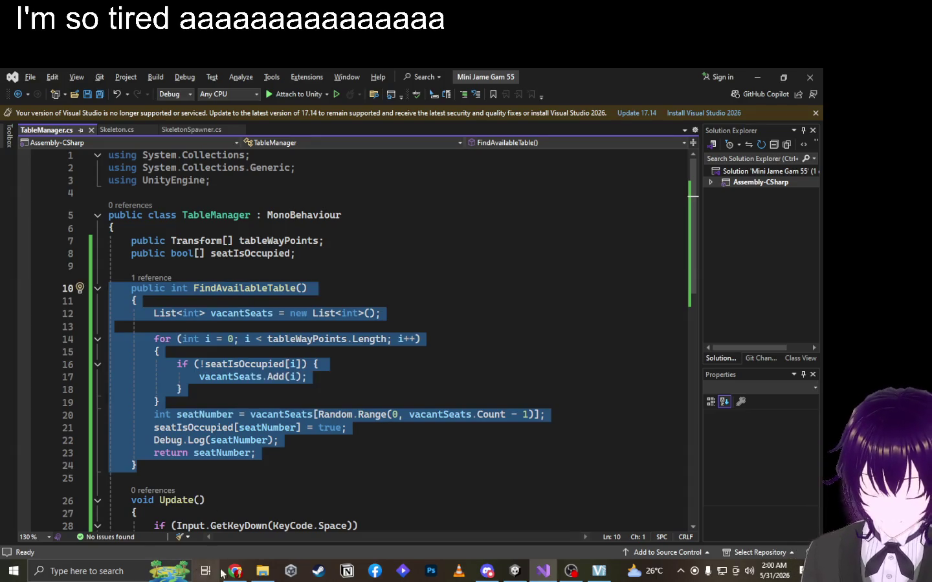
left_click(237, 570)
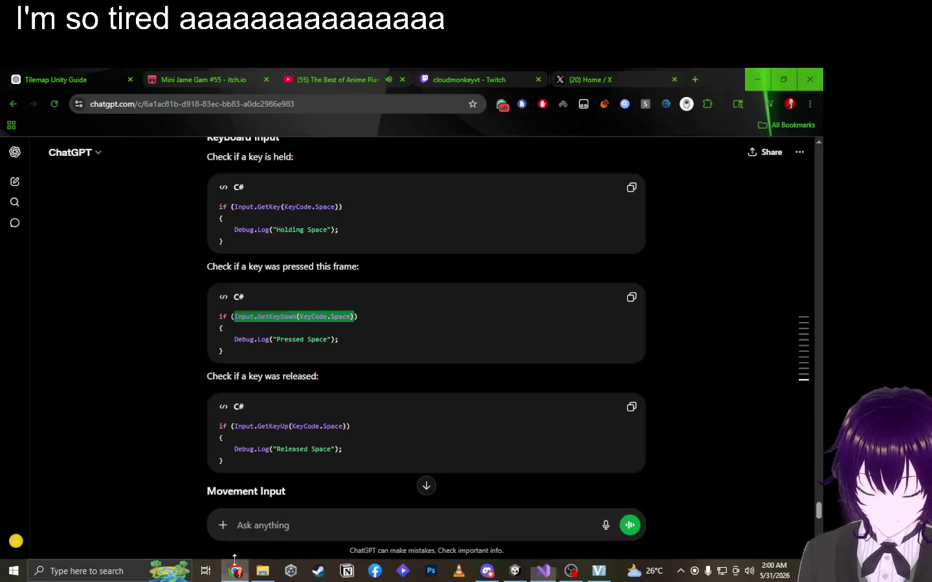
Paste the FindAvailableTable method into ChatGPT and send it for review.
left_click(346, 521)
key("ctrl+v")
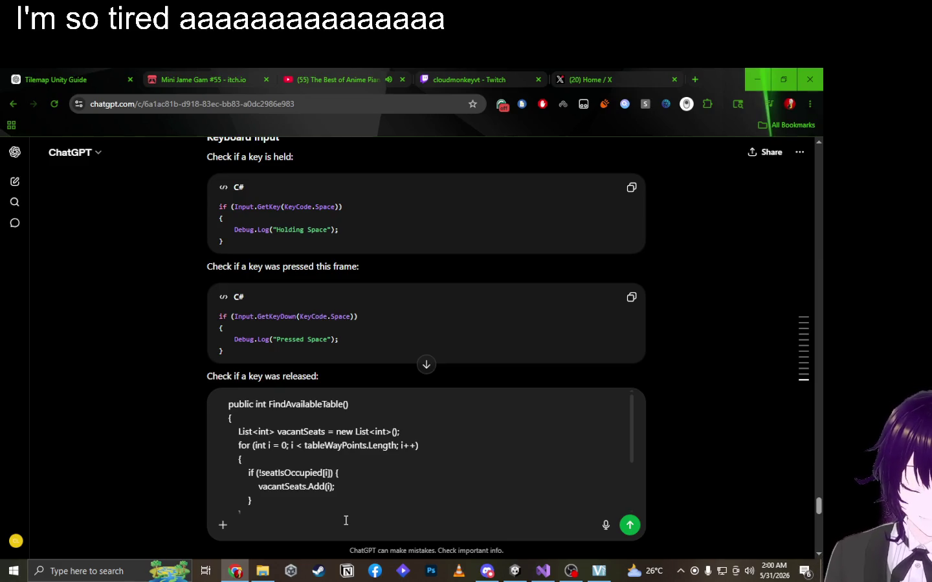
key("Return")
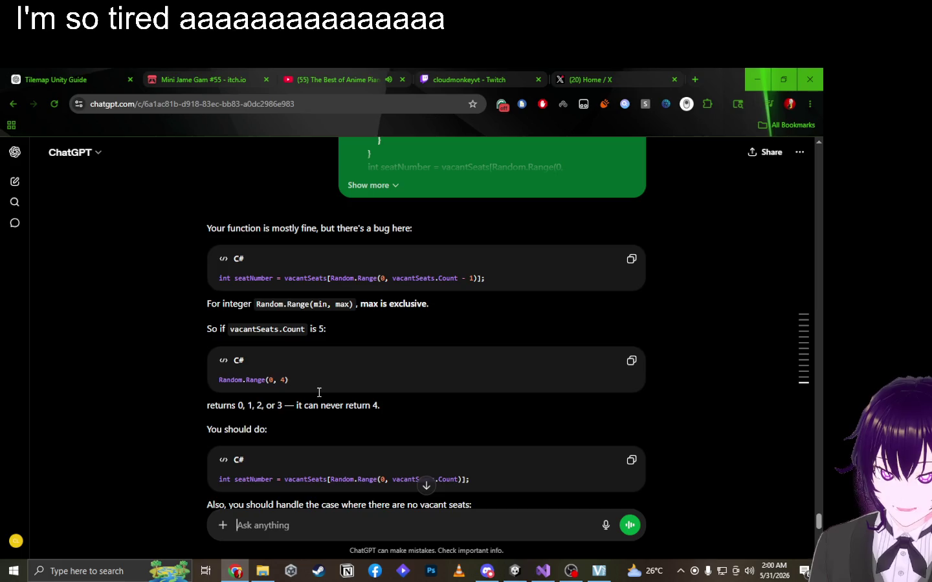
Read the fix: use vacantSeats.Count, not vacantSeats.Count - 1, as Random.Range's max.
scroll(319, 392, "down", 1)
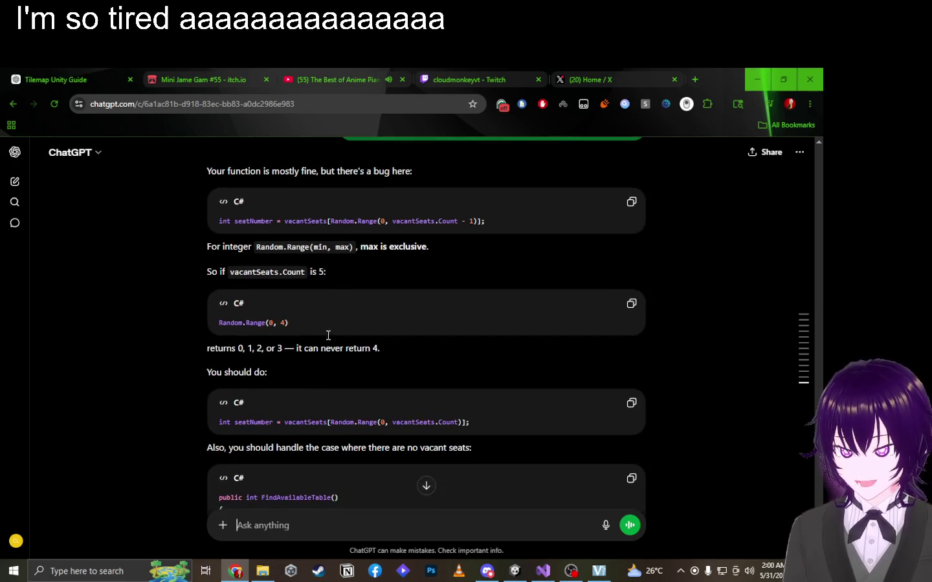
scroll(370, 443, "down", 2)
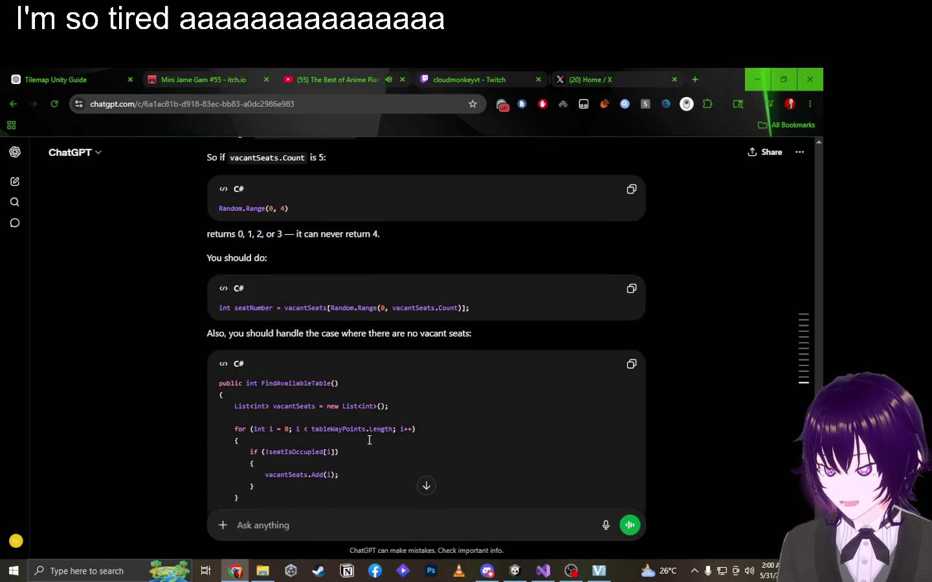
scroll(370, 440, "up", 1)
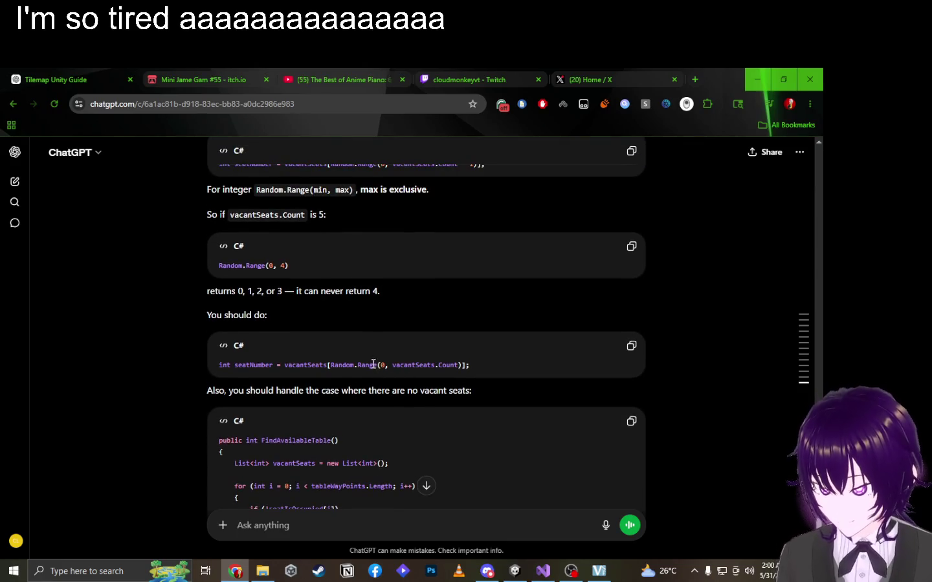
scroll(341, 464, "down", 2)
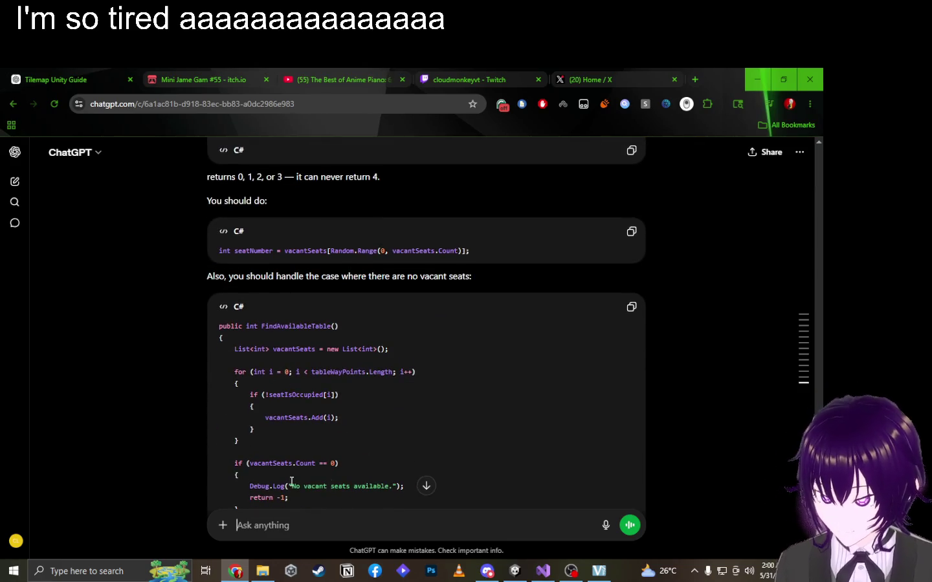
scroll(373, 344, "up", 2)
left_click_drag(220, 367, 414, 371)
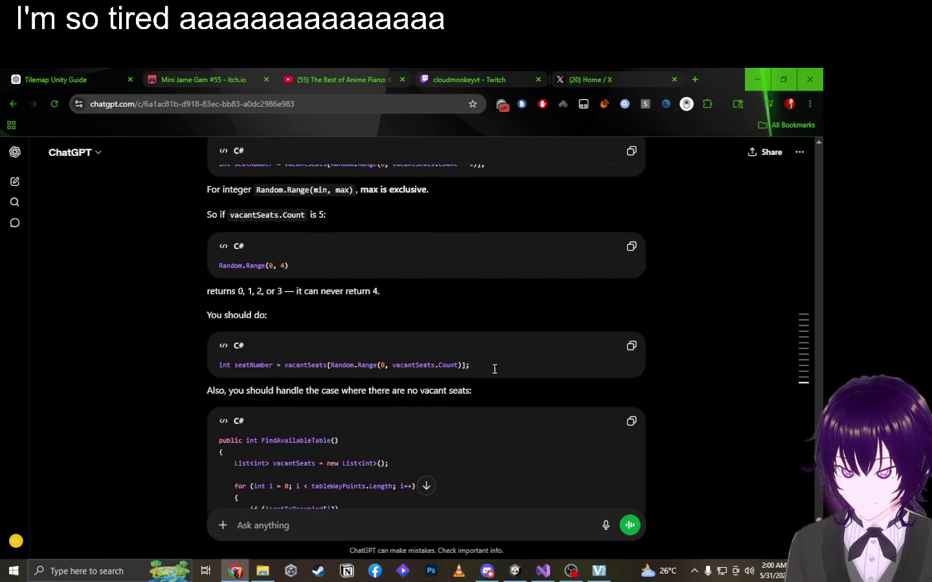
left_click_drag(503, 368, 198, 373)
left_click(418, 366)
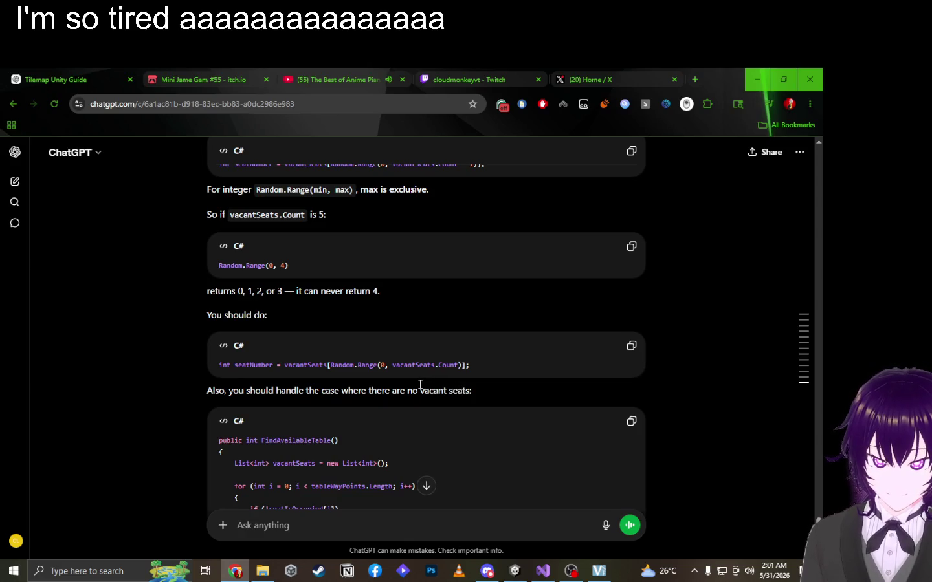
key("alt+Tab")
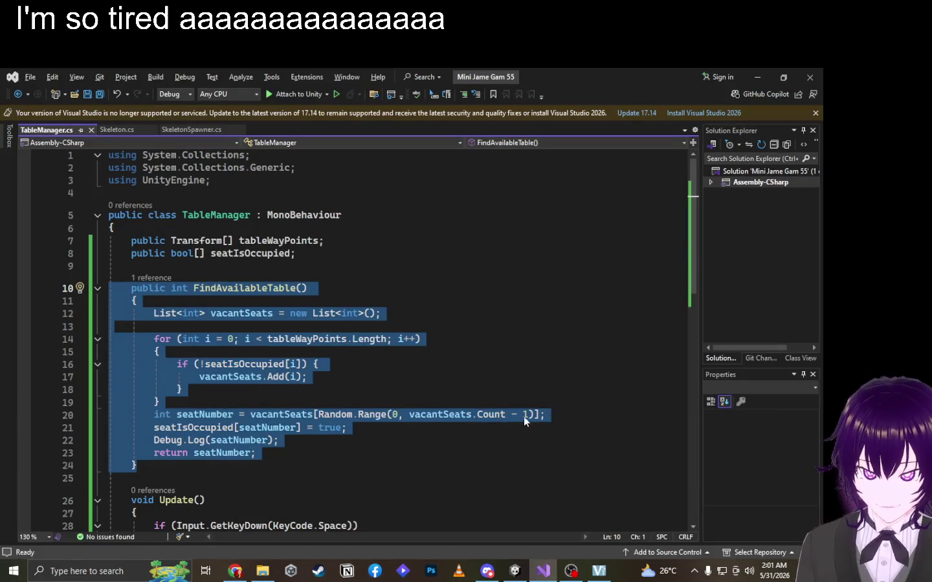
Drop ' - 1' so line 20 reads Random.Range(0, vacantSeats.Count), save TableManager.cs, and return to Unity.
left_click(524, 418)
key("Delete")
key("BackSpace")
key("BackSpace")
key("BackSpace")
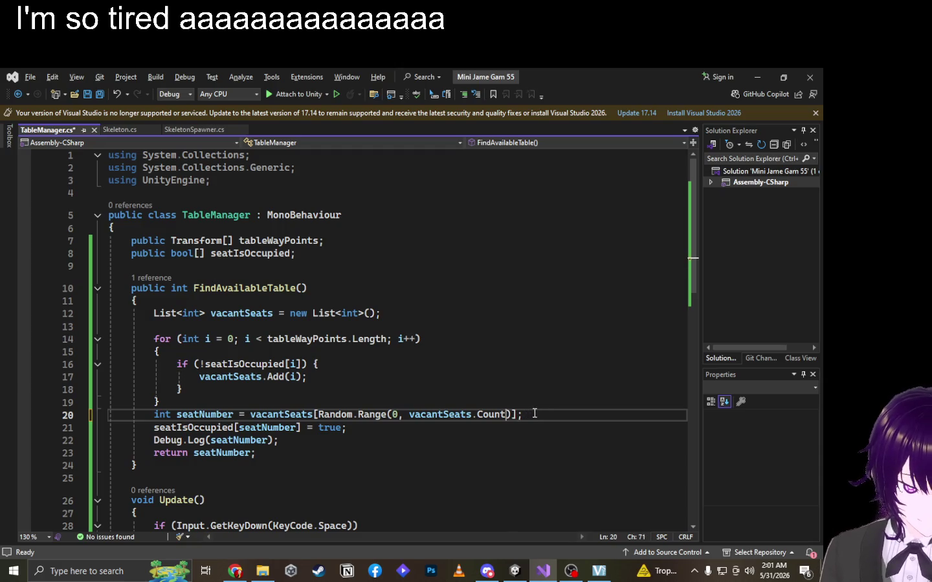
key("ctrl+s")
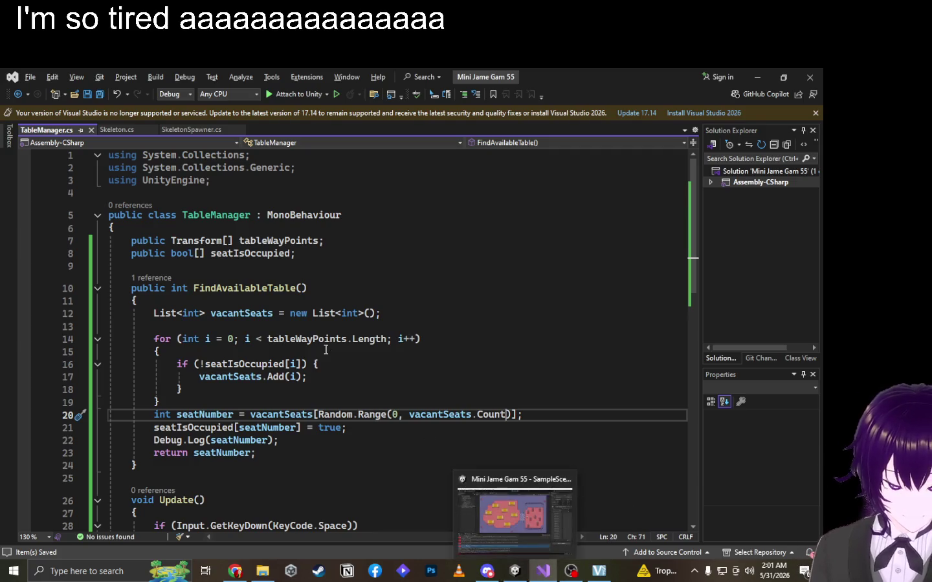
left_click(514, 571)
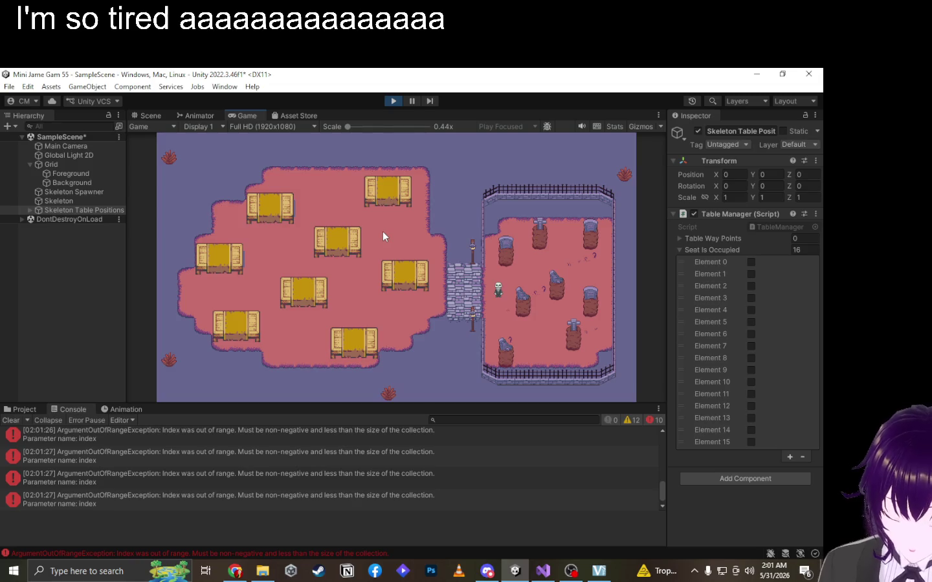
Highlight every use of seatIsOccupied in TableManager.cs while checking the running Unity game.
key("alt+Tab")
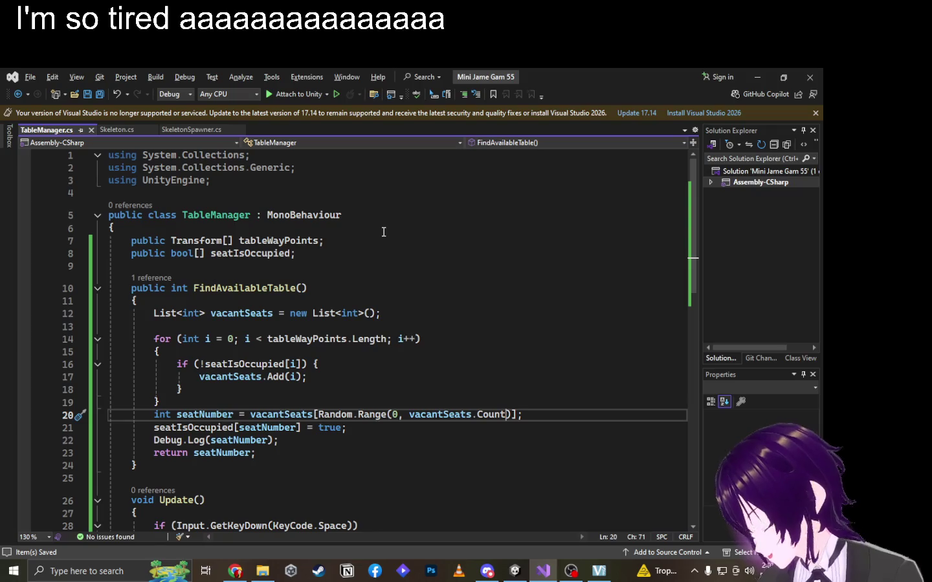
key("alt+Tab")
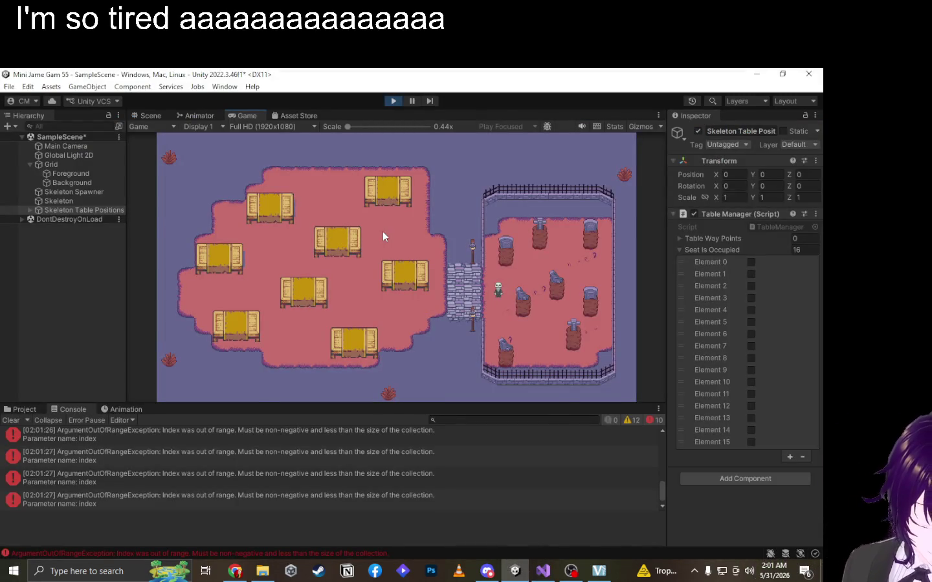
key("alt+Tab")
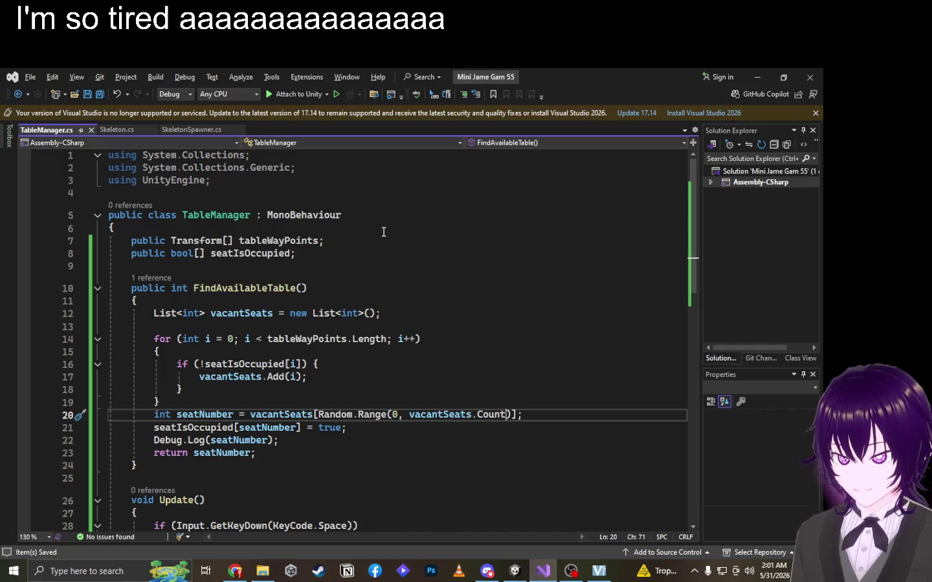
left_click(258, 363)
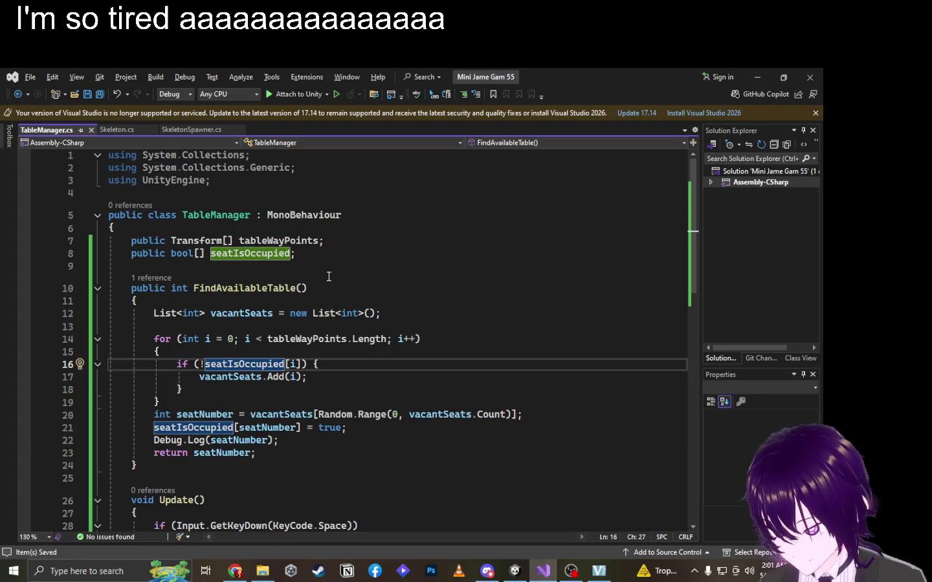
key("alt+Tab")
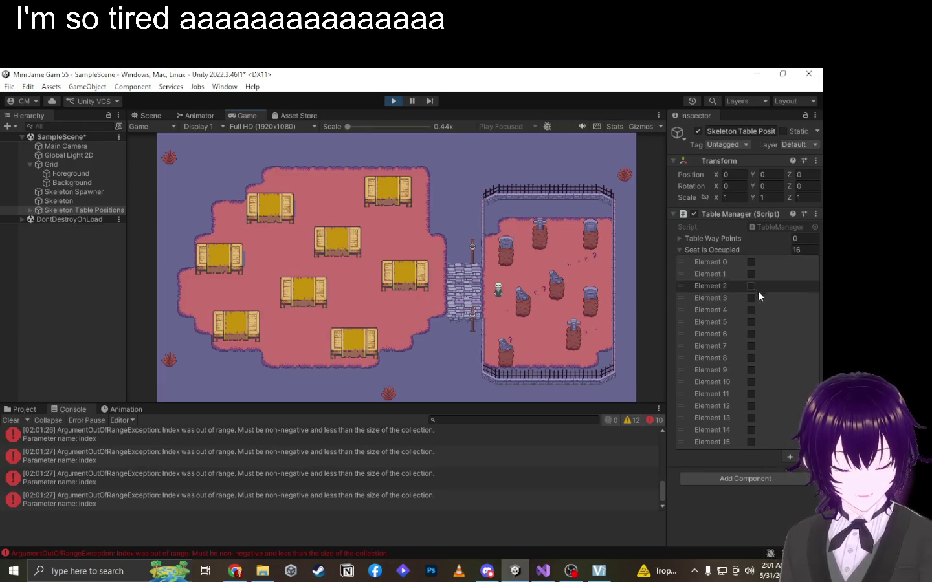
Tick Seat Is Occupied for Elements 0 through 13 on the Table Manager during play.
left_click(751, 334)
left_click(751, 322)
left_click(751, 311)
left_click(751, 297)
left_click(751, 286)
left_click(751, 262)
left_click(751, 273)
left_click(751, 310)
left_click(751, 347)
left_click(751, 358)
left_click(751, 369)
left_click(751, 381)
left_click(752, 393)
left_click(751, 405)
left_click(751, 417)
left_click(512, 310)
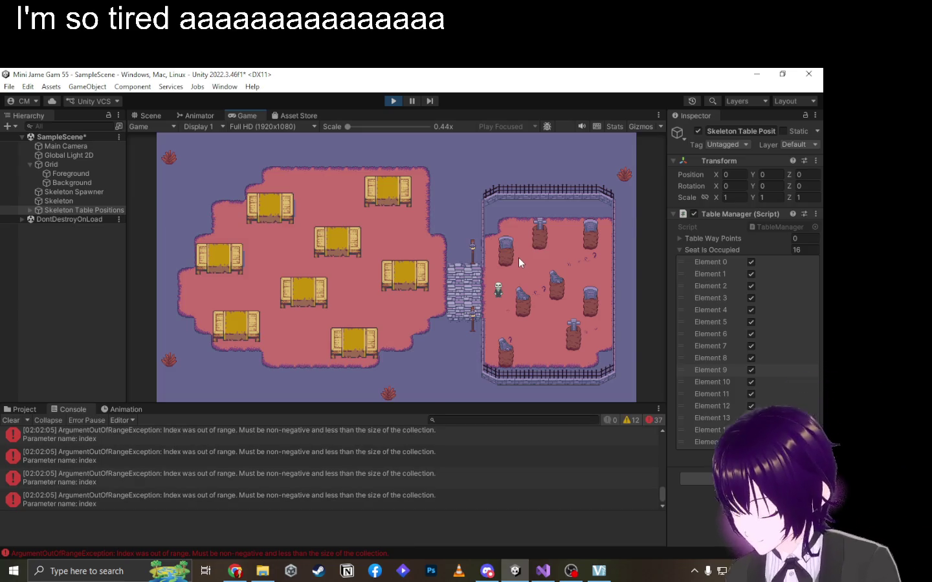
key("alt+Tab")
key("alt+Tab")
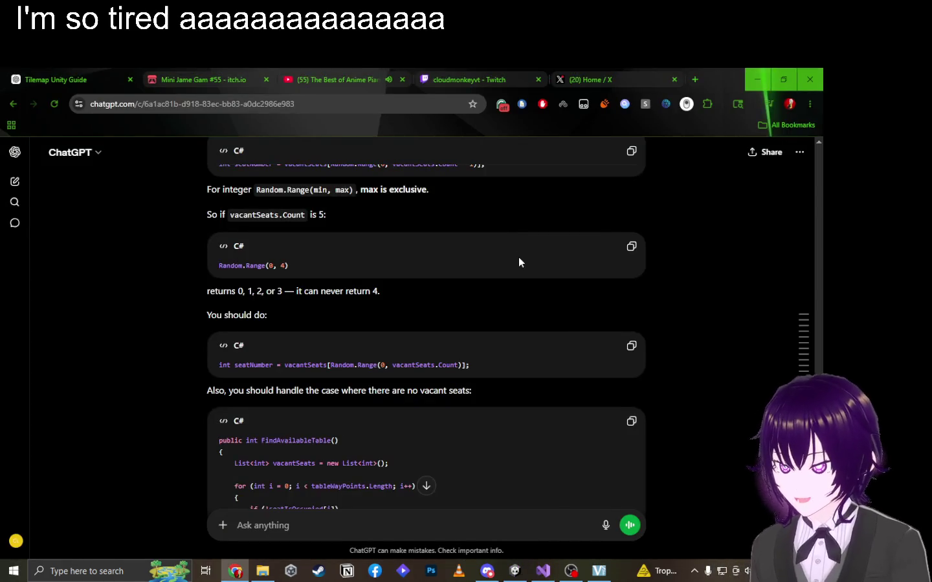
Compare ChatGPT's max-exclusive Random.Range(min, max) note against the seatNumber line in TableManager.cs.
scroll(518, 256, "up", 3)
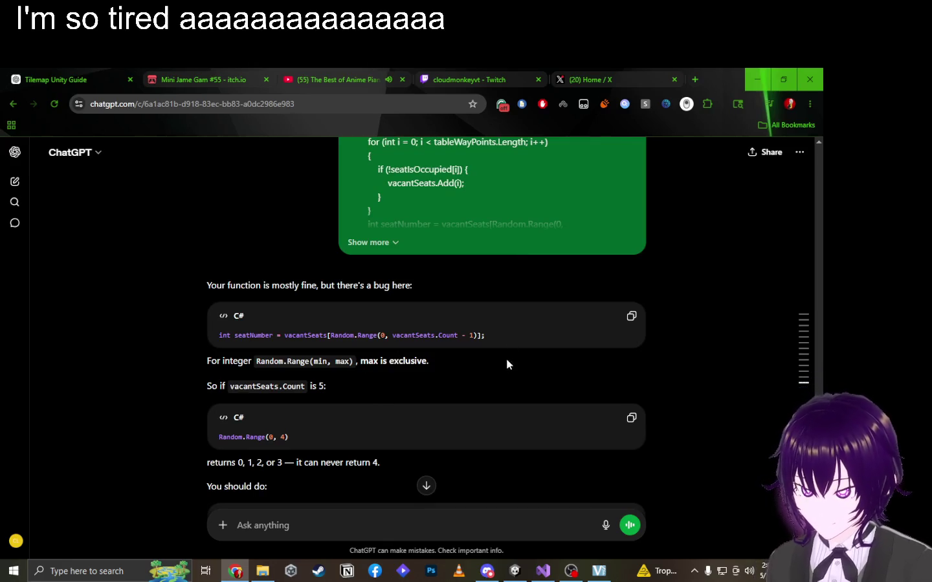
key("alt+Tab")
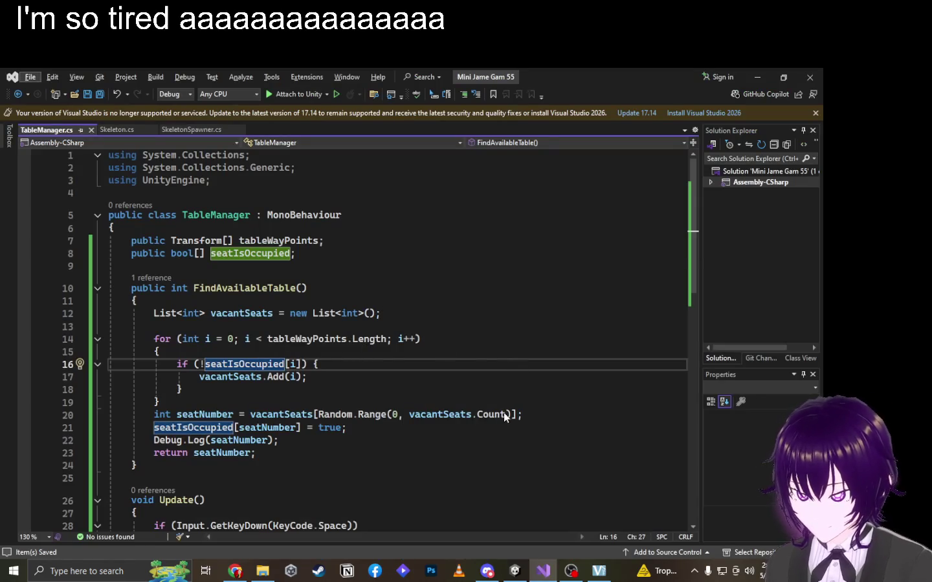
left_click(503, 414)
key("alt+Tab")
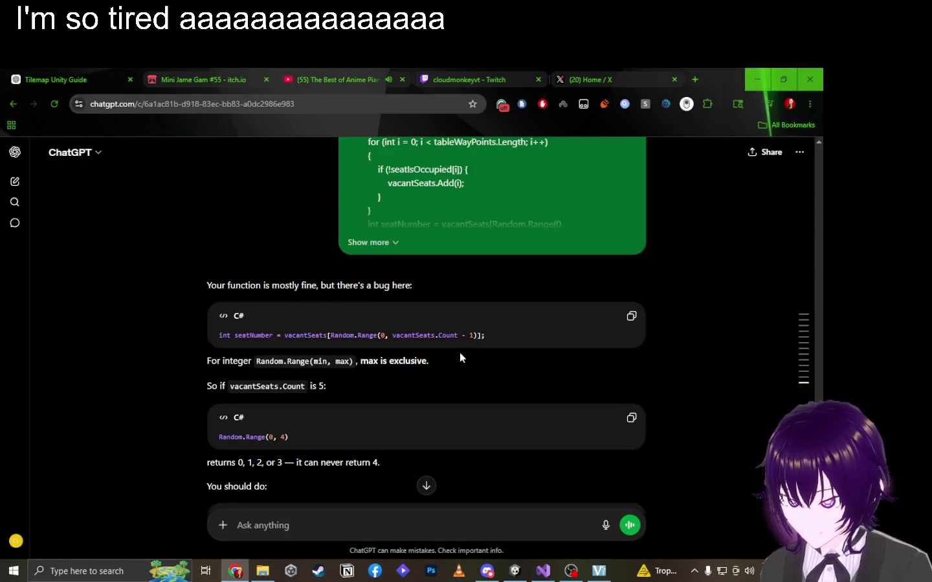
key("alt+Tab")
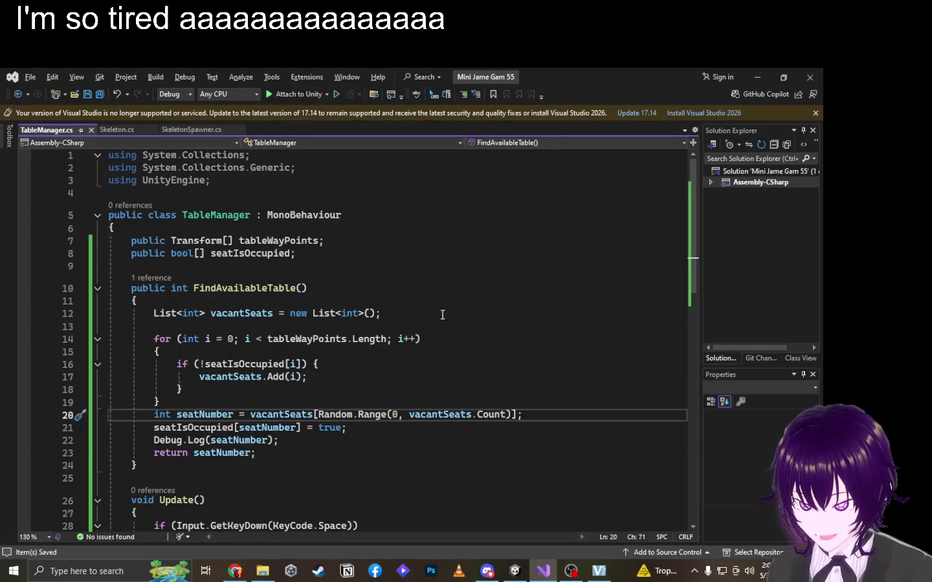
key("alt+Tab")
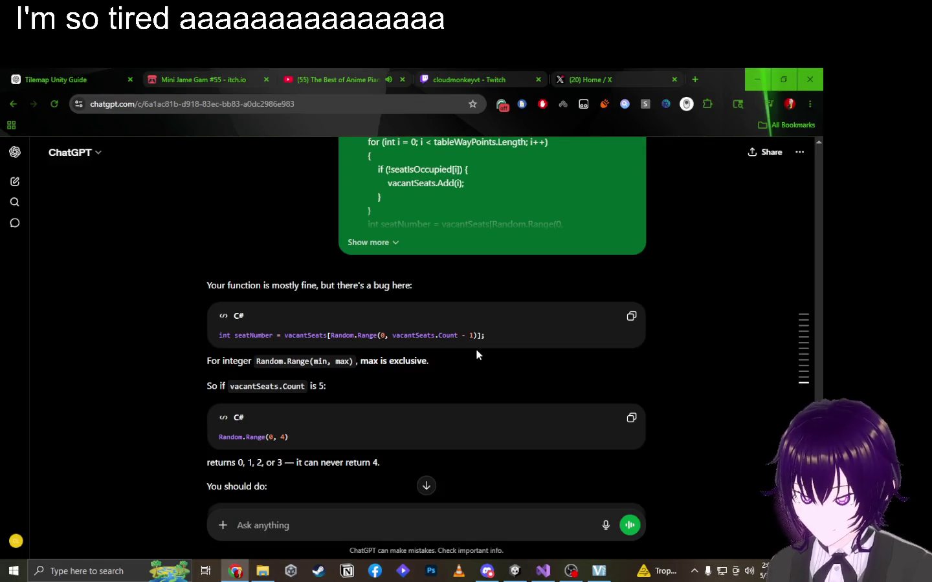
left_click_drag(265, 366, 356, 363)
left_click(355, 341)
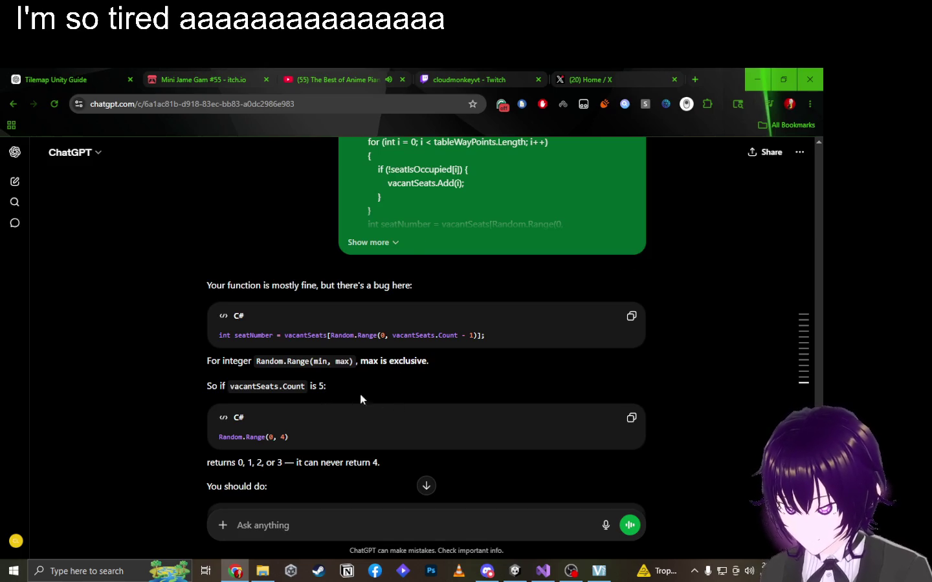
key("alt+Tab")
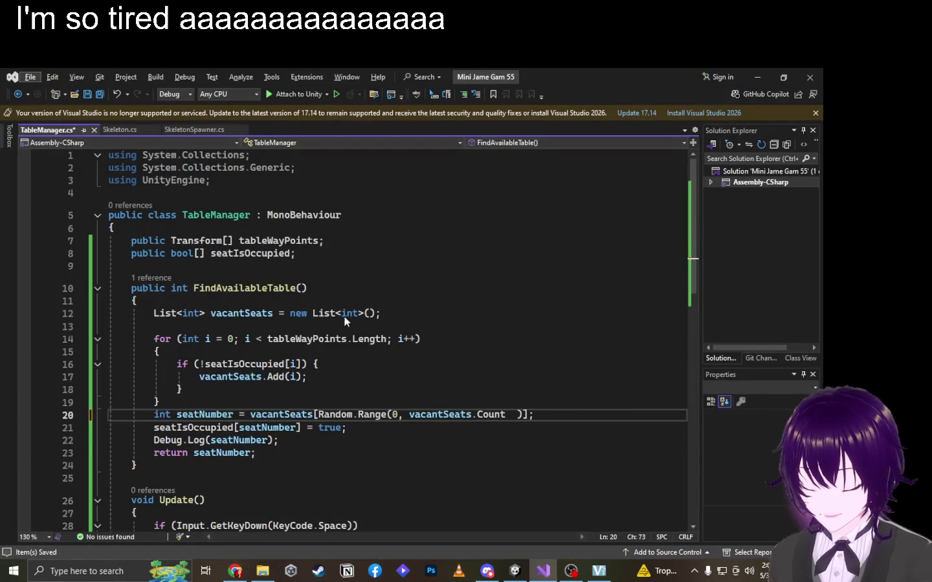
key("alt+Tab")
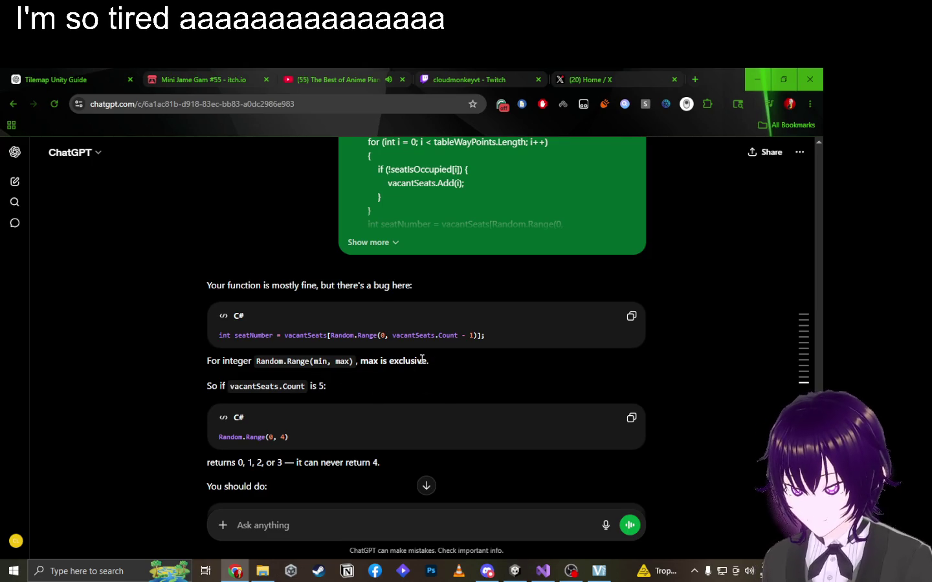
Read ChatGPT's corrected seatNumber line and its note on no seat being available.
scroll(420, 347, "down", 2)
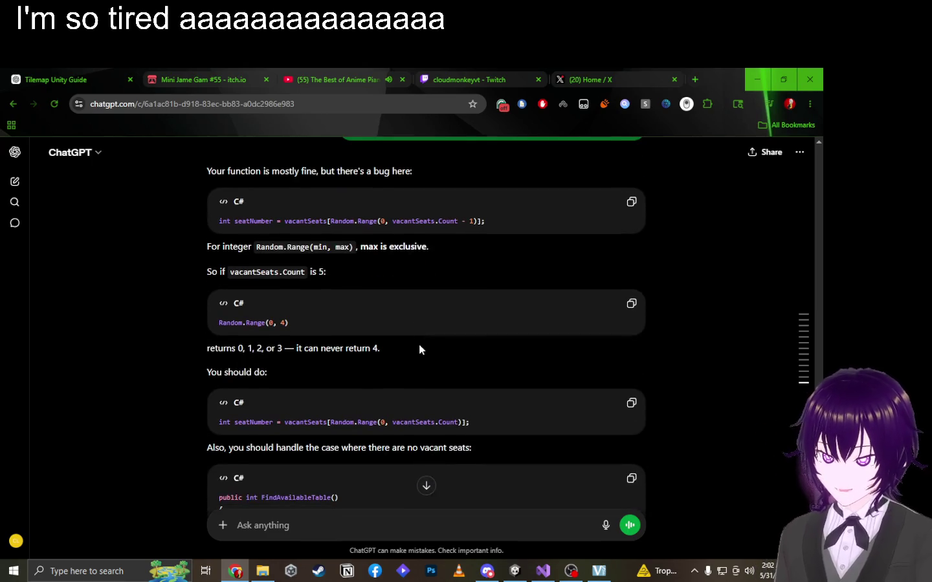
left_click_drag(243, 424, 361, 422)
left_click(359, 420)
scroll(303, 420, "down", 1)
left_click_drag(294, 391, 475, 392)
left_click(382, 401)
scroll(414, 335, "down", 4)
scroll(414, 337, "down", 3)
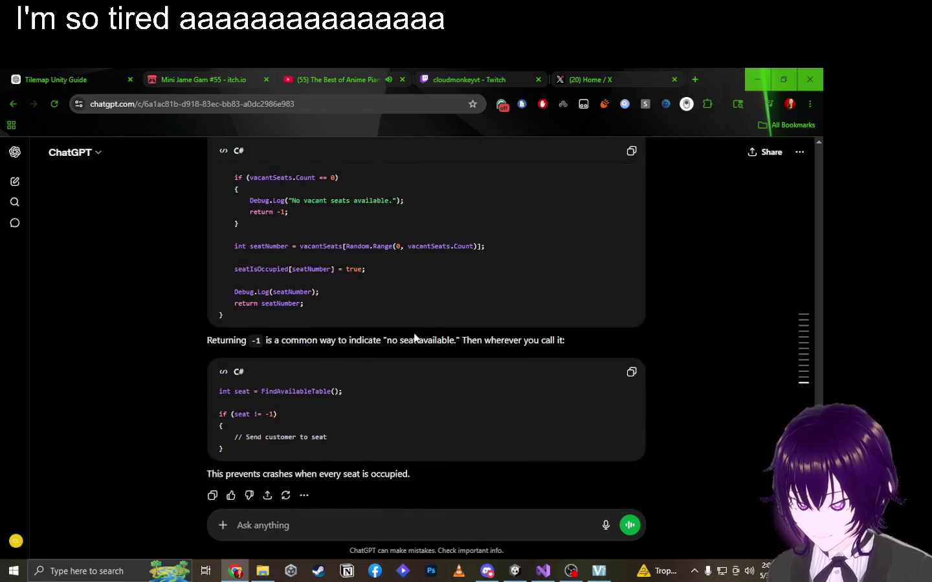
left_click_drag(292, 342, 411, 340)
left_click(326, 346)
Read the advice to return -1 when no seat is vacant, then go back to Unity.
scroll(309, 372, "down", 1)
left_click_drag(266, 445, 445, 452)
left_click(445, 452)
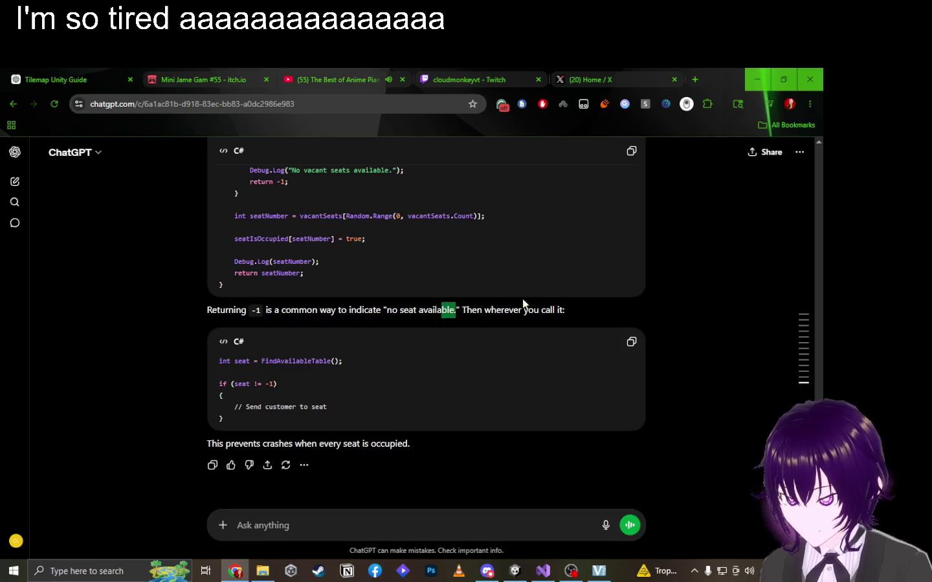
left_click_drag(439, 310, 548, 310)
left_click(573, 311)
scroll(573, 311, "up", 10)
scroll(570, 323, "down", 2)
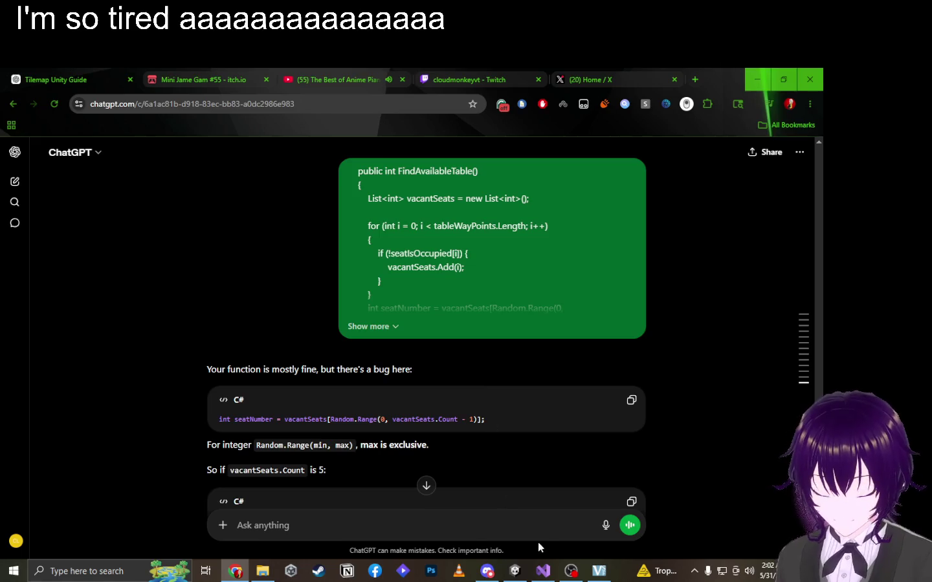
left_click(515, 570)
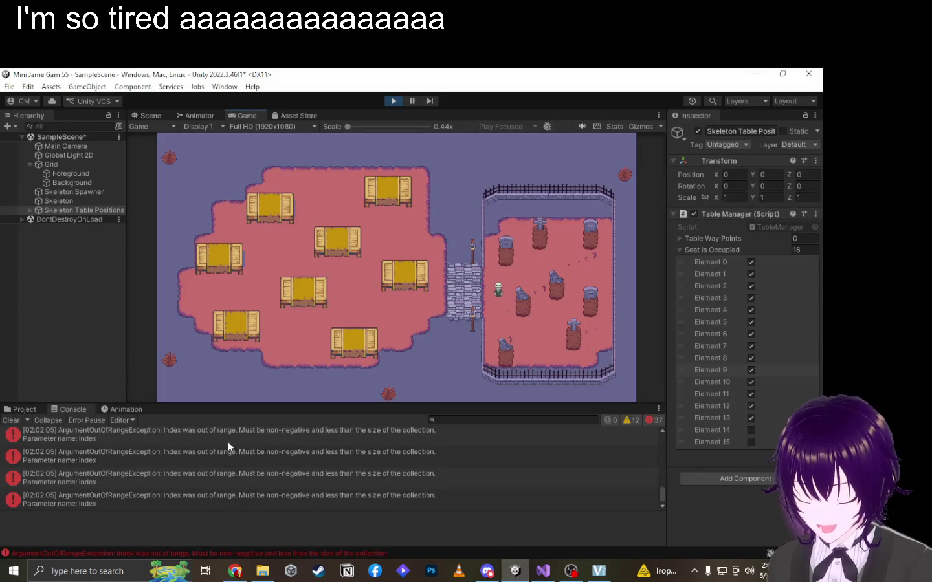
Select the last index-out-of-range error's stack trace in the Console and paste it into ChatGPT's prompt.
left_click(247, 499)
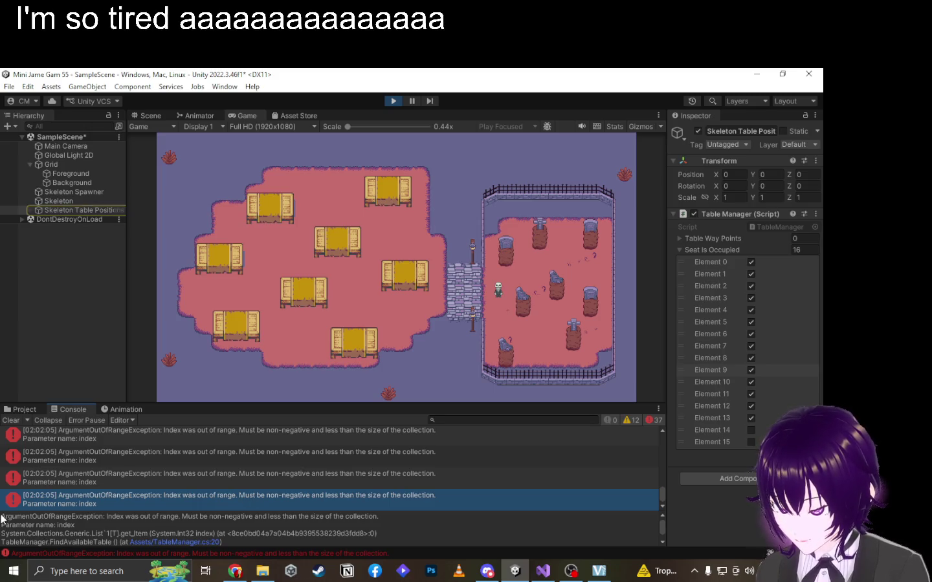
mouse_move(2, 519)
left_mouse_down()
mouse_move(13, 563)
mouse_move(166, 543)
mouse_move(241, 547)
left_mouse_up()
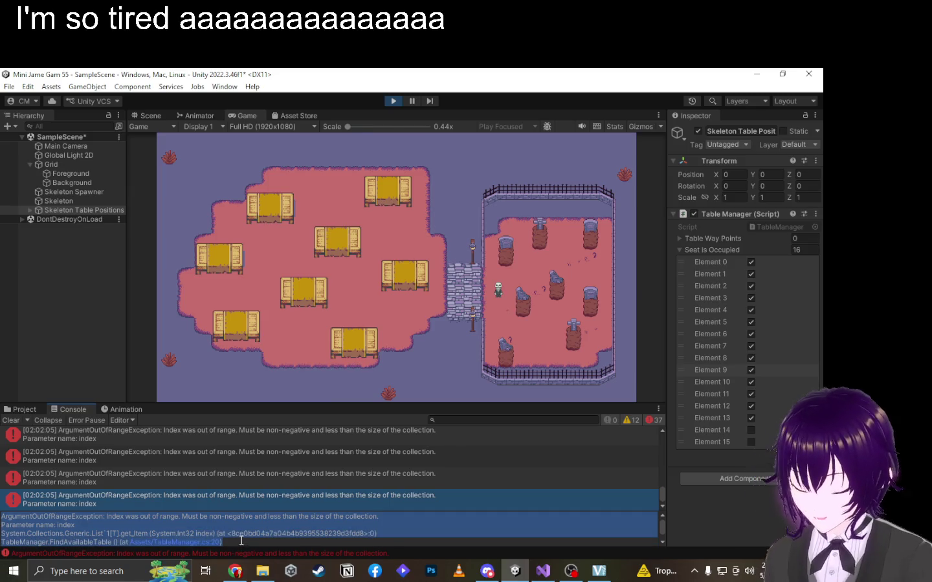
key("alt+Tab")
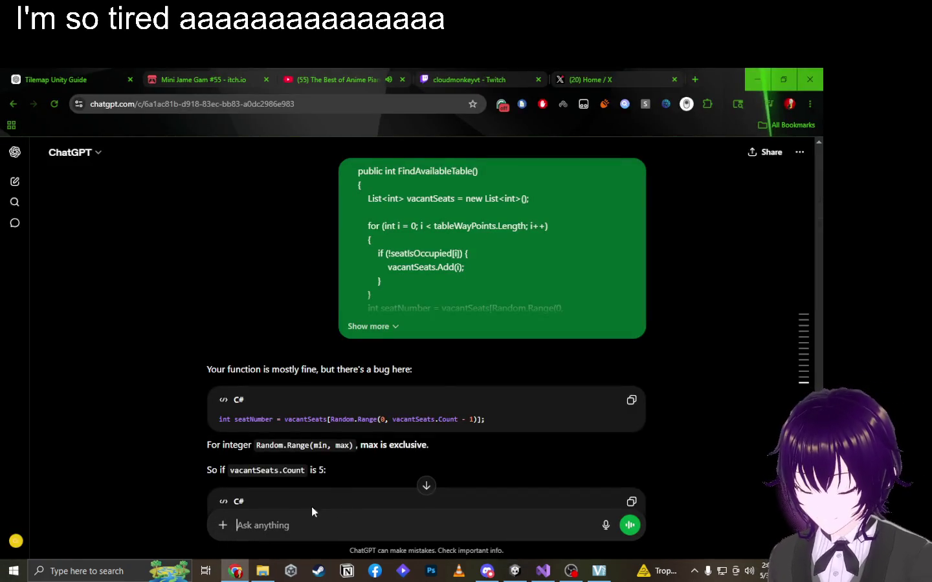
key("ctrl+v")
Send the pasted stack trace and read ChatGPT's reply about the empty vacantSeats list.
key("Return")
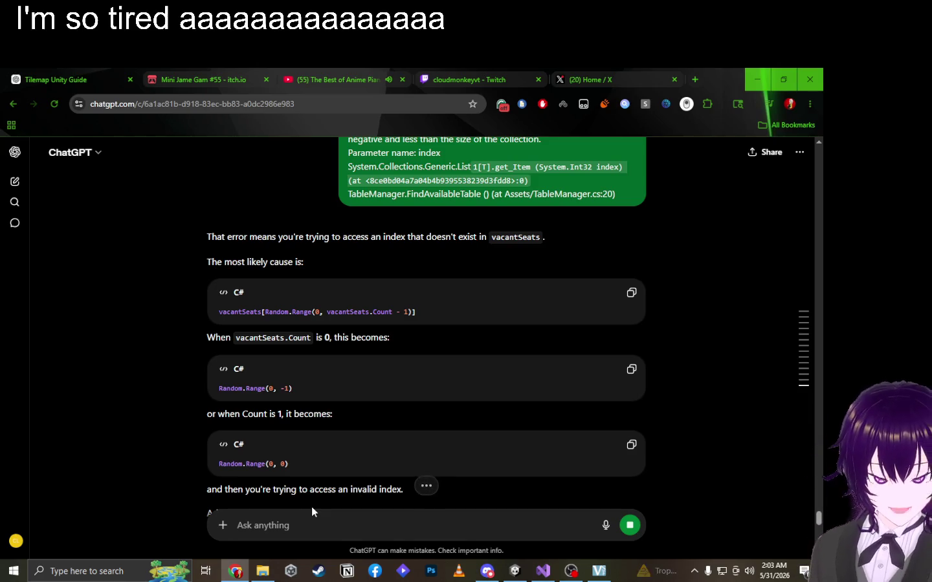
scroll(359, 329, "down", 2)
scroll(358, 329, "down", 3)
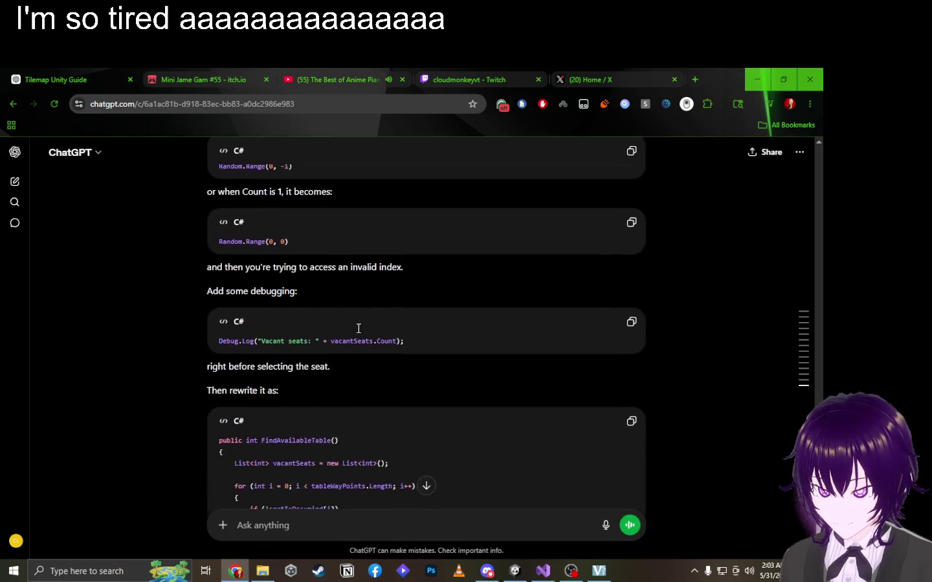
Remove the stray spaces before ')]' on line 20, save TableManager.cs, and return to Unity.
left_click(538, 572)
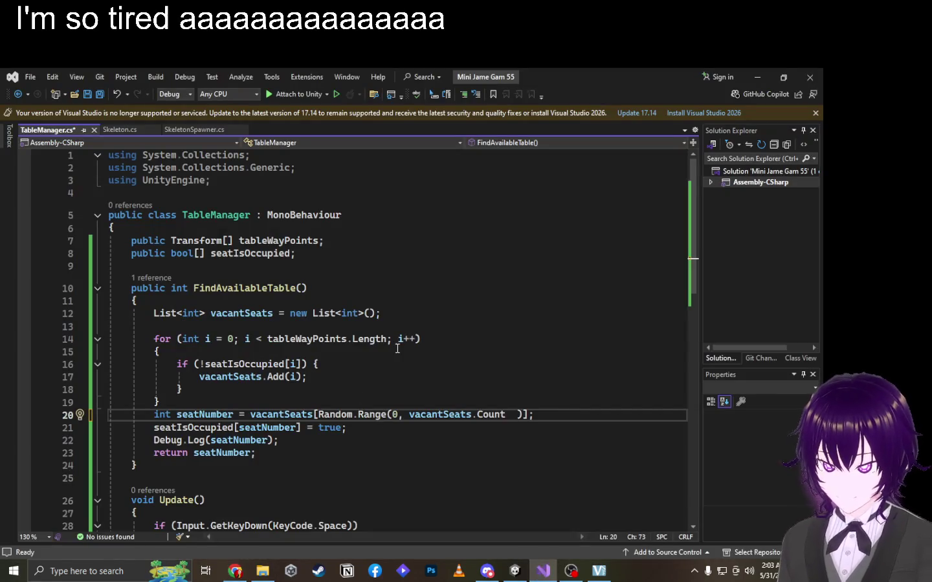
key("BackSpace")
key("BackSpace")
key("ctrl+s")
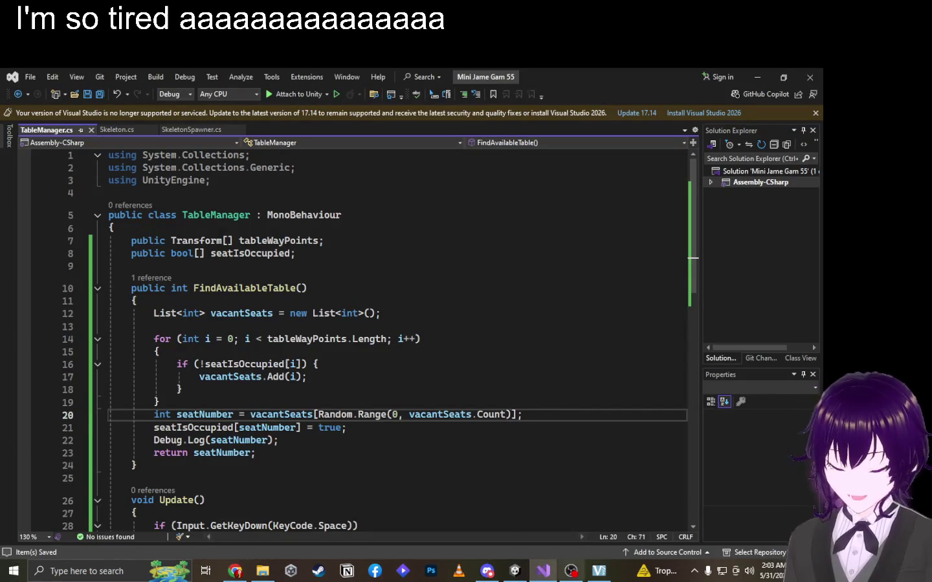
left_click(512, 572)
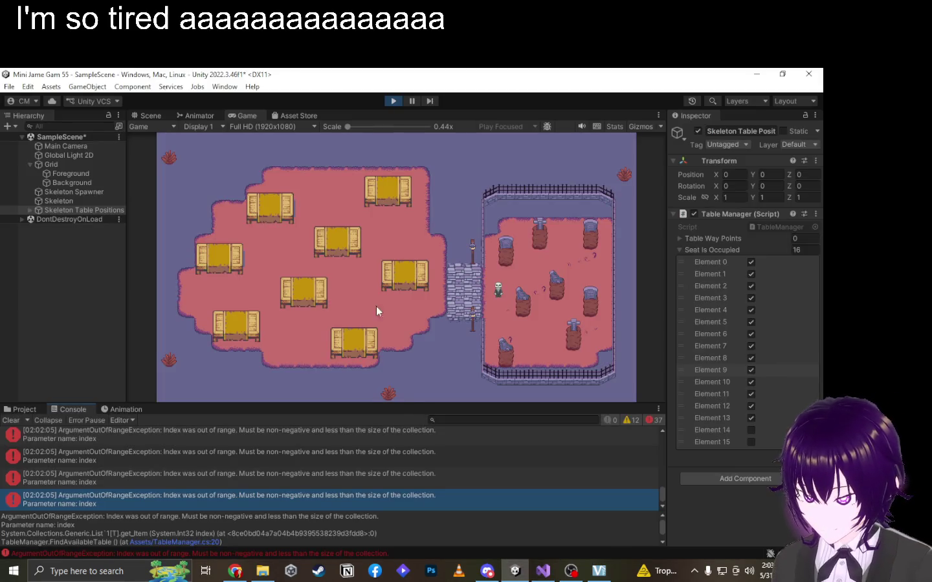
Restart the game and resize the Table Way Points list to 16 entries.
left_click(393, 102)
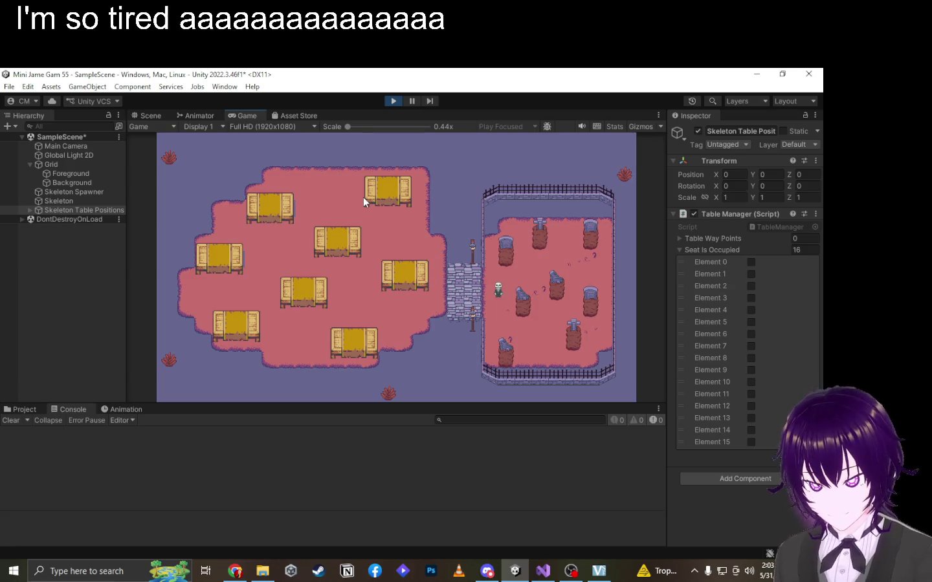
left_click(715, 238)
left_click(812, 239)
type("16")
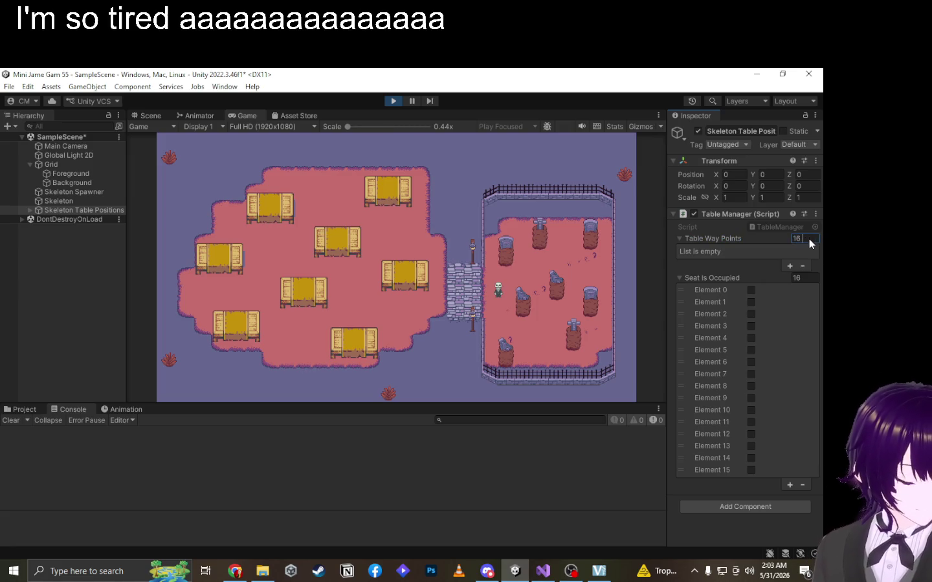
key("Return")
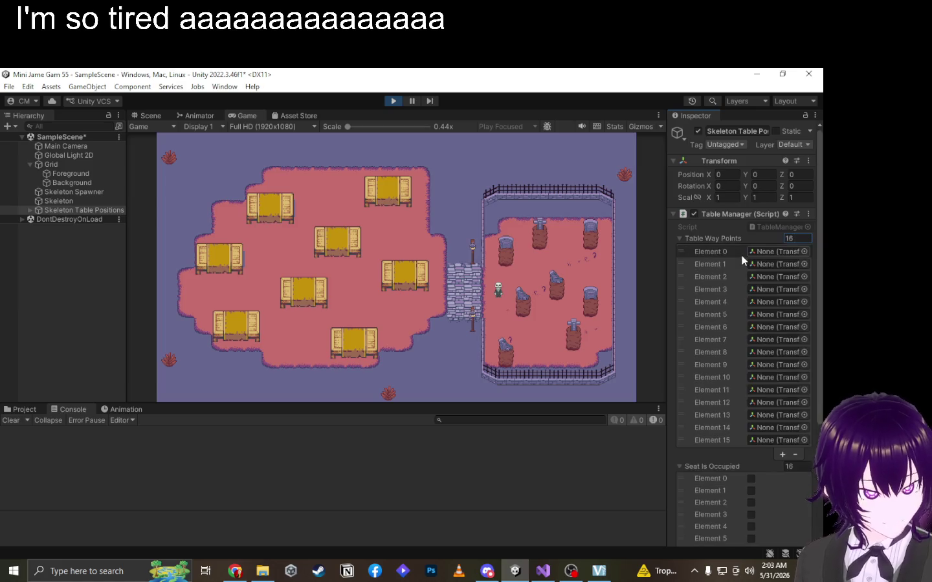
left_click(398, 222)
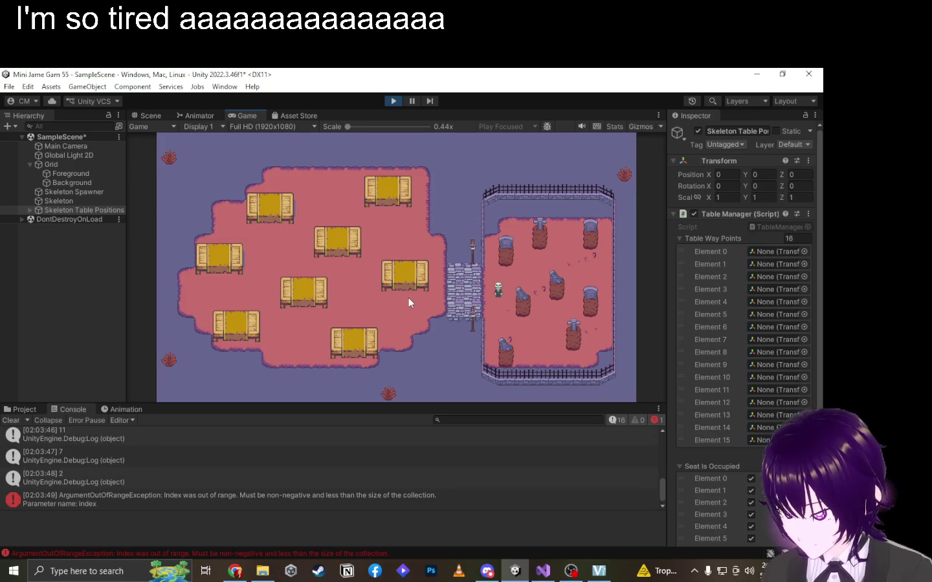
Enlarge the Console to watch the logged seat numbers, then stop play and restore the layout.
mouse_move(313, 404)
left_mouse_down()
mouse_move(314, 379)
mouse_move(374, 235)
left_mouse_up()
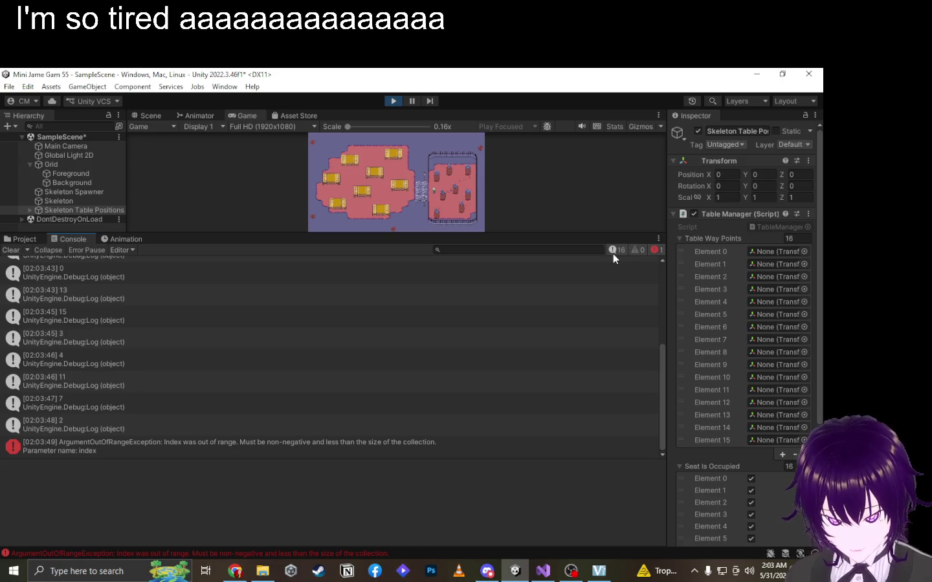
left_click(394, 101)
left_click_drag(407, 235, 403, 481)
scroll(445, 267, "down", 10)
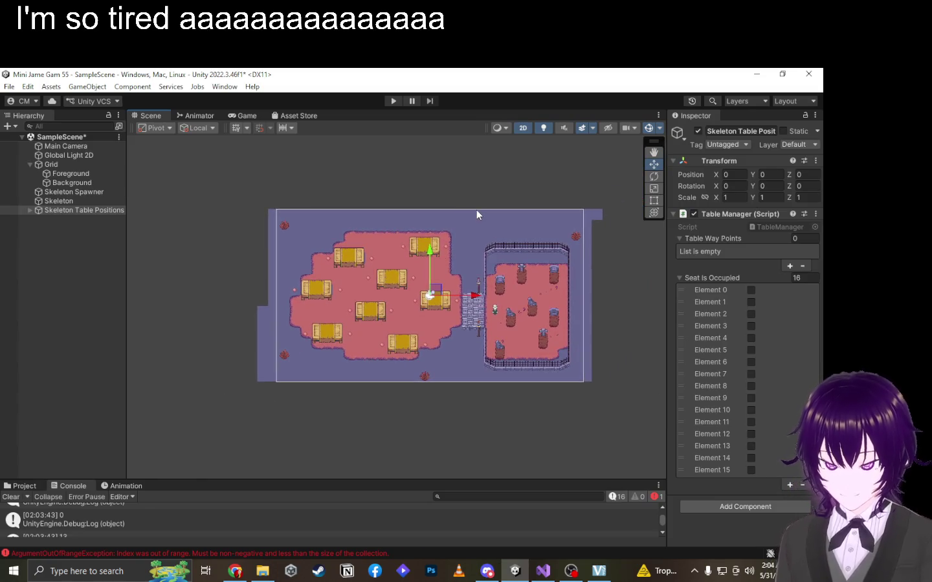
key("alt+Tab")
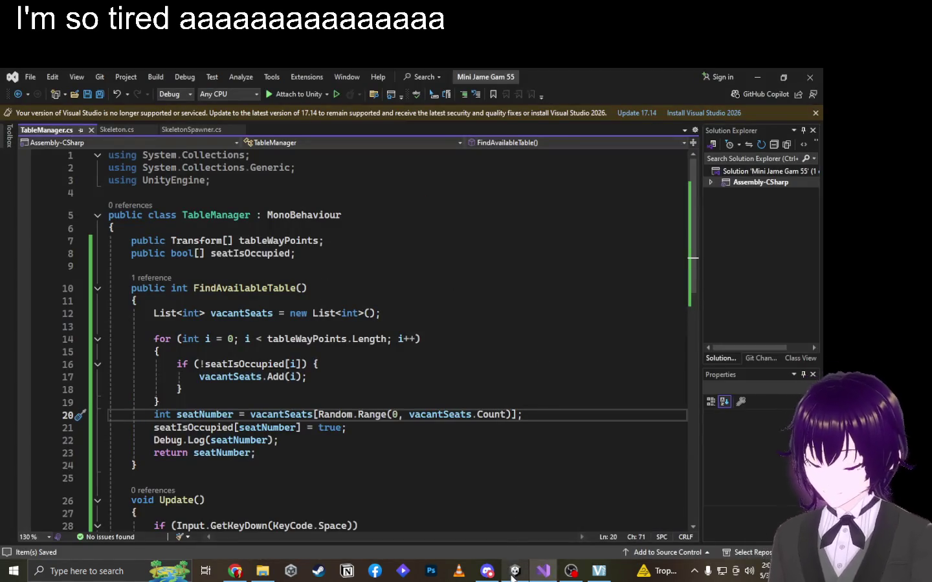
In Skeleton.cs, add float WitherTimer = 10f, commented as seconds before withering after arriving at table.
left_click(128, 130)
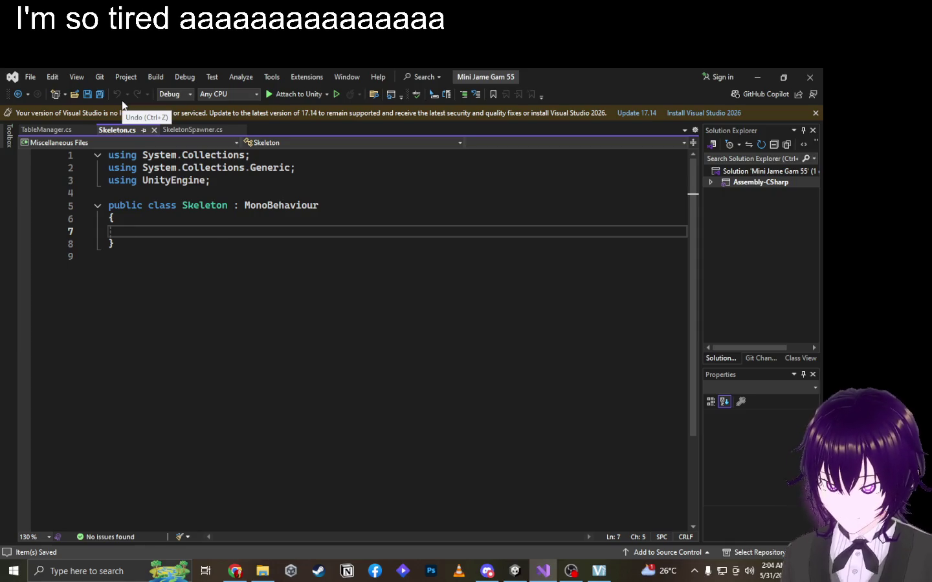
type("float")
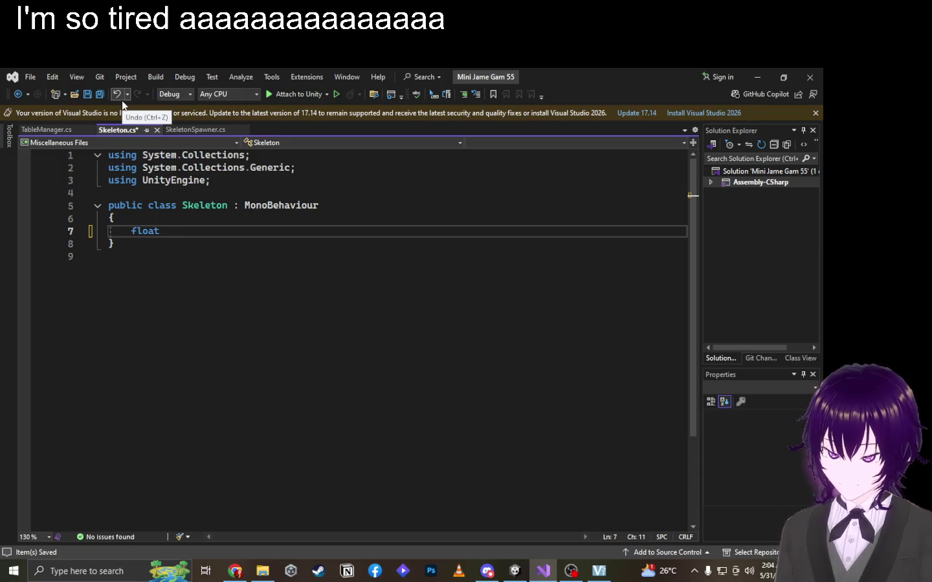
type("WitherTi")
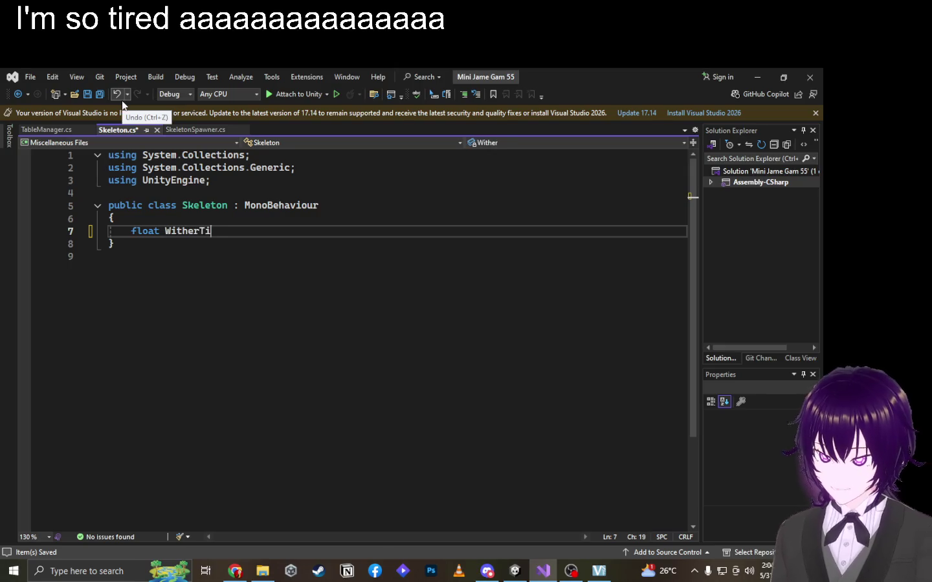
type("mer = ")
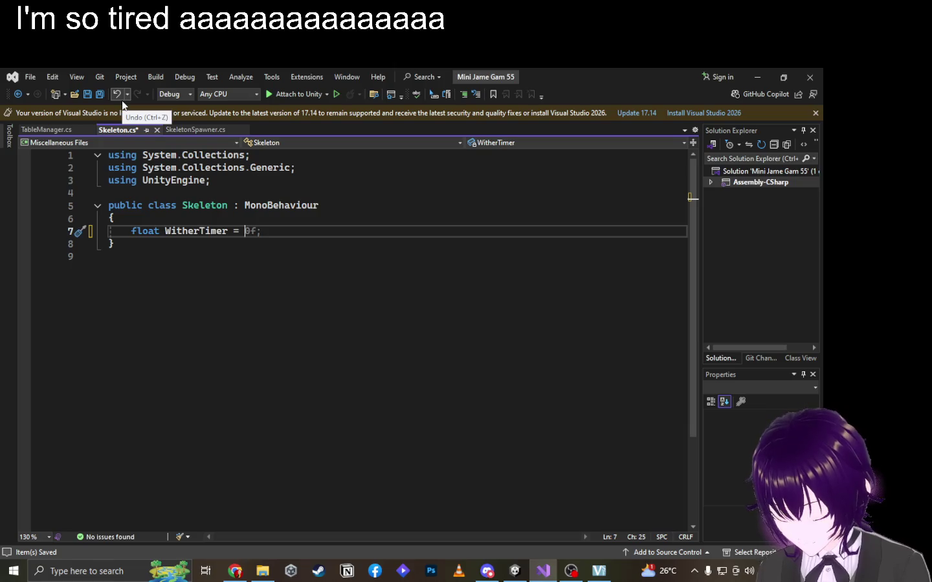
type("10f")
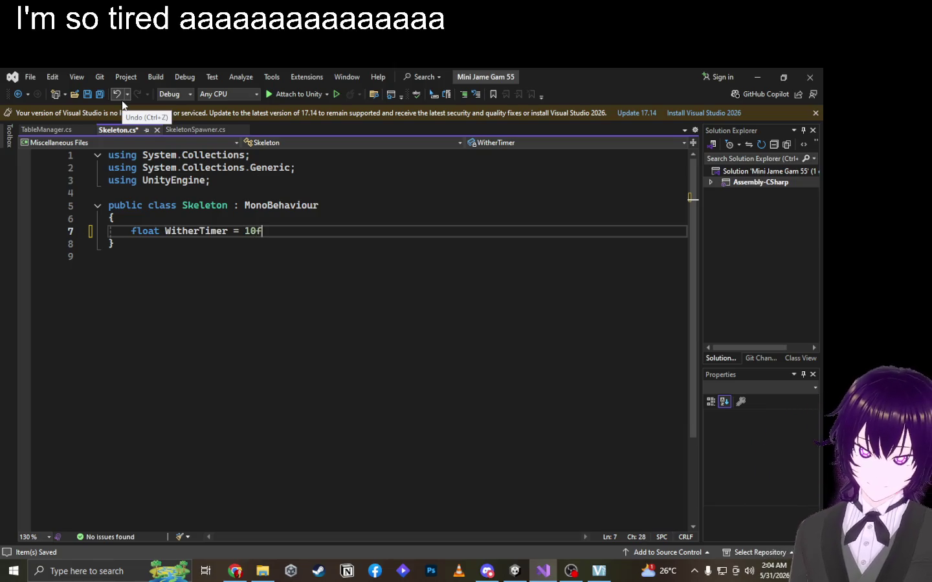
type("; ")
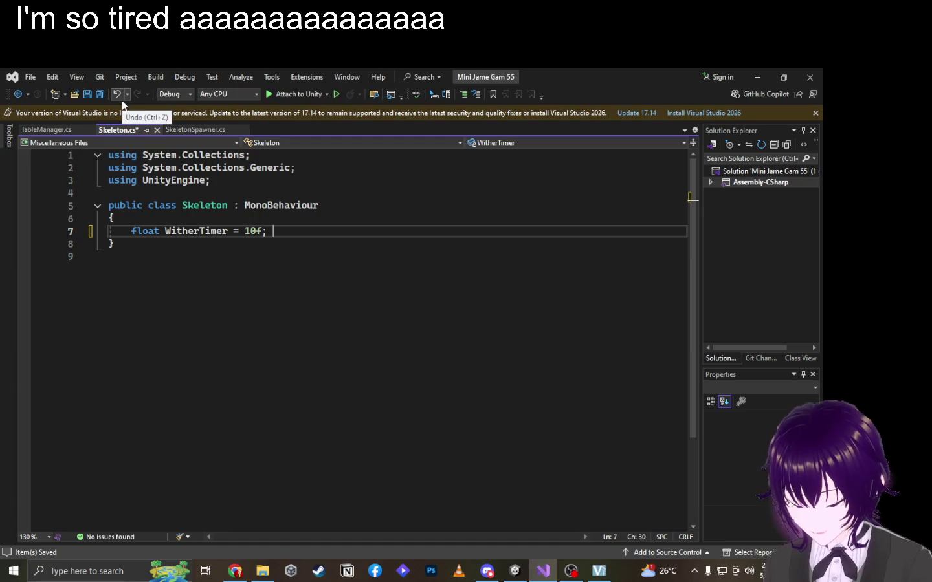
type("// Seconds befor")
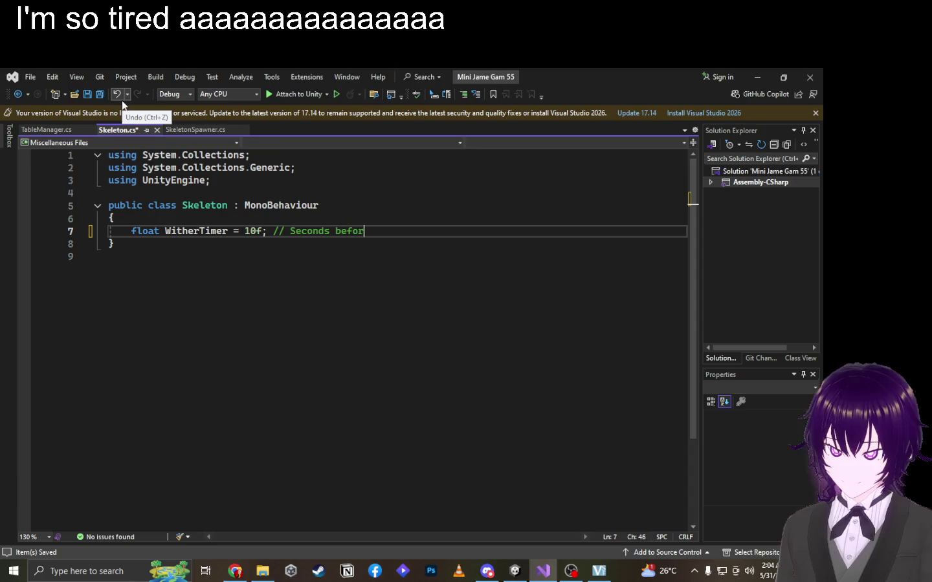
type("e they wither away, starts after arriving a")
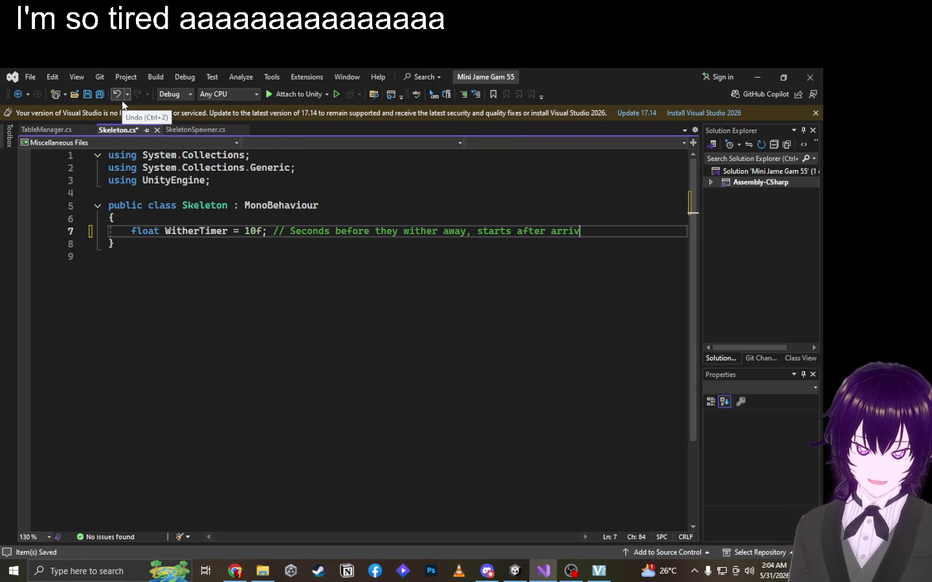
type("t table")
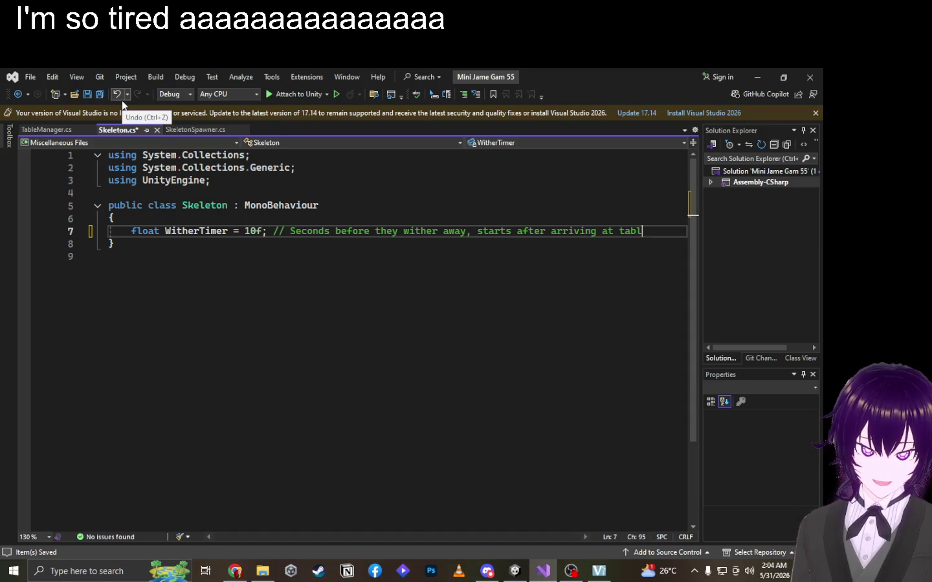
key("Return")
key("Return")
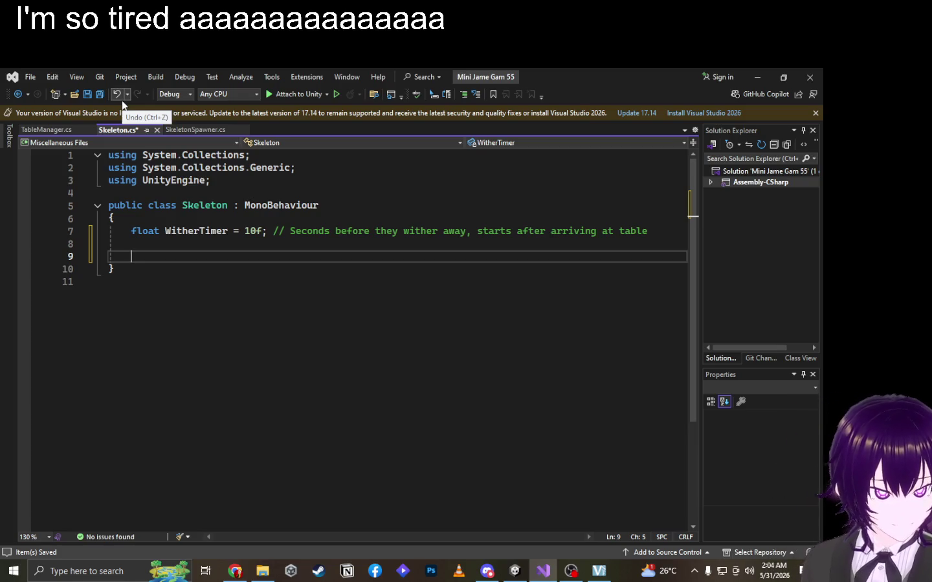
Add float movementSpeed = 1.0f; on the line below WitherTimer.
type("f")
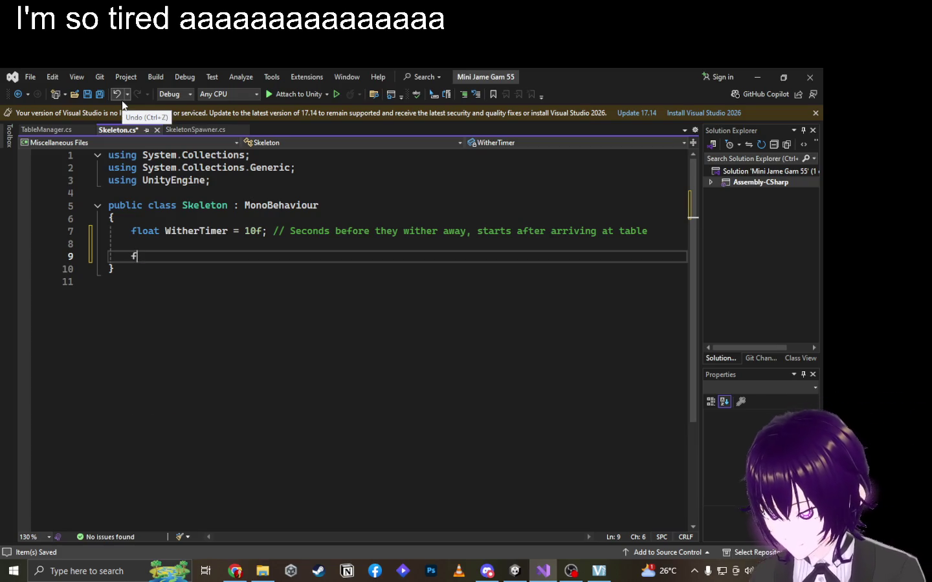
key("BackSpace")
key("BackSpace")
key("BackSpace")
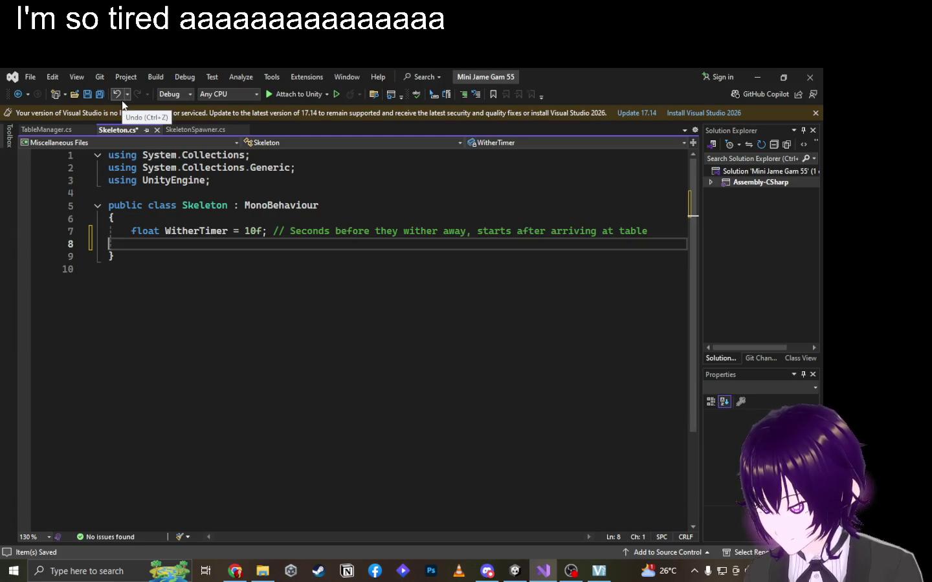
type("float m")
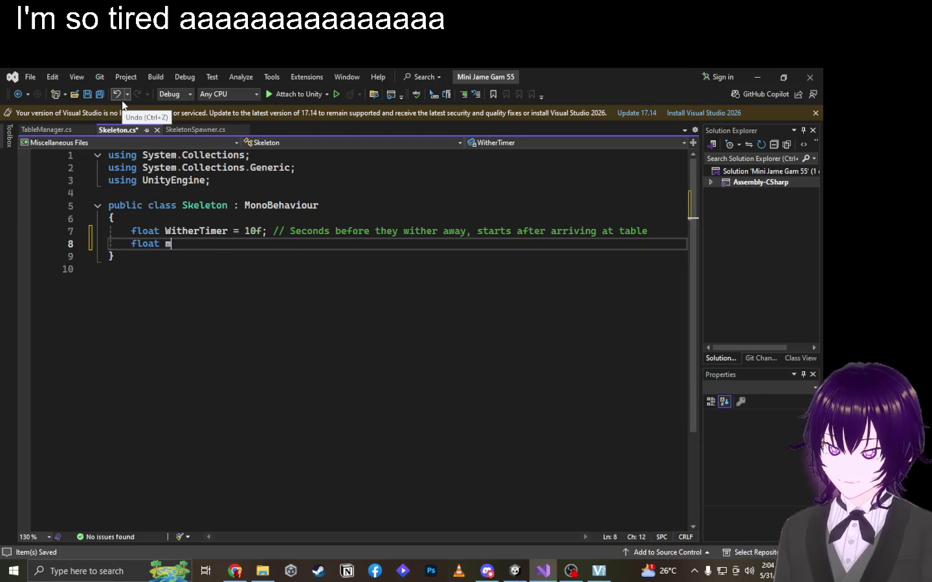
type("ovementSpee")
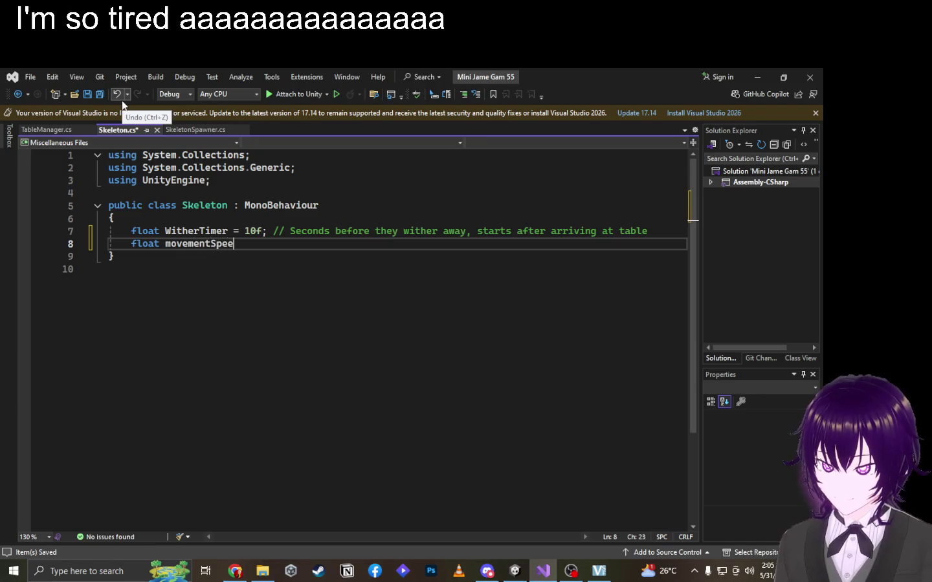
type("d = 1.0f;")
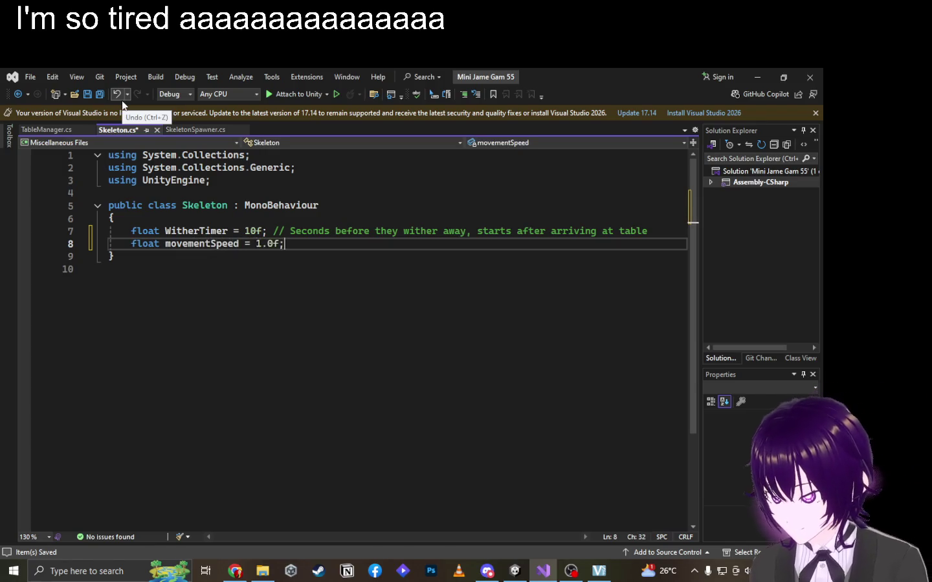
key("Return")
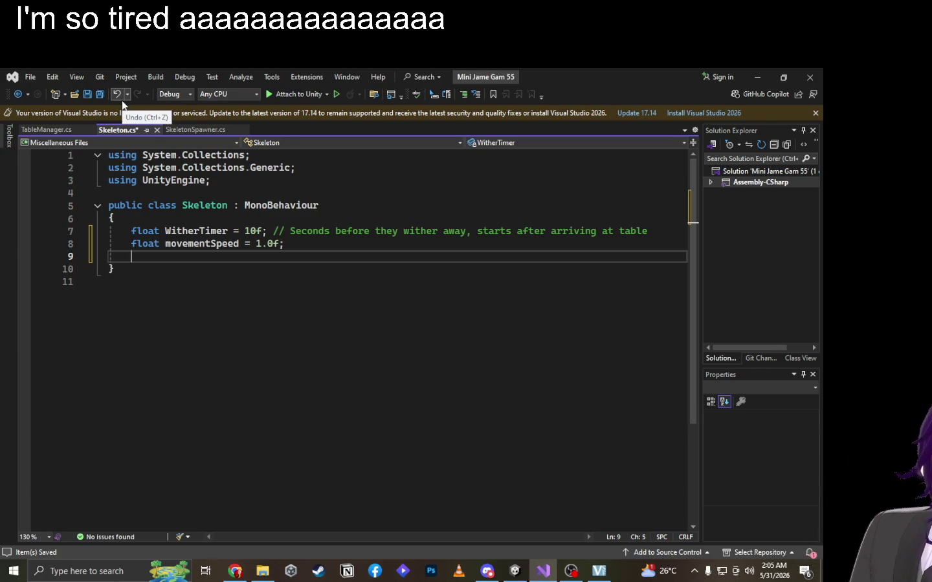
key("alt+Tab")
key("Tab")
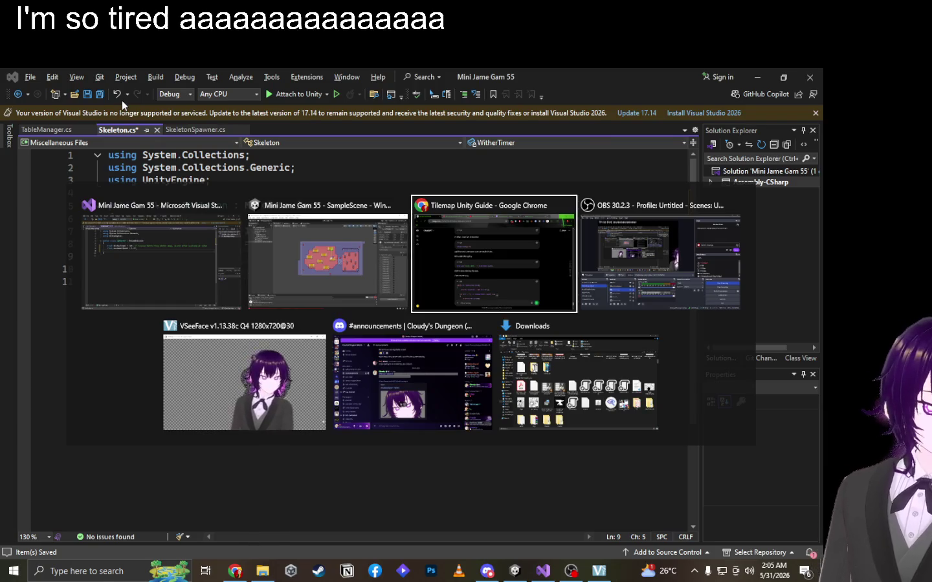
Check the OBS broadcast on the live Twitch page in Chrome, then bring Unity's SampleScene back.
key("Tab")
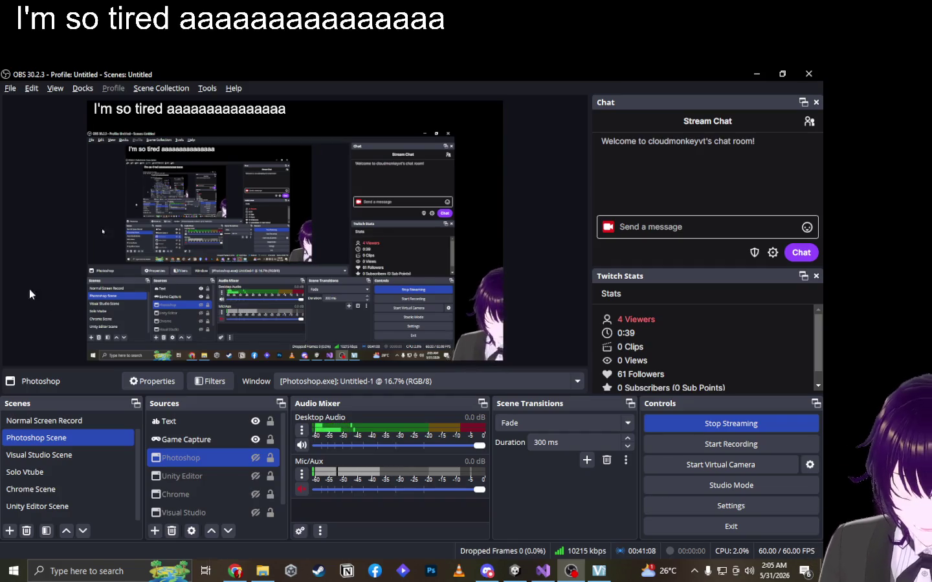
left_click(235, 571)
left_click(515, 72)
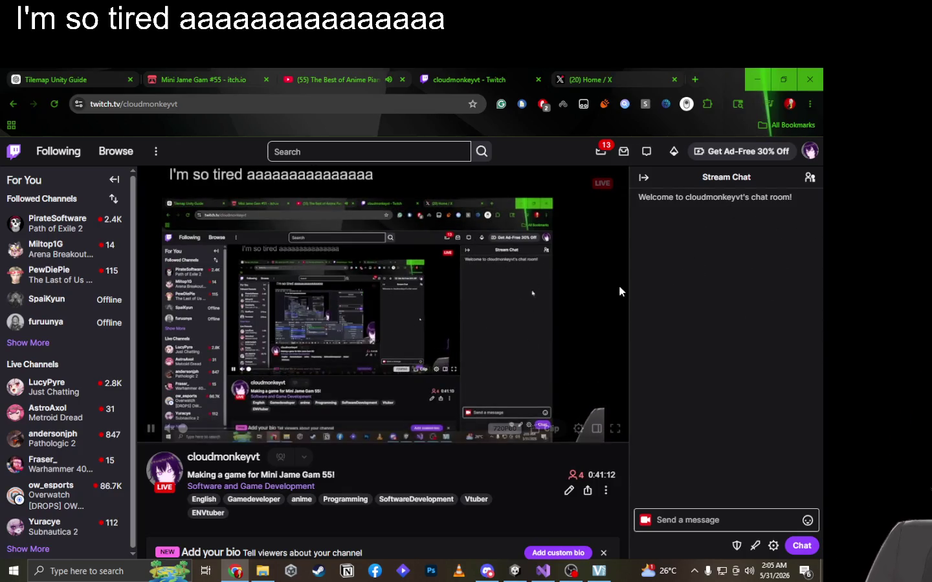
key("alt+Tab")
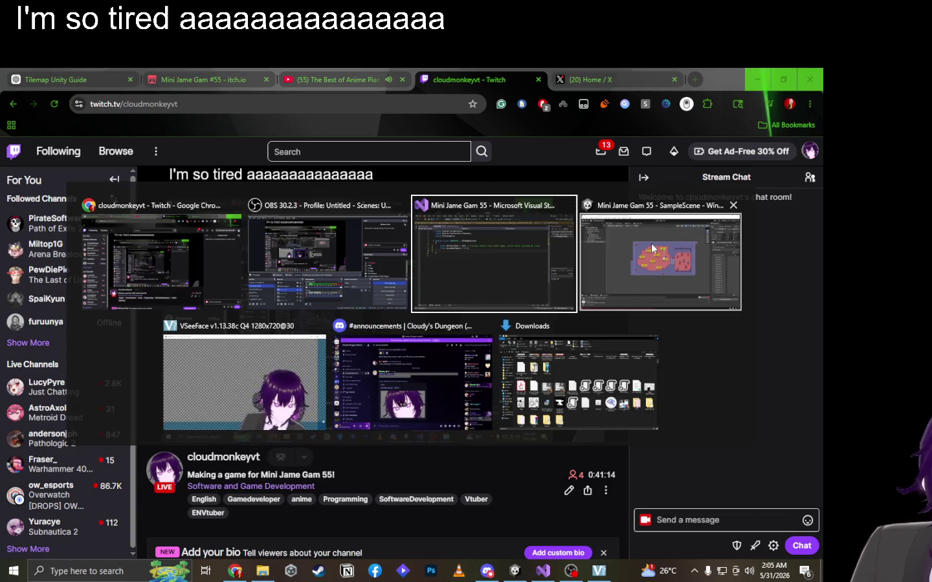
left_click(651, 243)
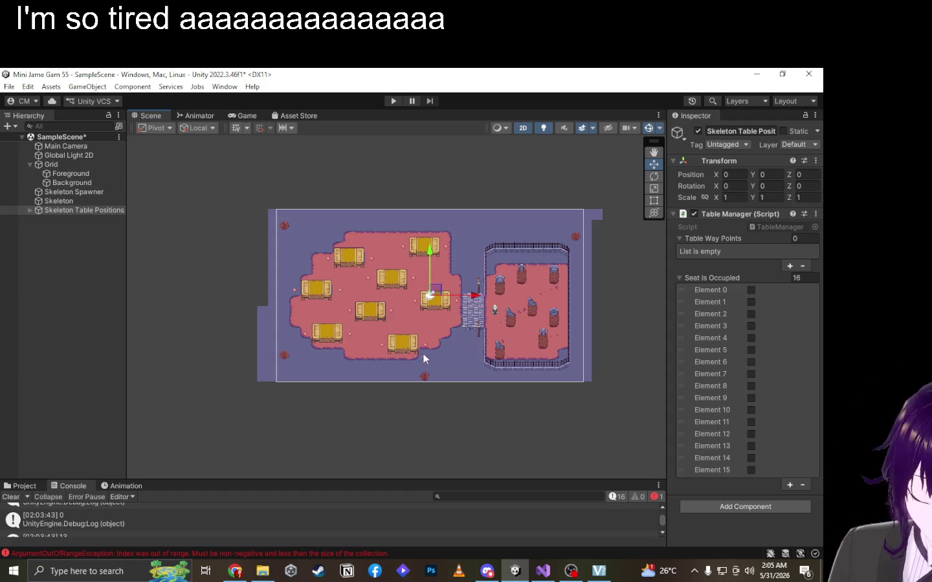
Make the Unity Console taller and scroll down to the latest index out-of-range exception.
mouse_move(324, 484)
left_mouse_down()
mouse_move(355, 375)
mouse_move(341, 370)
left_mouse_up()
scroll(312, 427, "down", 3)
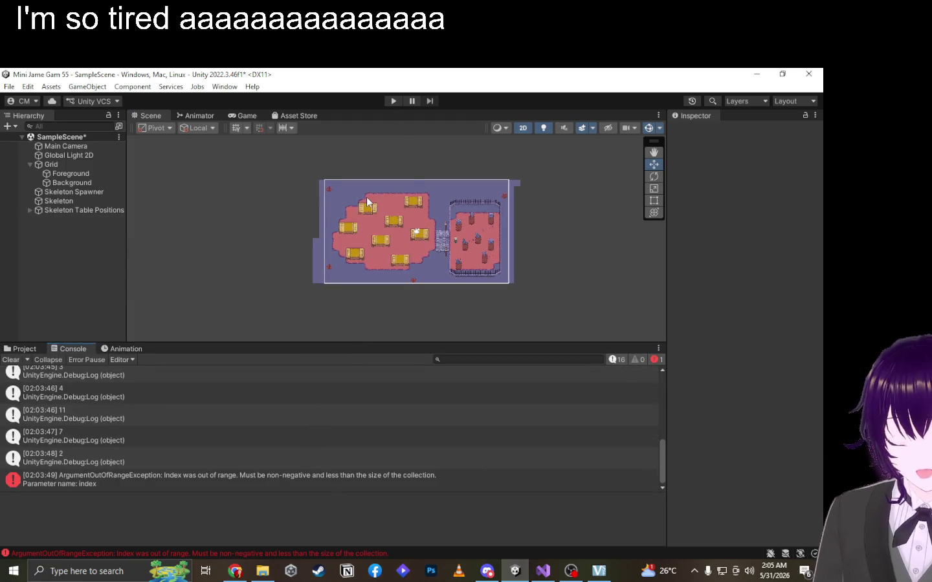
key("alt+Tab")
key("alt+Tab")
key("alt+Tab")
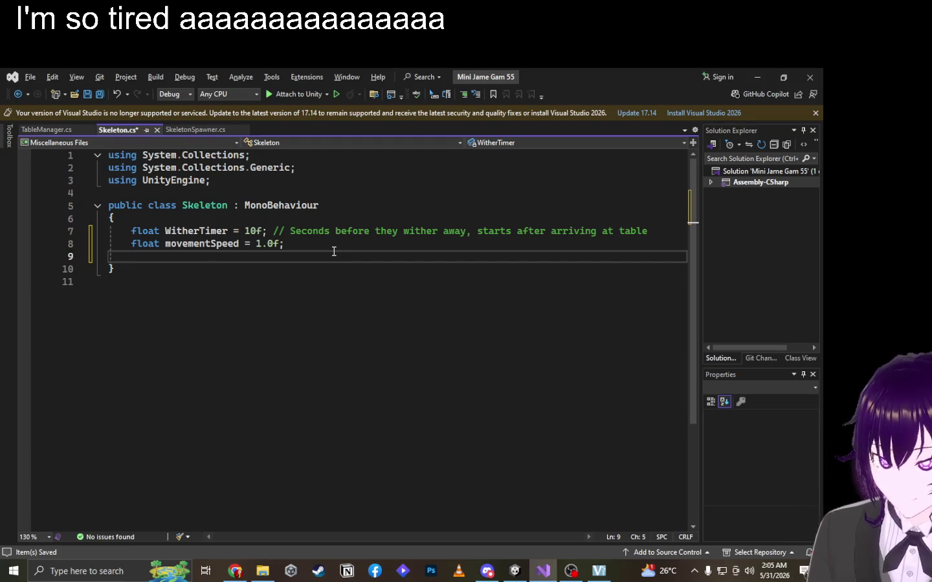
Insert two blank lines after movementSpeed inside the Skeleton class.
left_click(330, 239)
key("Return")
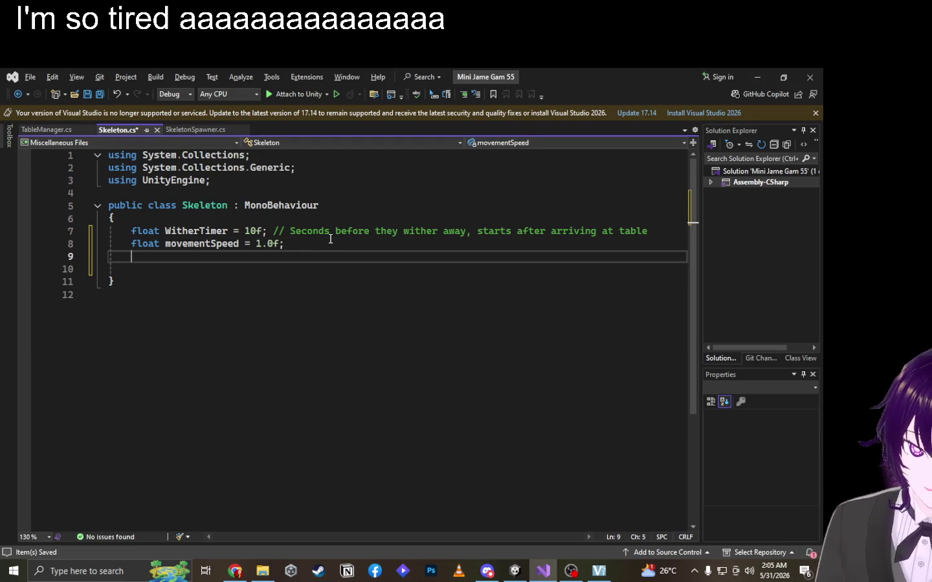
key("Return")
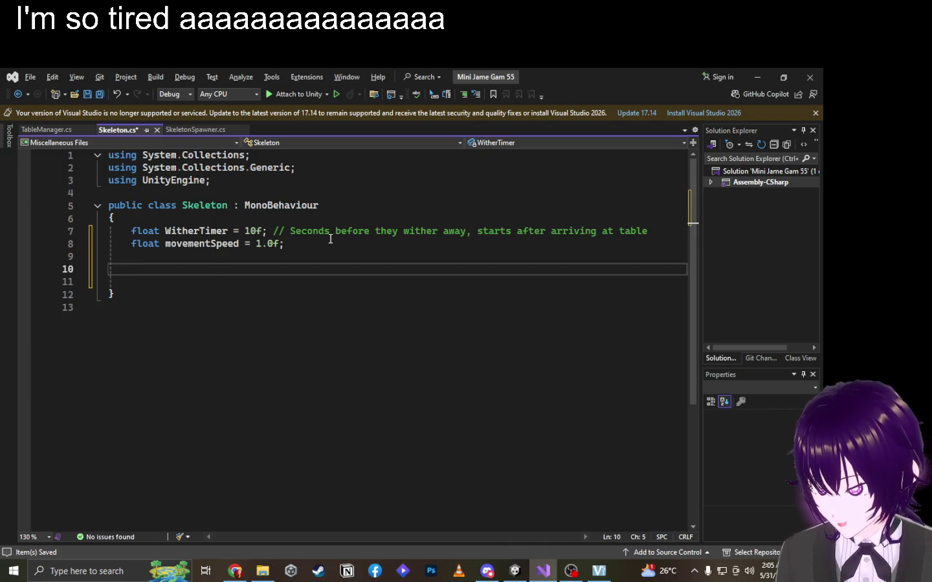
type("Dec")
key("BackSpace")
key("BackSpace")
key("BackSpace")
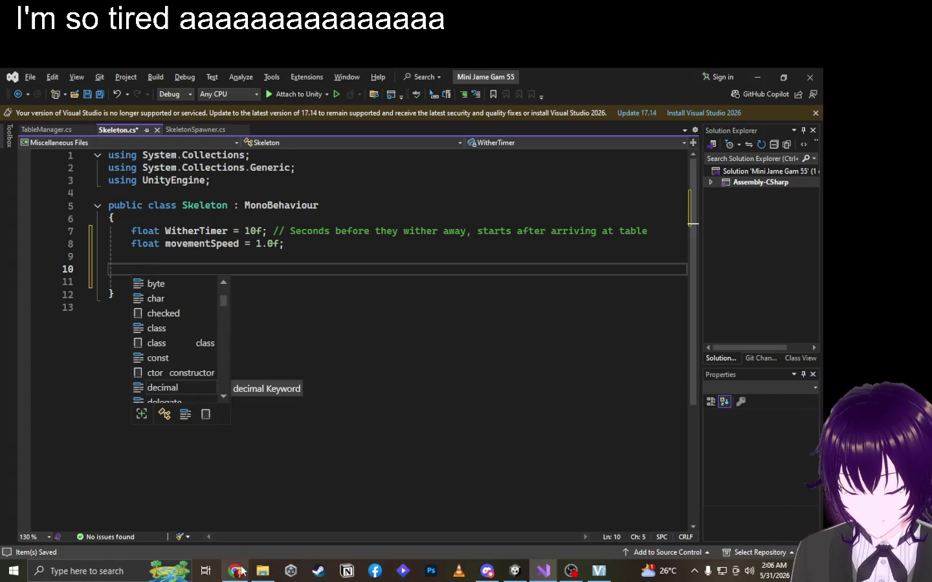
left_click(350, 289)
Select the whole Skeleton class code and bring the browser forward.
left_click_drag(137, 292, 107, 205)
key("ctrl+c")
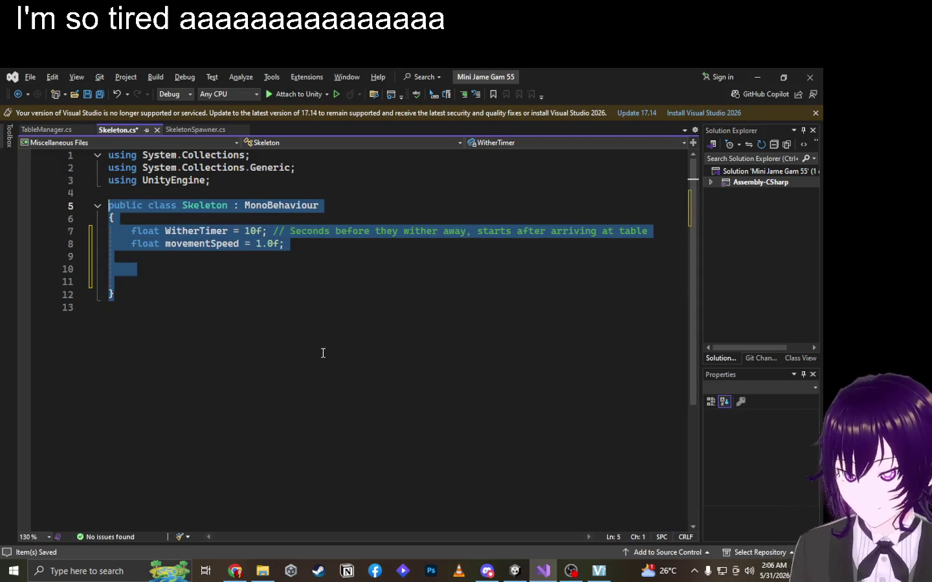
mouse_move(235, 571)
left_click(236, 521)
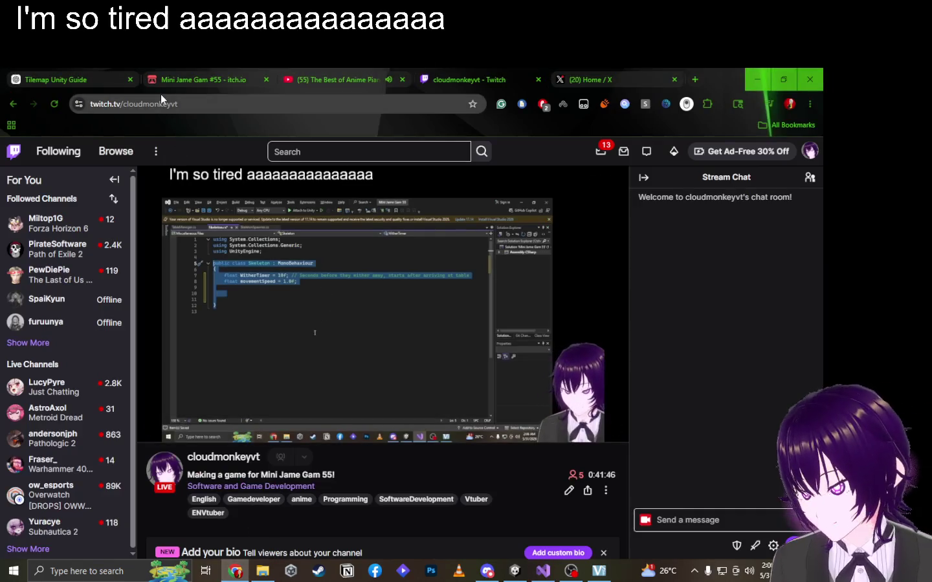
Paste the Skeleton class code into the ChatGPT message box and deselect the code in Visual Studio.
left_click(105, 69)
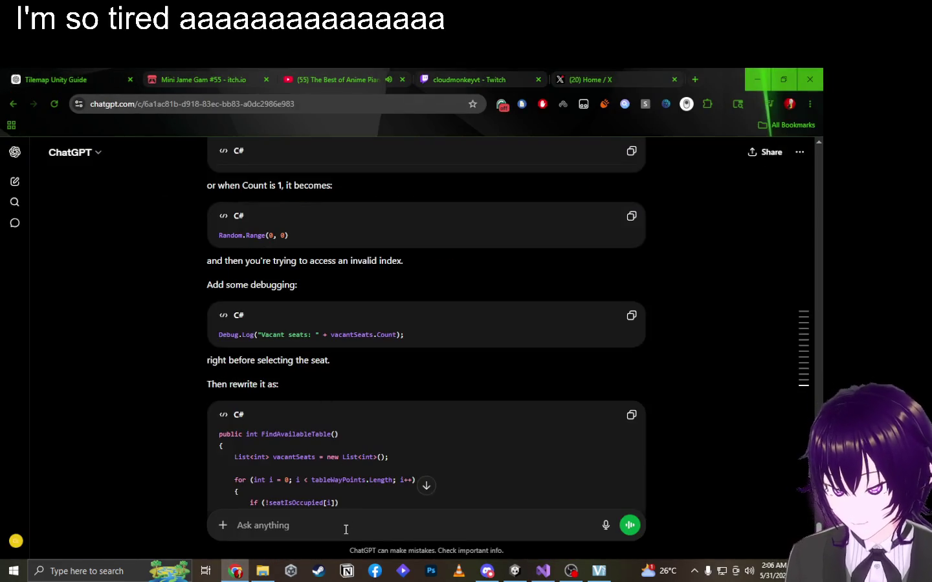
left_click(344, 525)
key("ctrl+v")
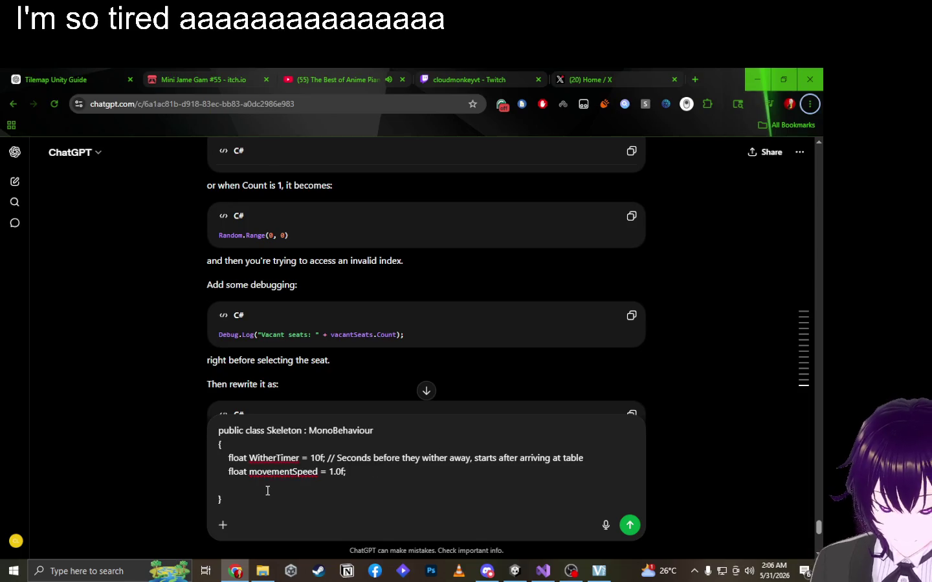
key("alt+Tab")
left_click(224, 267)
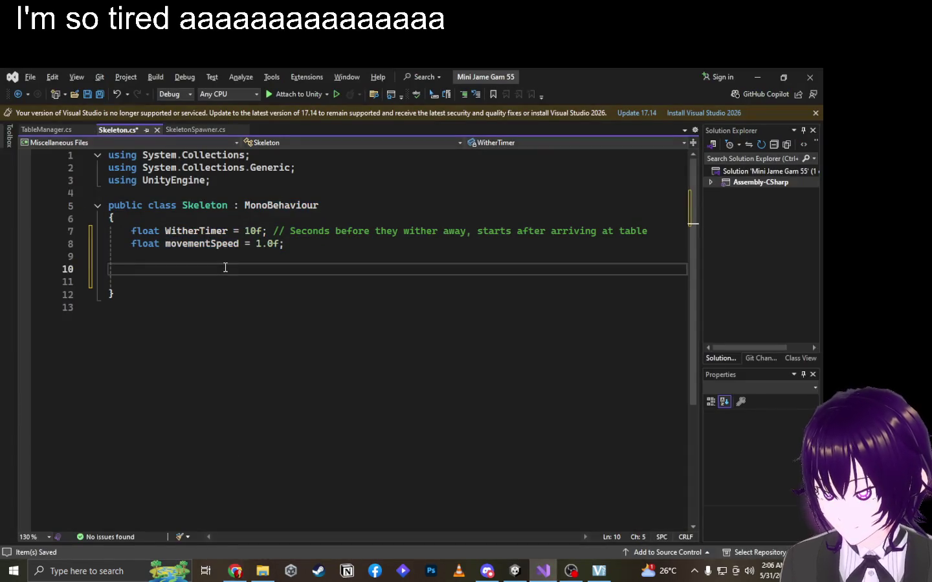
key("alt+Tab")
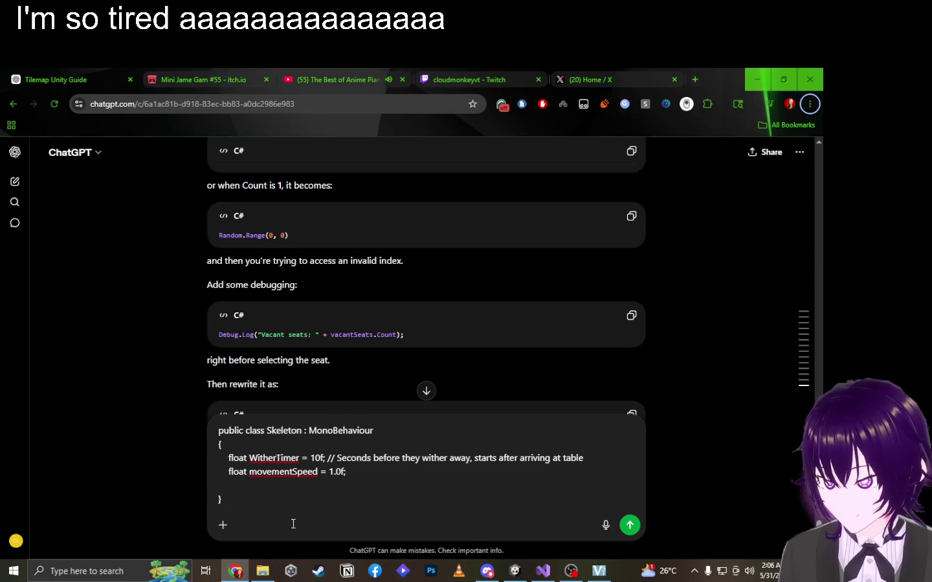
Replace the pasted code with 'A* pathfinding hpow', send it, and read the tilemap-grid reply.
left_click(295, 498)
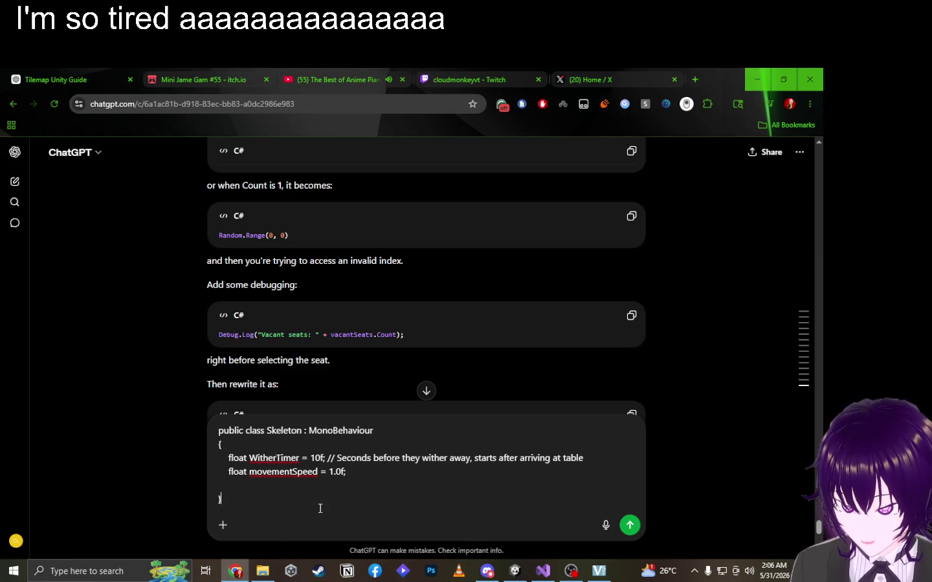
key("ctrl+a")
key("BackSpace")
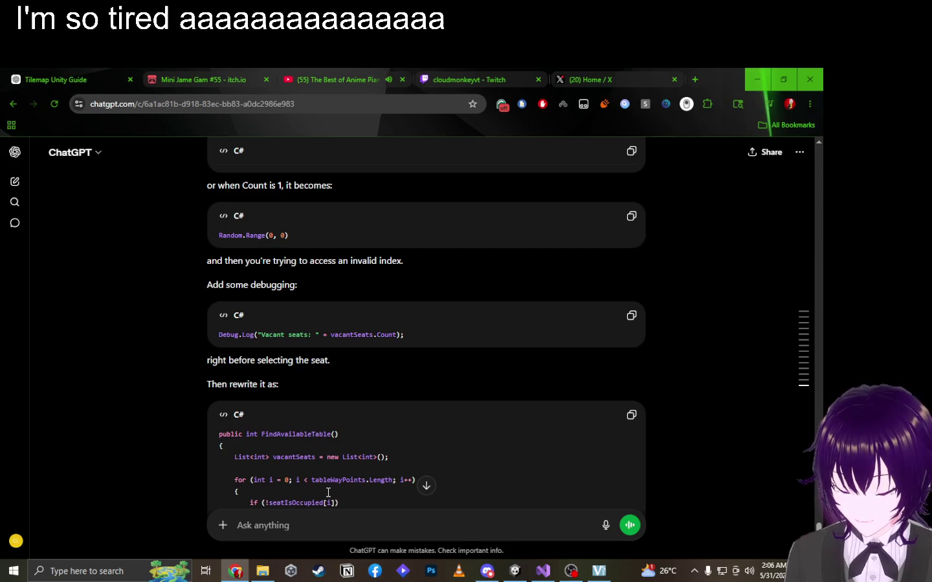
type("A*")
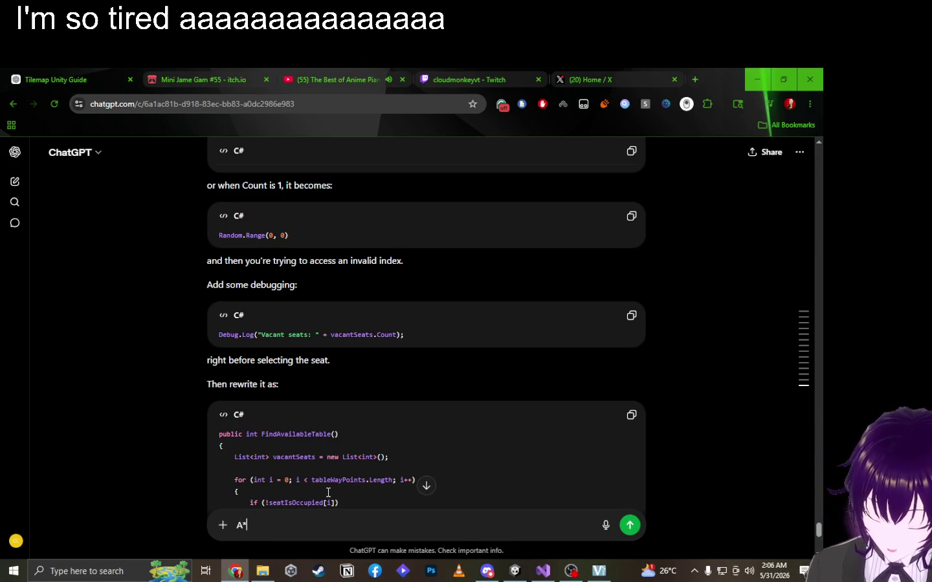
type(" pathfinding hpow")
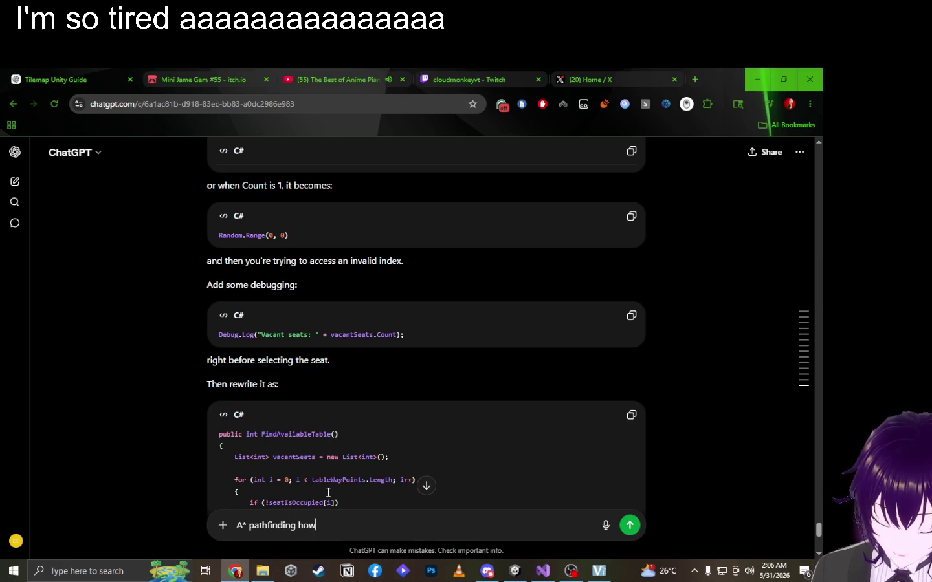
key("Return")
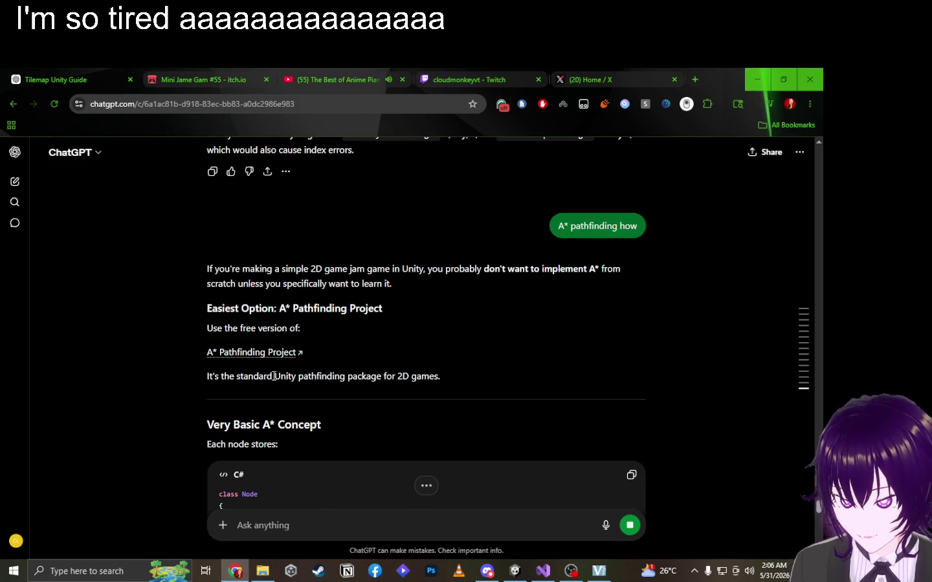
mouse_move(279, 358)
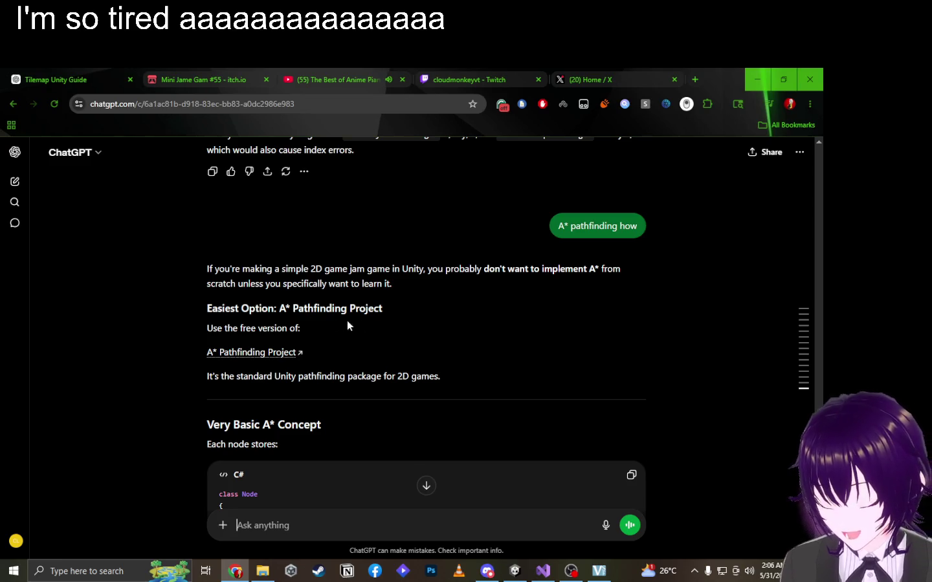
scroll(378, 319, "down", 10)
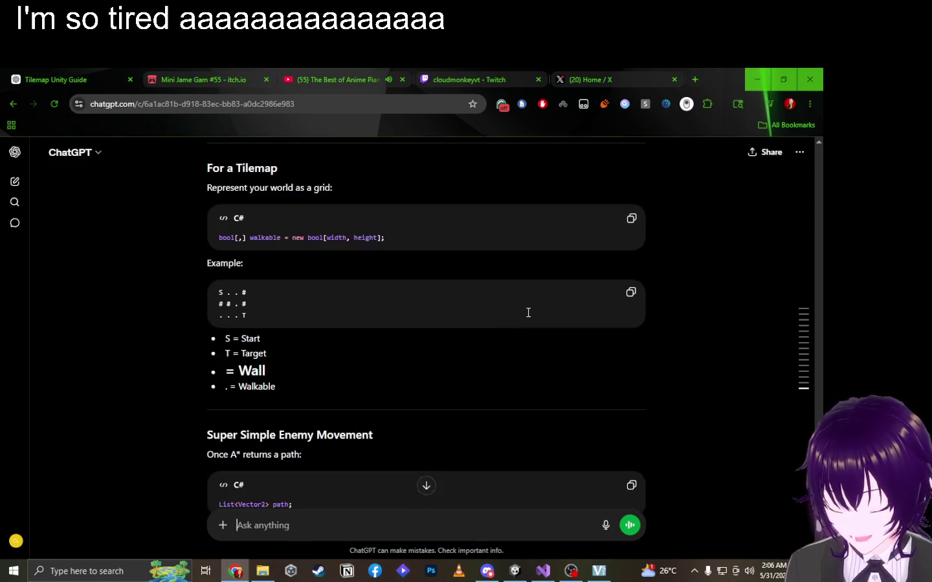
left_click(515, 571)
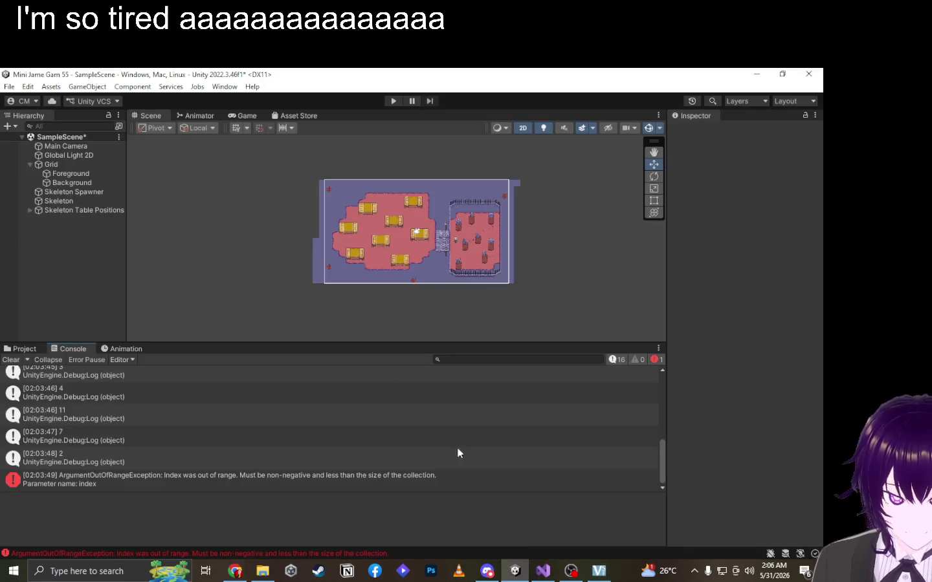
Open Window > Package Manager to view the installed 2D feature, then return to ChatGPT.
left_click(224, 86)
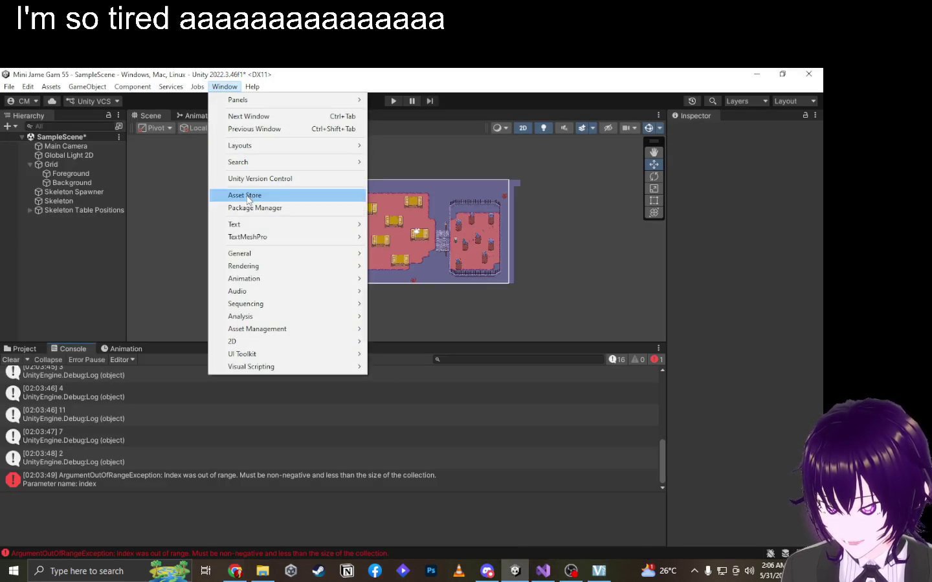
left_click(258, 207)
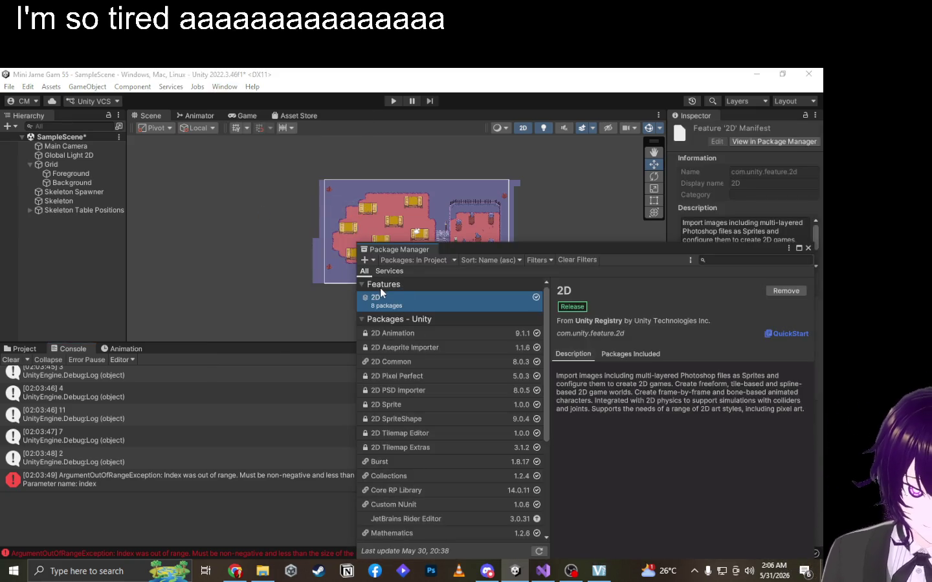
left_click(388, 317)
left_click(387, 318)
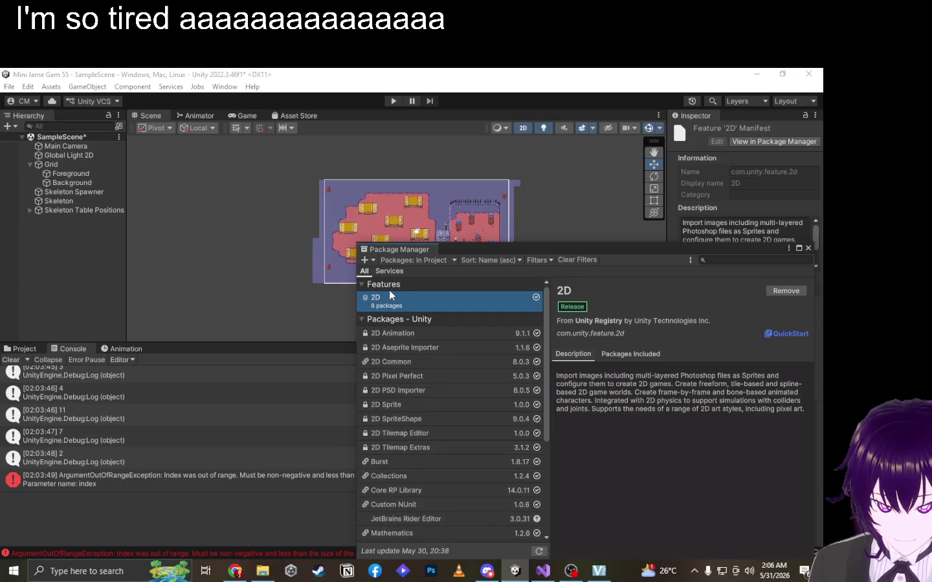
key("alt+Tab")
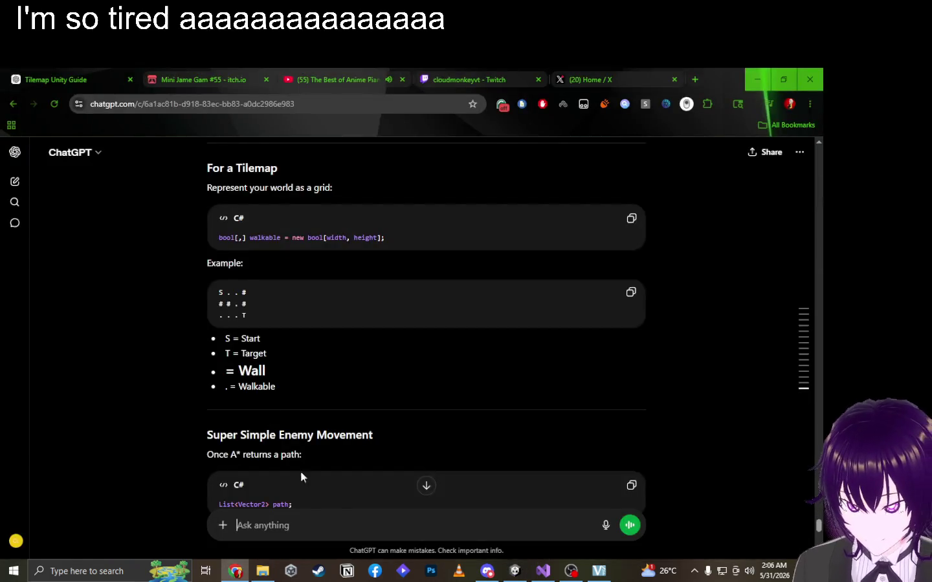
Ask ChatGPT 'Other pathfinding?', correcting the typos before sending.
left_click(338, 511)
type("OTyh")
key("BackSpace")
key("BackSpace")
key("BackSpace")
type("ther pathfindig")
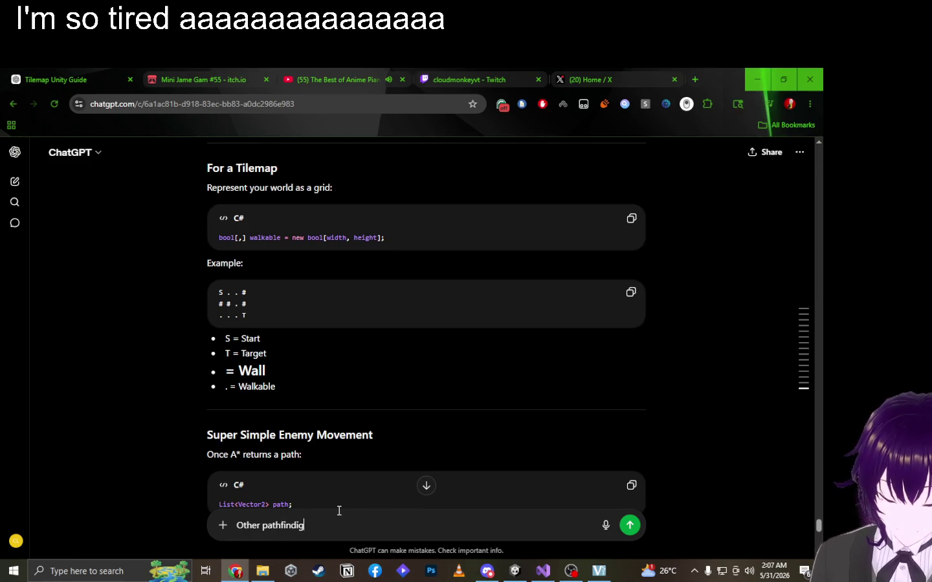
key("BackSpace")
type("ng")
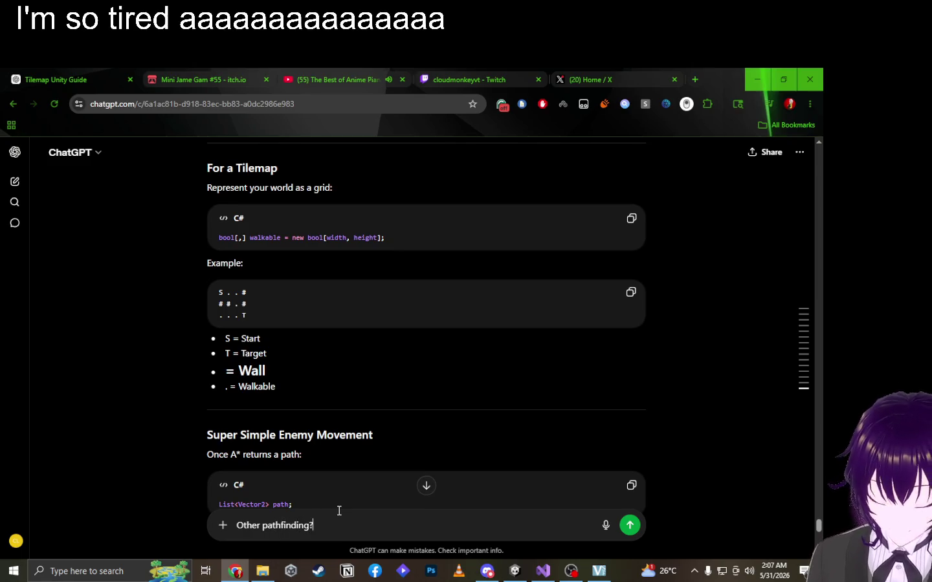
key("Return")
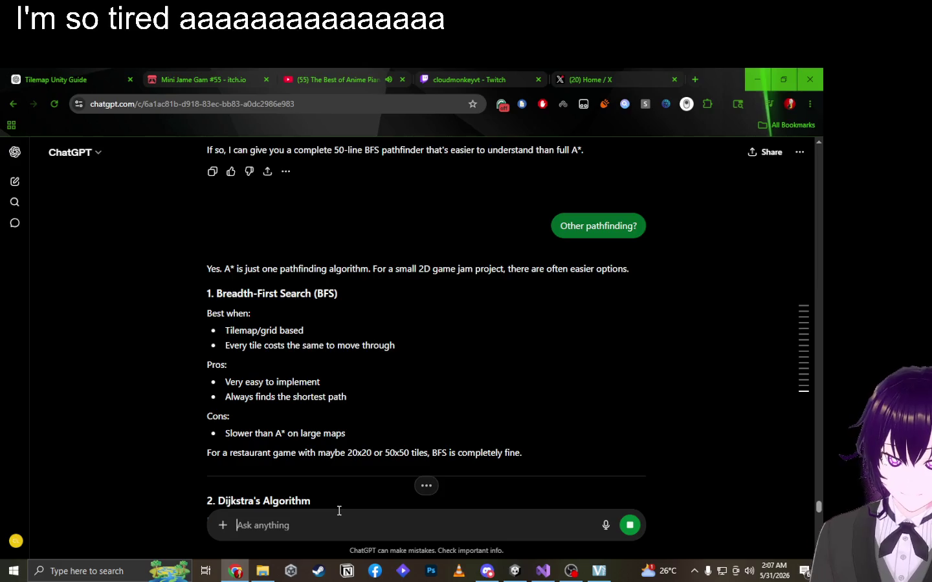
Ask for the easiest option and inspect the waypoint code's currentWaypoint++ and speed lines.
type("easiest")
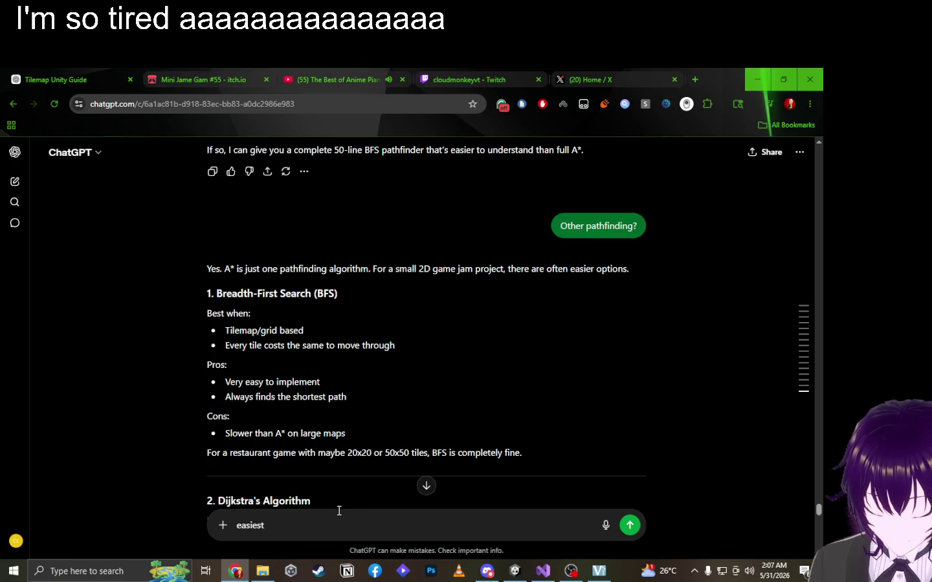
key("Return")
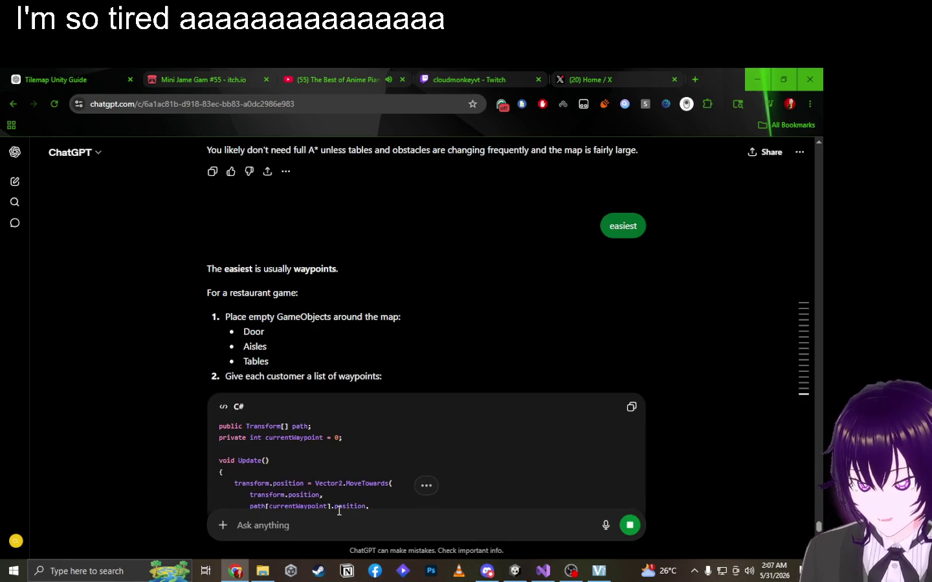
scroll(446, 308, "down", 6)
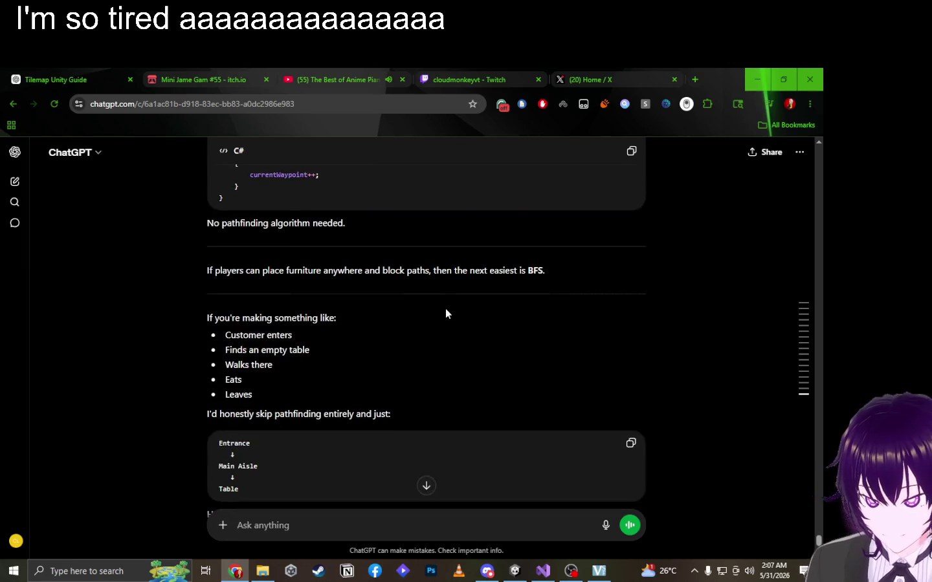
scroll(446, 308, "up", 3)
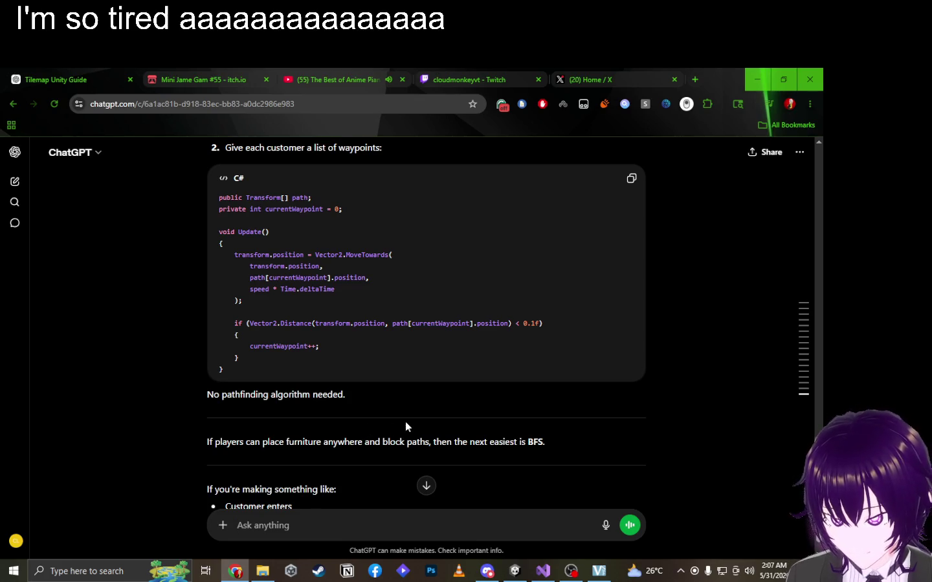
scroll(405, 421, "up", 1)
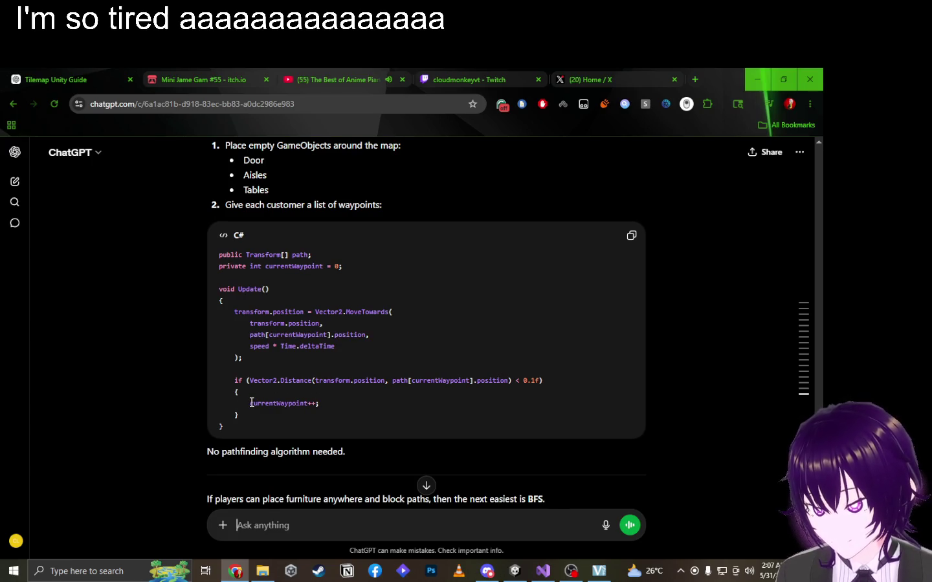
left_click_drag(253, 403, 323, 400)
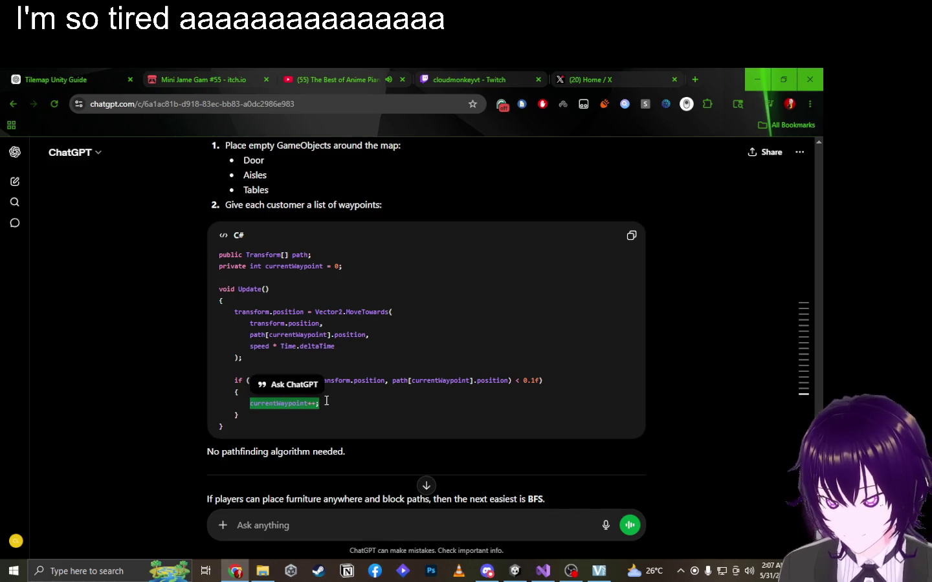
left_click(387, 304)
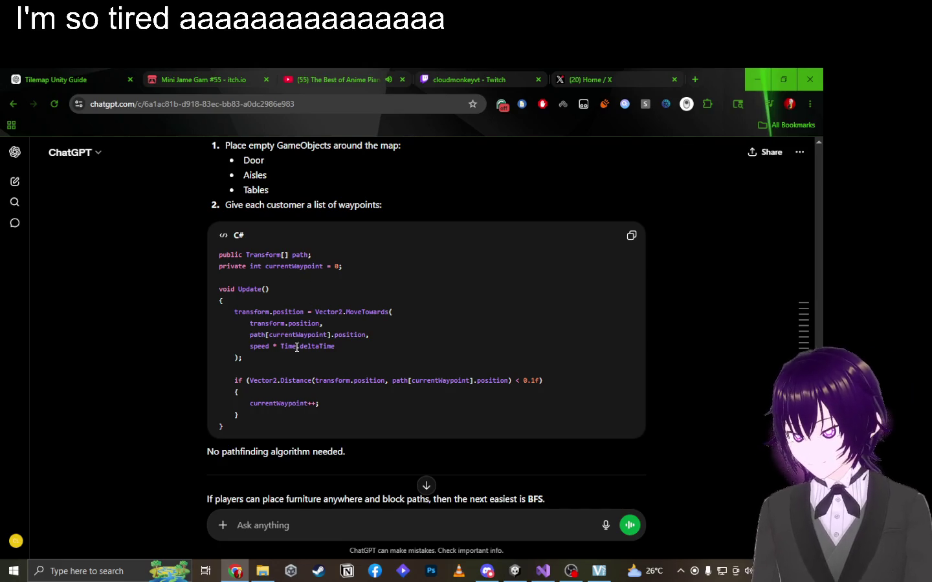
double_click(260, 347)
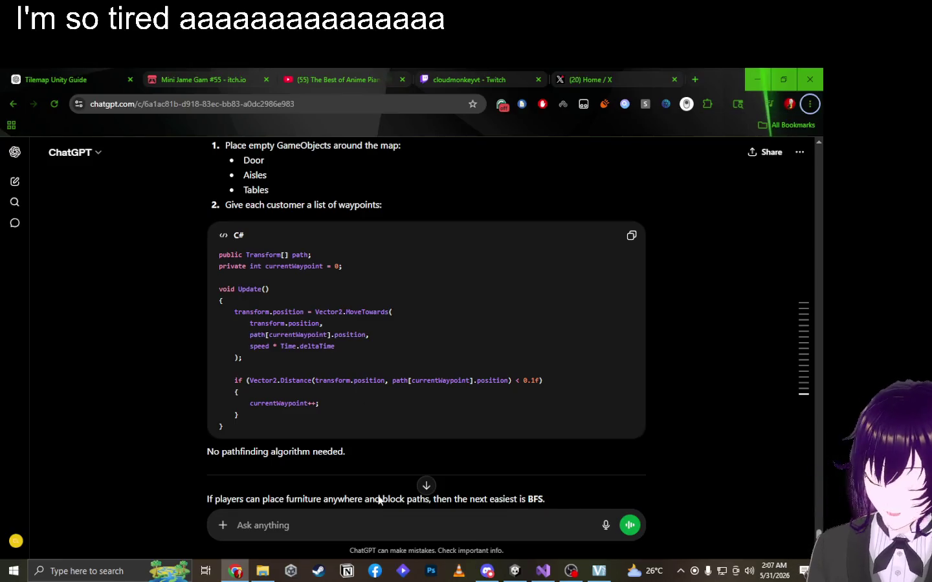
left_click(571, 571)
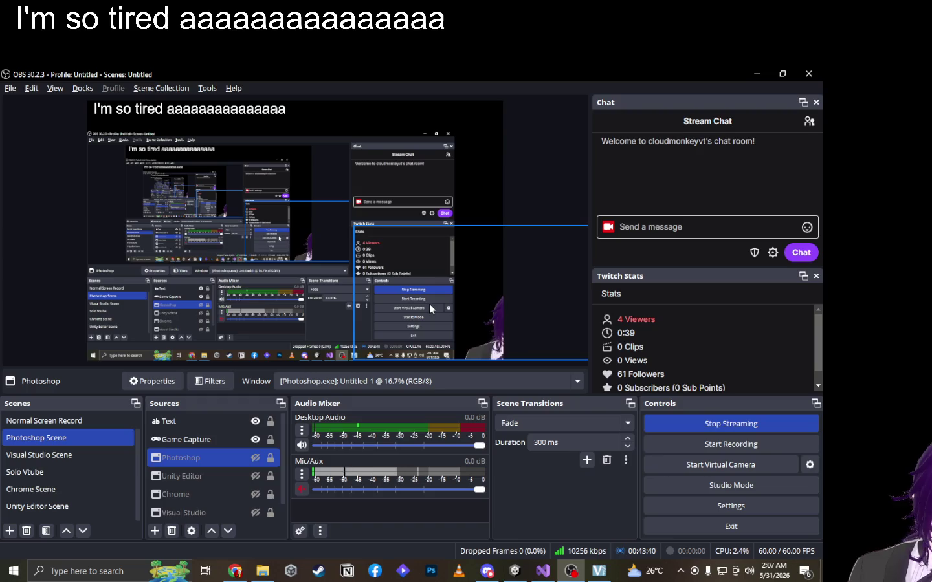
Switch from OBS through ChatGPT to Skeleton.cs in Visual Studio.
key("alt+Tab")
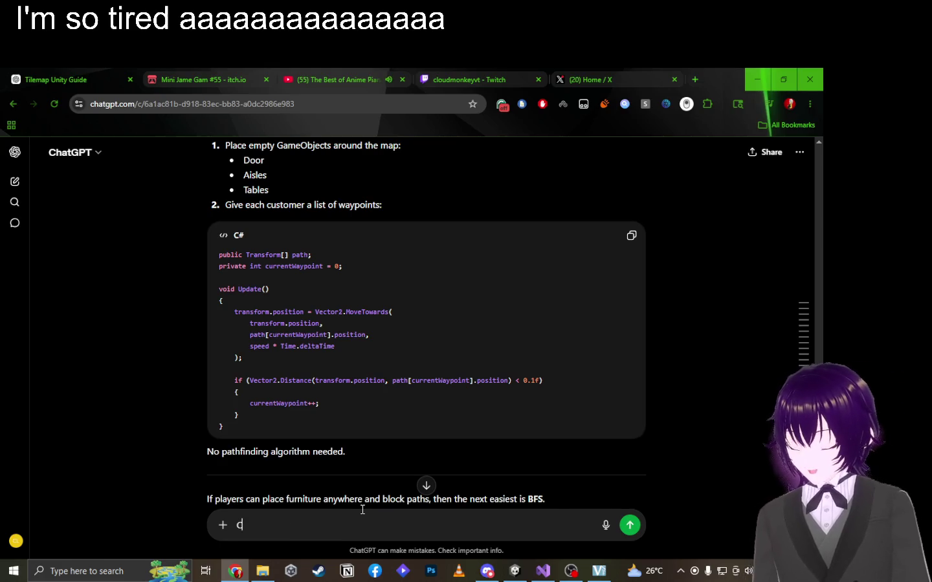
key("alt+Tab")
key("Tab")
key("Tab")
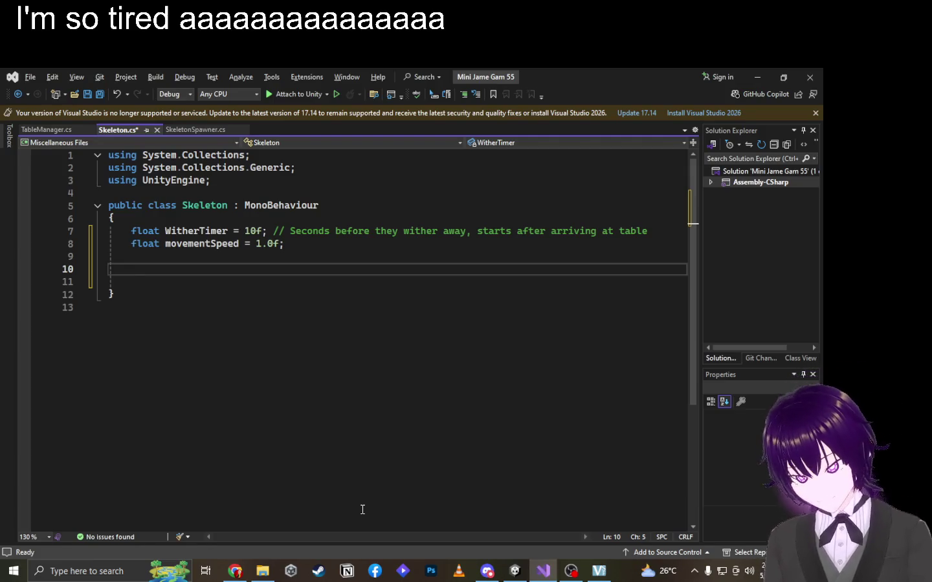
Copy ChatGPT's waypoint-following Update() method into the Skeleton class at line 10.
type("cu")
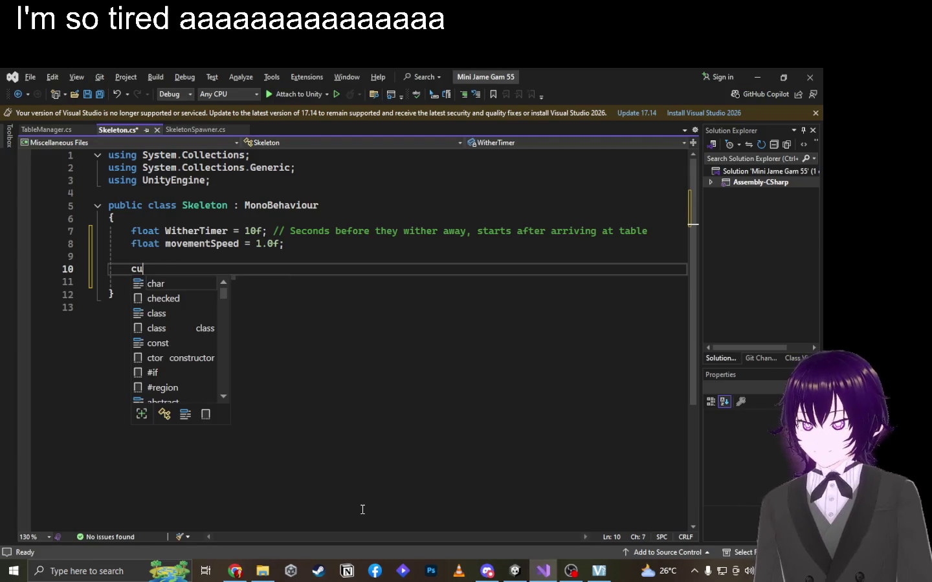
type("rrent")
key("BackSpace")
key("BackSpace")
key("BackSpace")
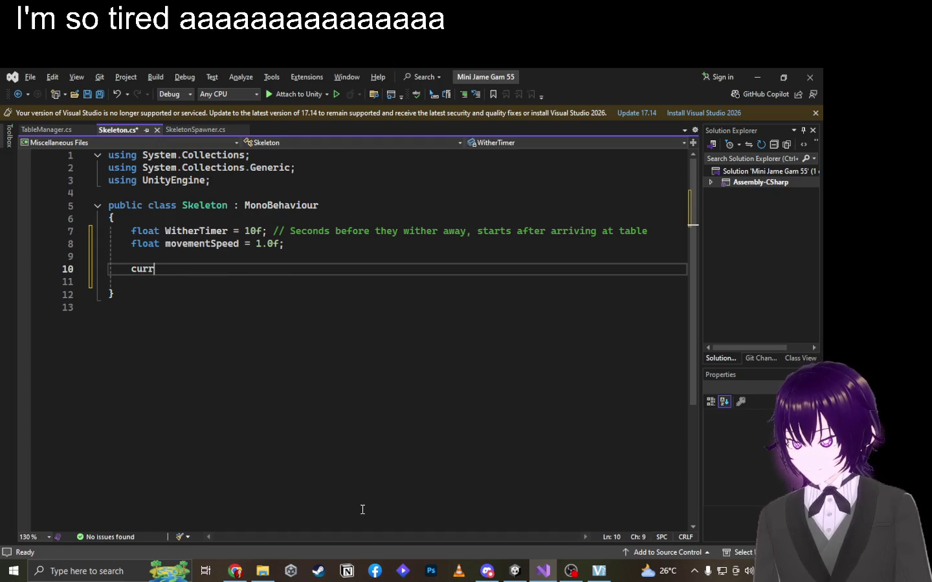
key("alt+Tab")
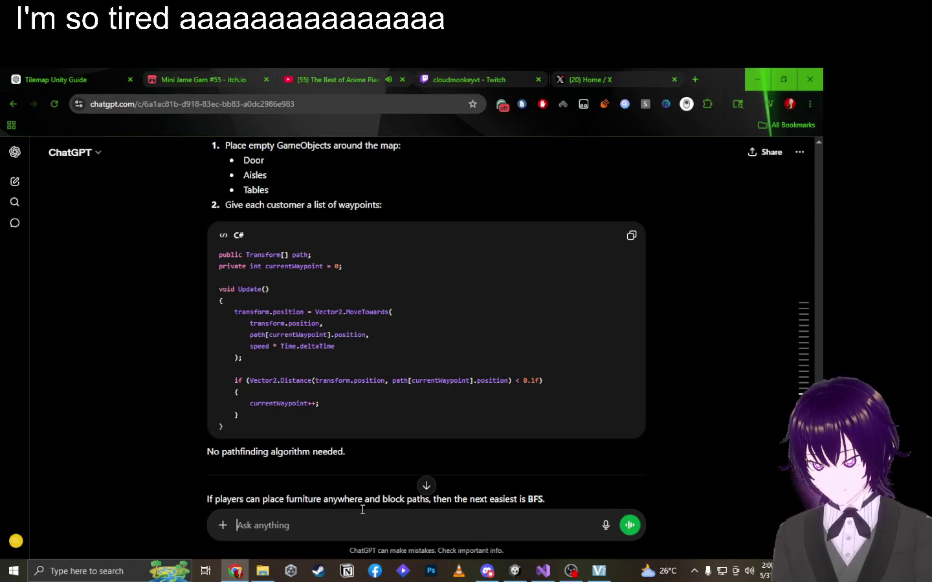
mouse_move(218, 288)
left_mouse_down()
mouse_move(323, 414)
mouse_move(224, 428)
left_mouse_up()
key("ctrl+c")
key("alt+Tab")
key("ctrl+v")
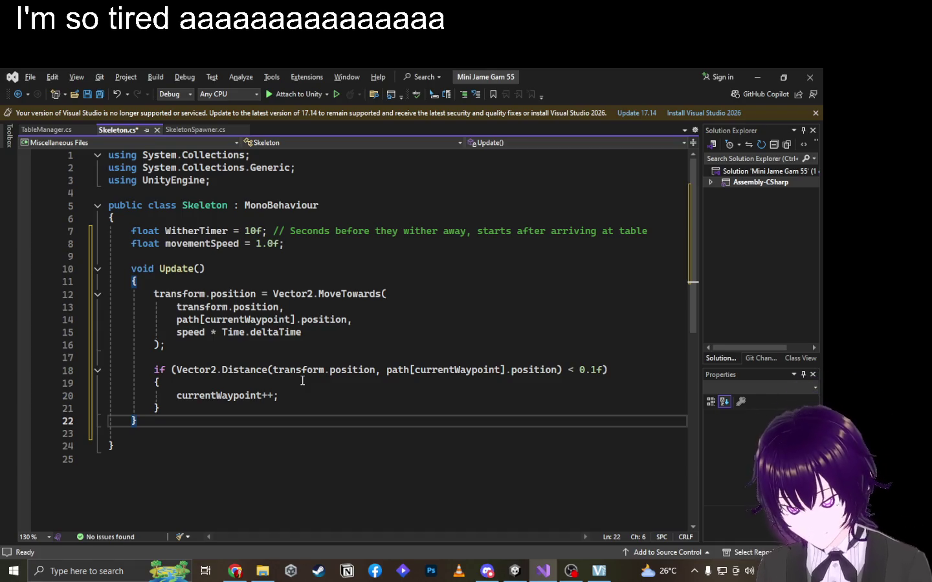
key("alt+Tab")
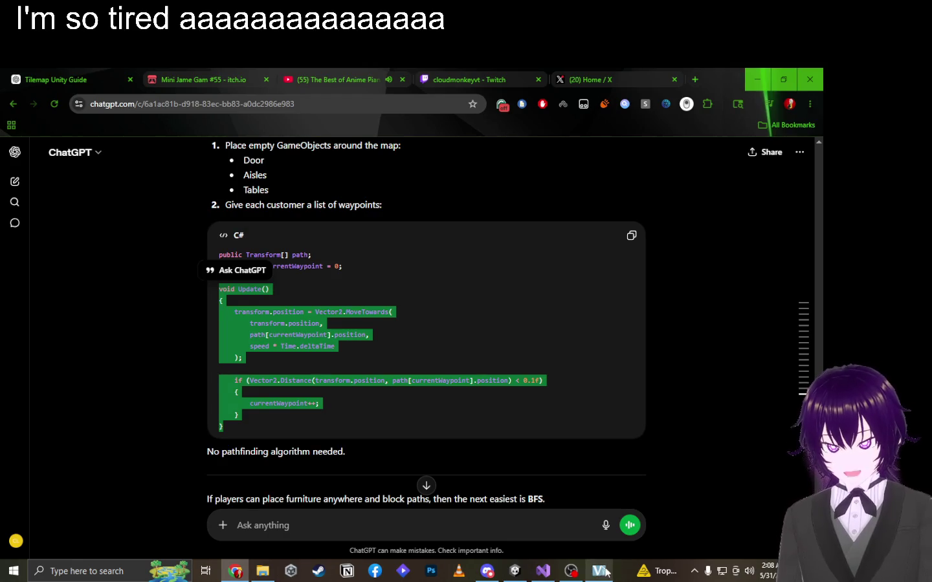
Cycle through the VSeeFace and ChatGPT windows, then bring the Unity editor forward.
left_click(598, 570)
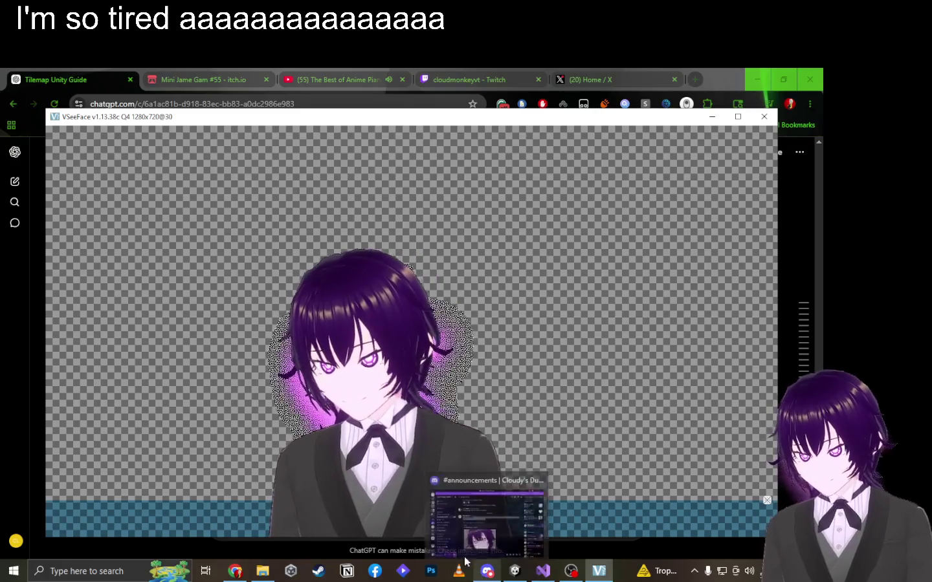
left_click(248, 573)
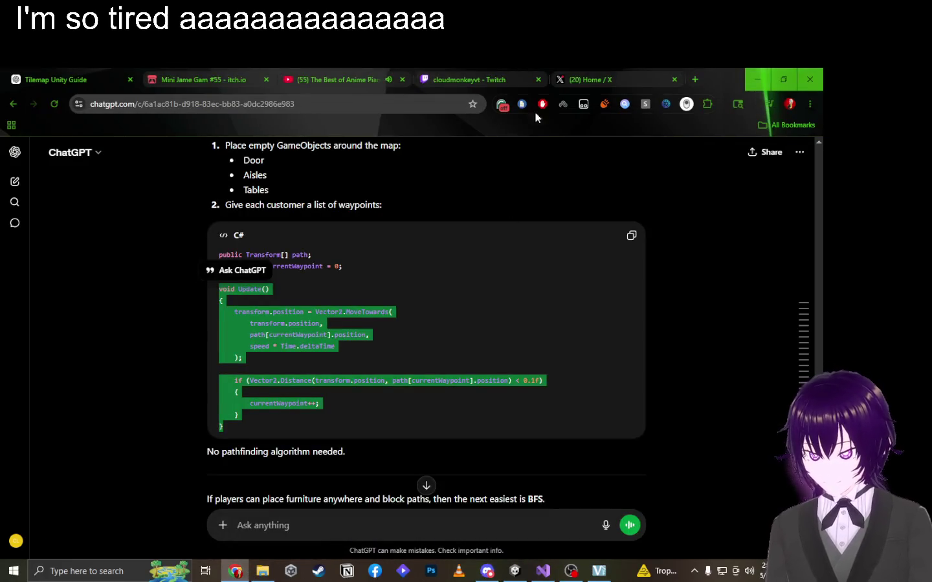
left_click(515, 571)
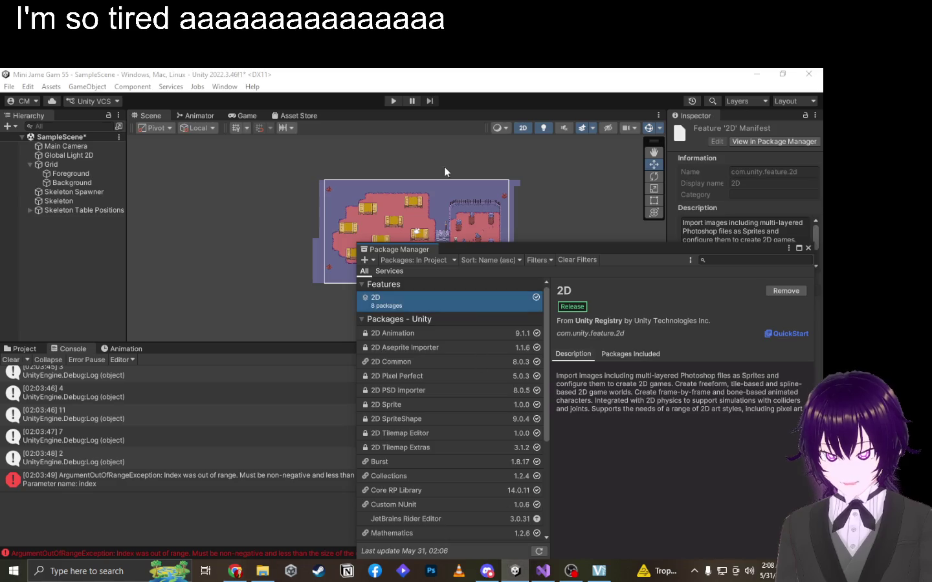
Move the Package Manager aside and drag the Skeleton beside the graveyard's stone path.
left_click_drag(541, 260, 549, 399)
scroll(451, 184, "up", 5)
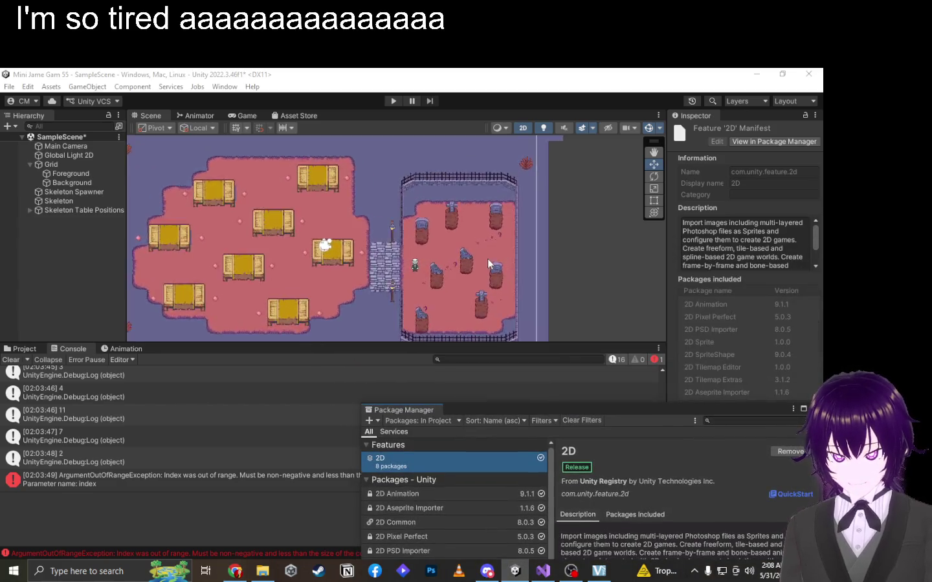
scroll(392, 240, "up", 3)
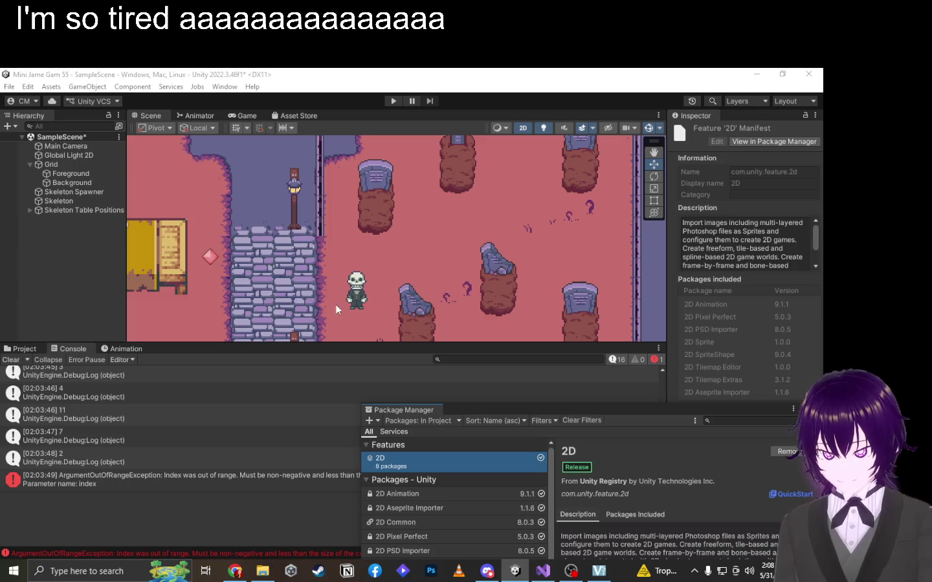
left_click(355, 291)
mouse_move(358, 292)
left_mouse_down()
mouse_move(392, 194)
mouse_move(371, 279)
mouse_move(255, 278)
mouse_move(479, 161)
mouse_move(462, 180)
mouse_move(270, 260)
mouse_move(316, 195)
mouse_move(618, 172)
left_mouse_up()
mouse_move(585, 156)
left_mouse_down()
mouse_move(541, 191)
mouse_move(364, 275)
mouse_move(423, 334)
left_mouse_up()
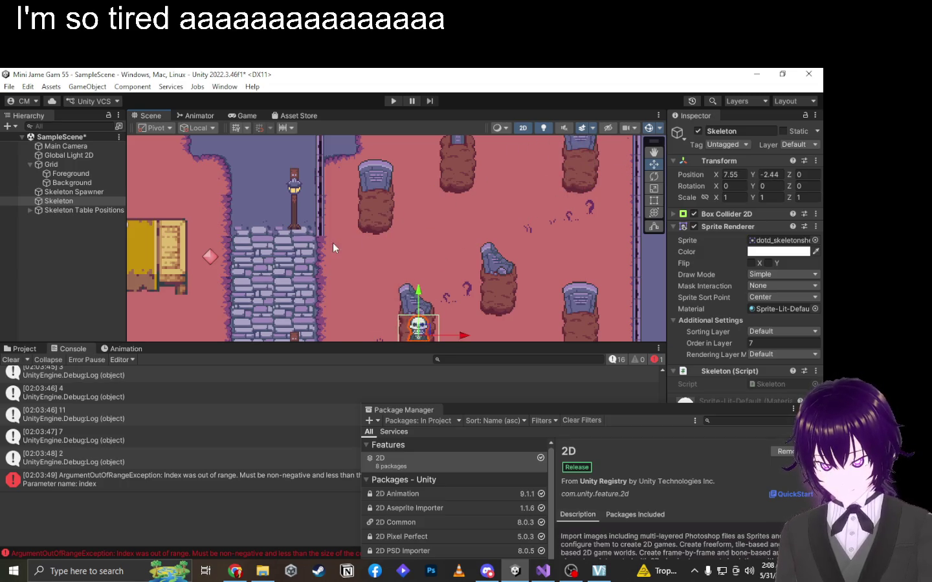
mouse_move(446, 255)
left_mouse_down()
mouse_move(383, 224)
mouse_move(560, 318)
mouse_move(458, 267)
mouse_move(407, 235)
mouse_move(381, 202)
left_mouse_up()
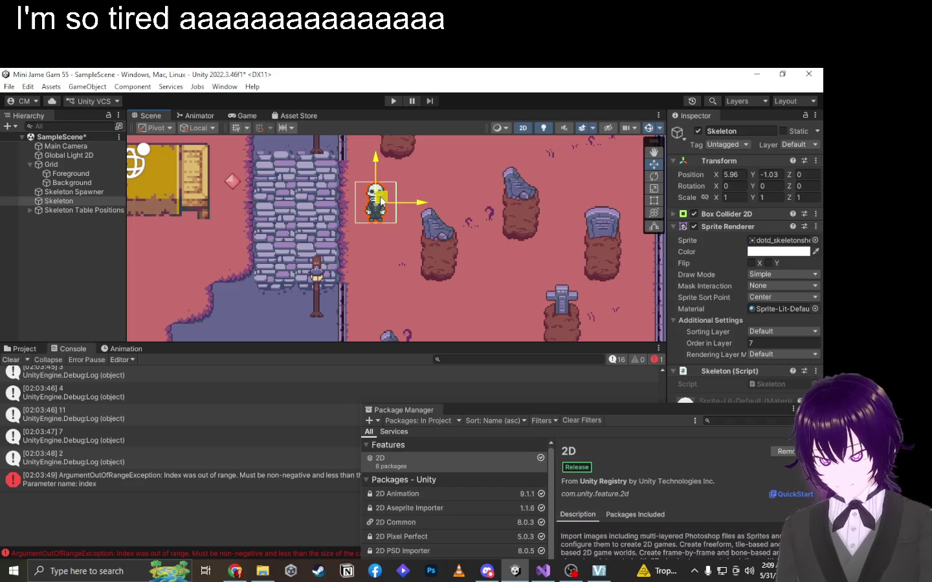
scroll(380, 201, "down", 3)
mouse_move(381, 200)
left_mouse_down()
mouse_move(515, 217)
mouse_move(515, 196)
mouse_move(438, 183)
mouse_move(488, 189)
mouse_move(451, 187)
mouse_move(426, 209)
mouse_move(334, 220)
mouse_move(328, 166)
mouse_move(509, 206)
mouse_move(550, 198)
mouse_move(550, 185)
left_mouse_up()
key("alt+Tab")
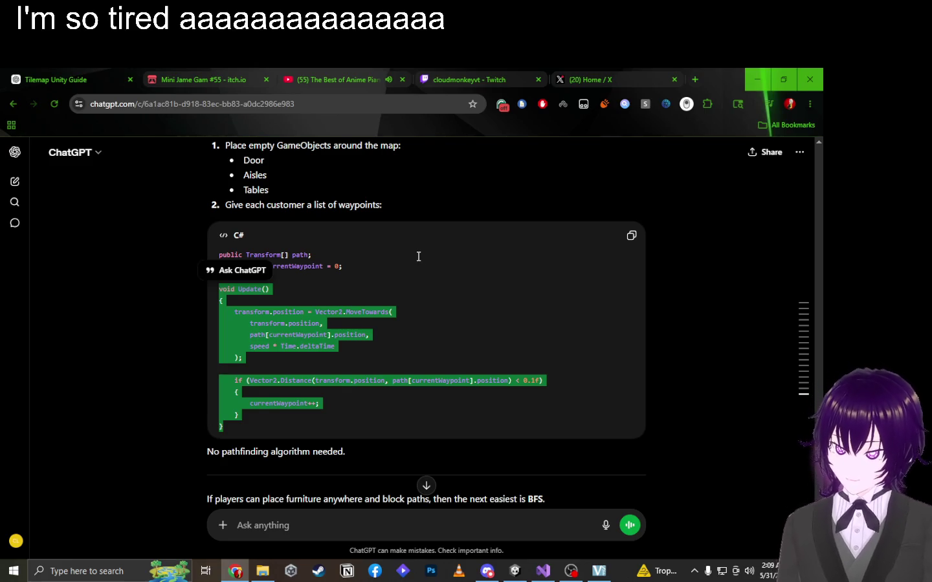
Bring OBS Studio to the front and scroll its panel.
left_click(570, 570)
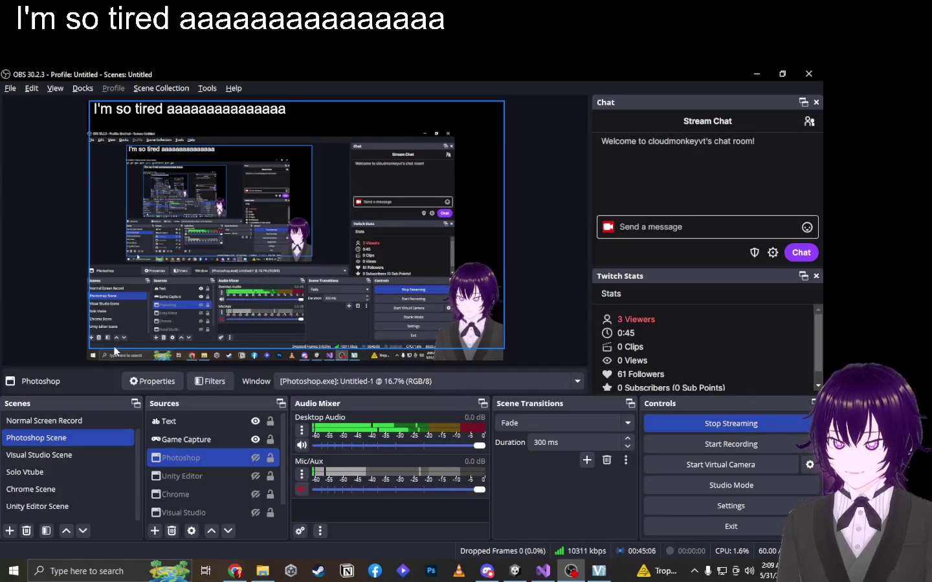
scroll(203, 452, "down", 1)
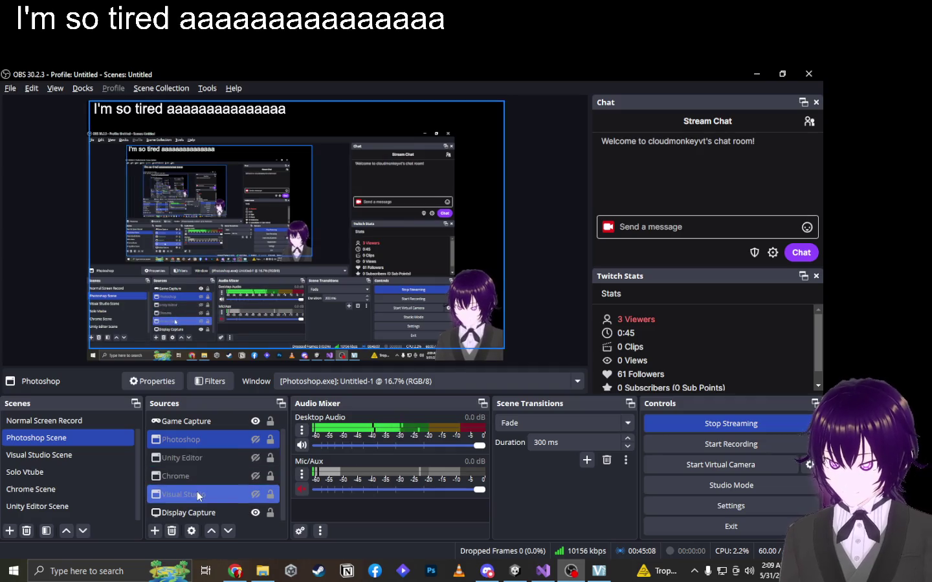
Check the Visual Studio, Chrome and Photoshop sources, cycle scenes, and leave Photoshop Scene live.
left_click(197, 491)
left_click(198, 476)
left_click(198, 452)
scroll(198, 436, "up", 1)
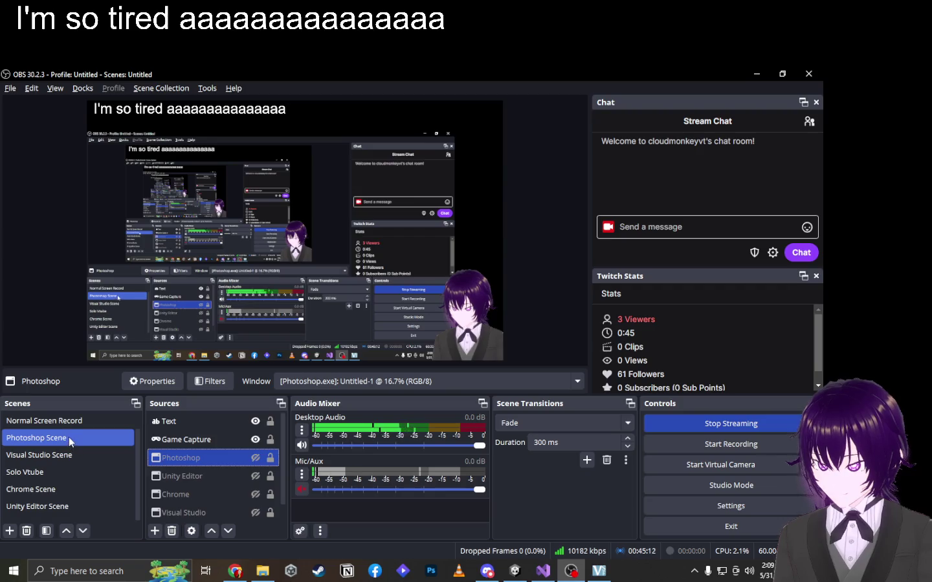
left_click(62, 456)
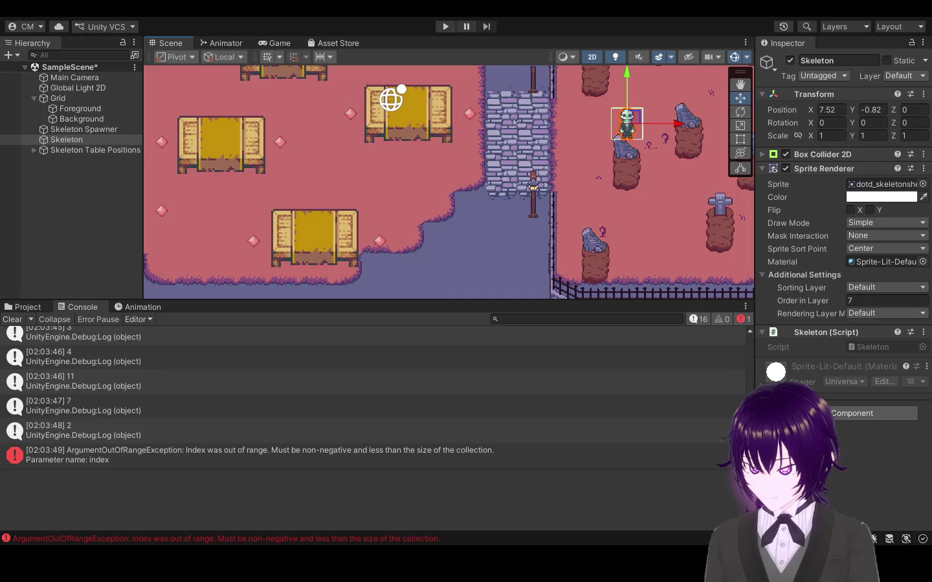
left_click(81, 440)
left_click(85, 421)
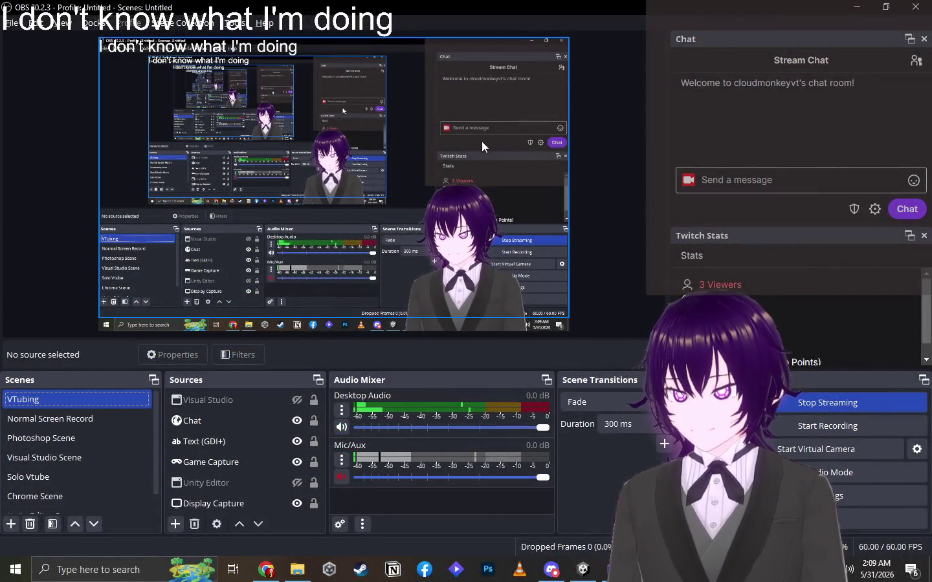
left_click(110, 436)
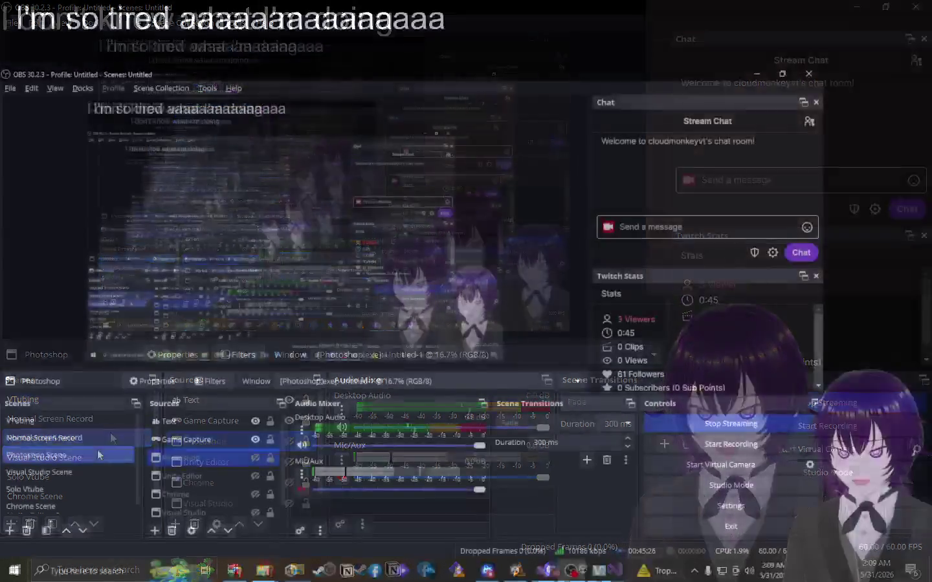
key("alt+Tab")
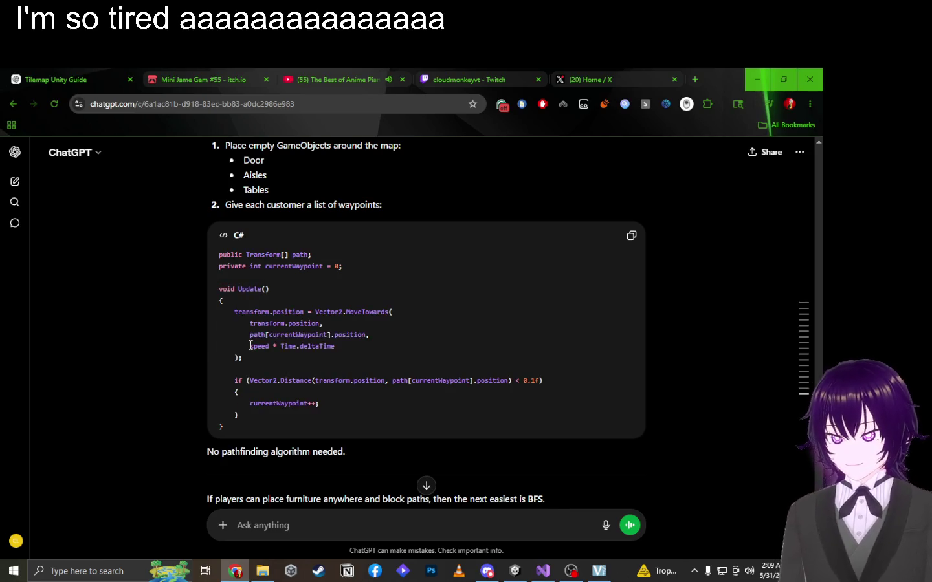
Ask ChatGPT 'No i need simple pathfinding'.
scroll(298, 278, "down", 5)
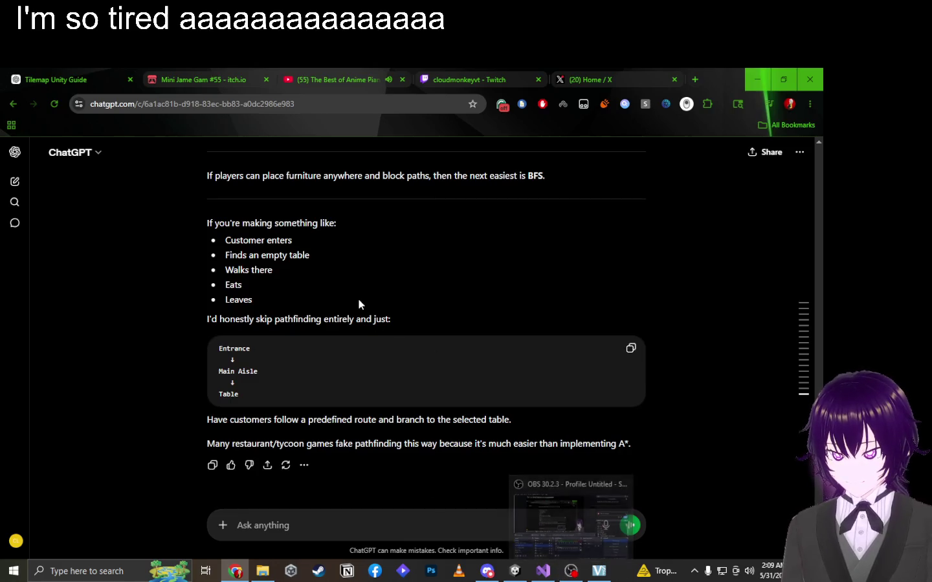
scroll(360, 261, "up", 7)
scroll(361, 261, "down", 7)
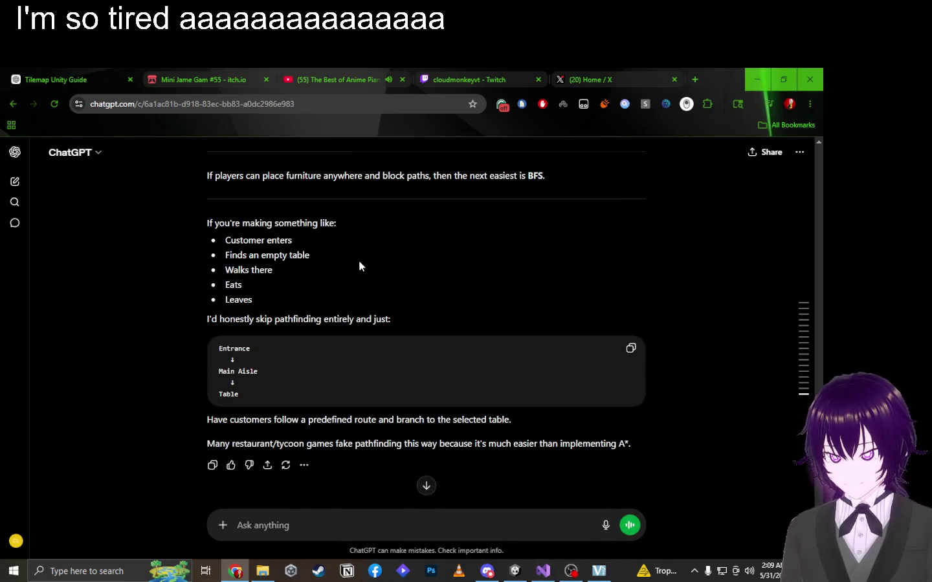
left_click(340, 524)
type("B")
key("BackSpace")
type("No i need si")
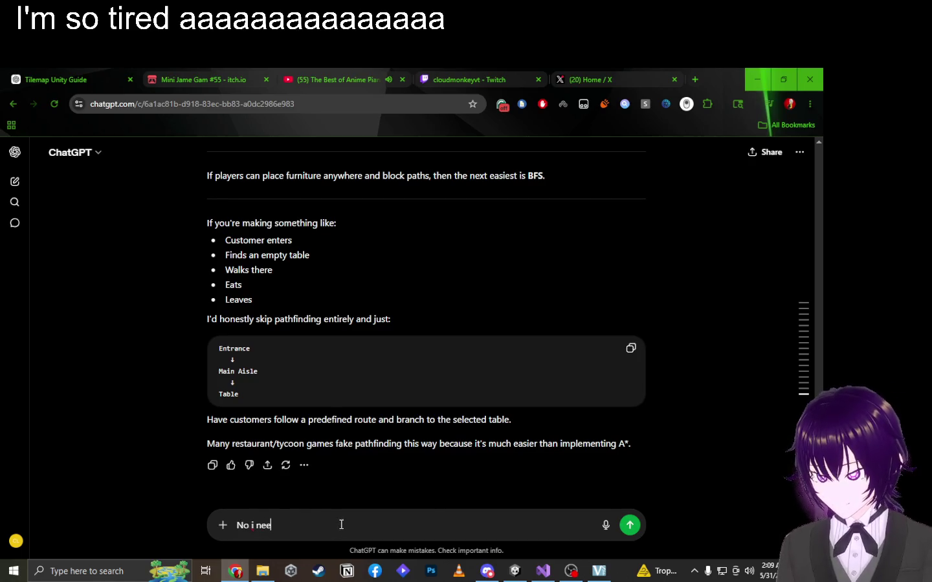
type("mple pathfinding")
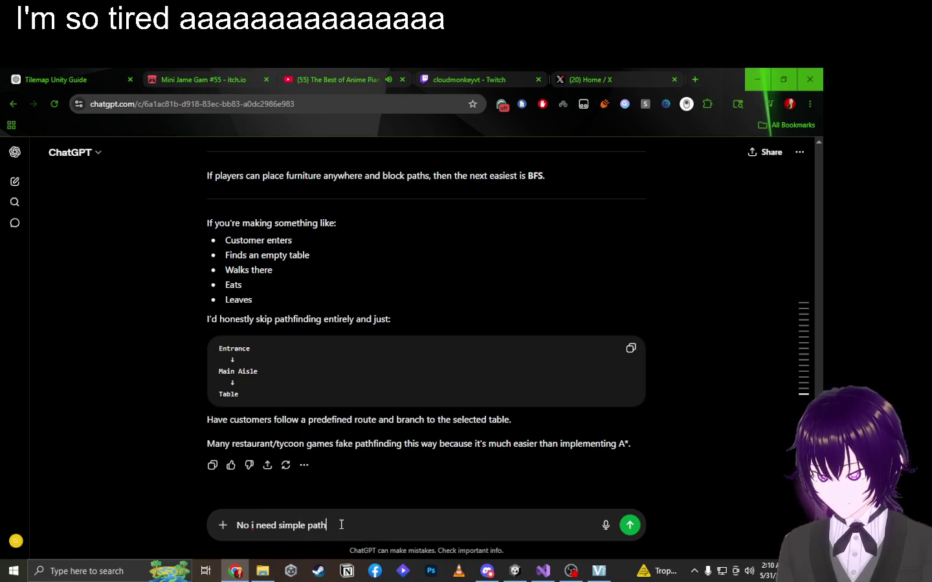
key("Return")
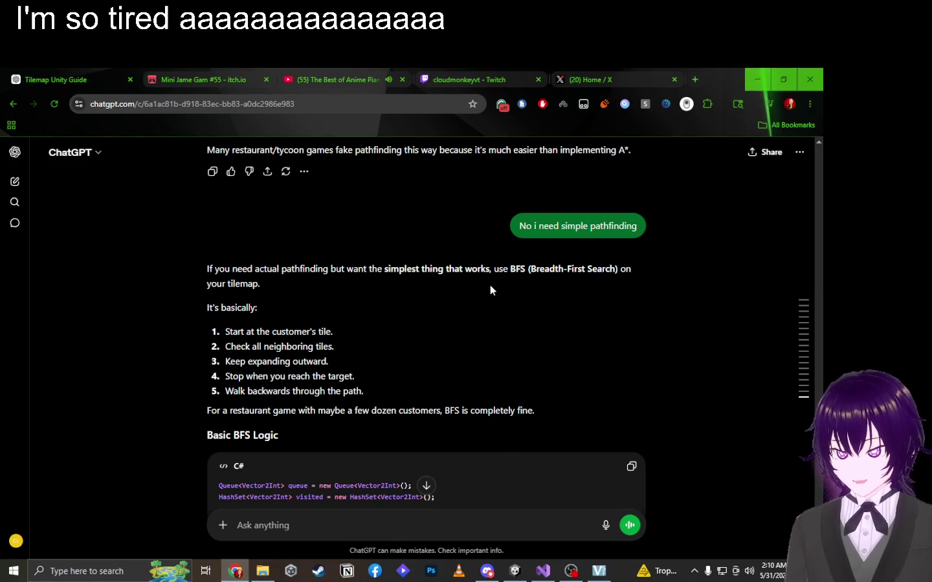
Read through the Breadth-First Search steps and C# code in the reply.
left_click_drag(290, 331, 354, 335)
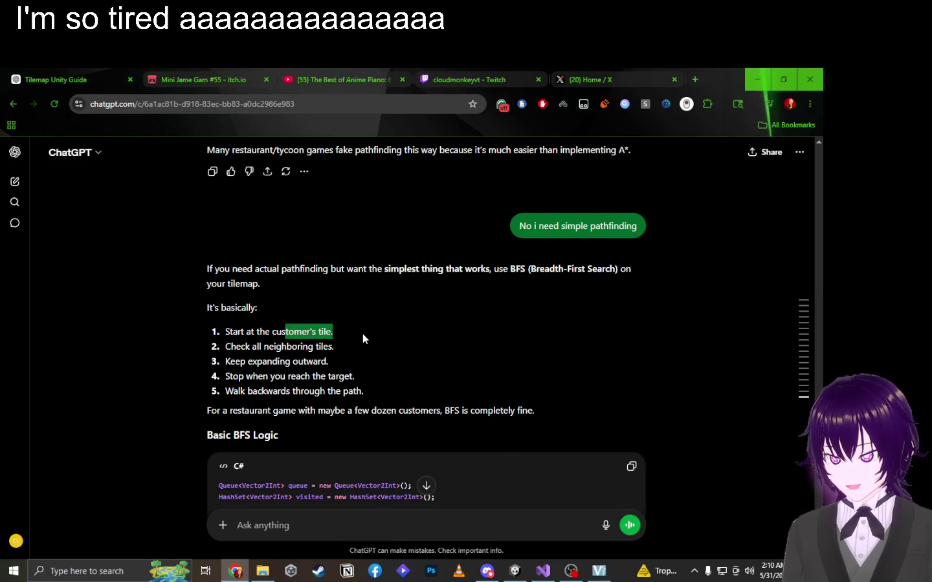
left_click(321, 371)
mouse_move(238, 358)
left_mouse_down()
mouse_move(304, 345)
mouse_move(336, 349)
left_mouse_up()
left_click(320, 350)
scroll(315, 378, "down", 2)
scroll(315, 378, "down", 2)
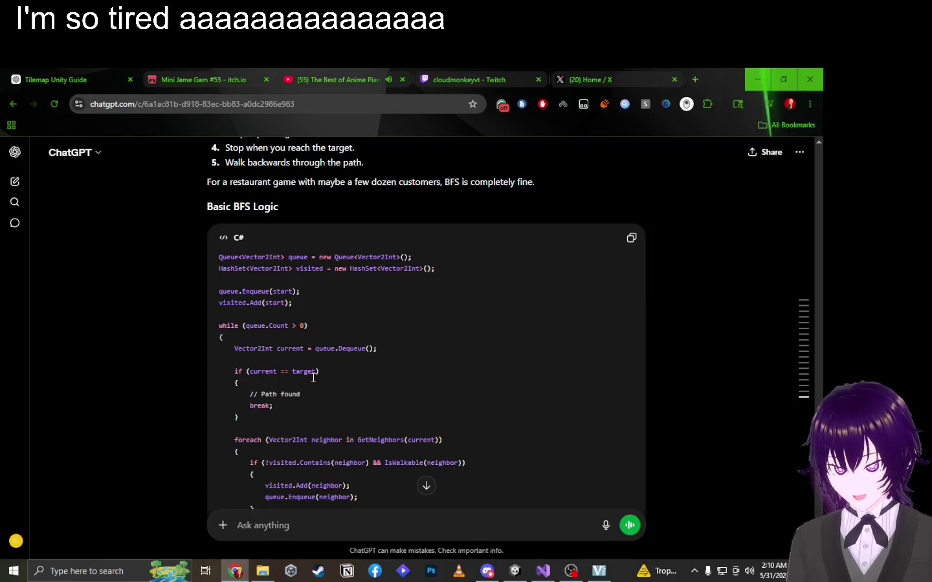
mouse_move(597, 574)
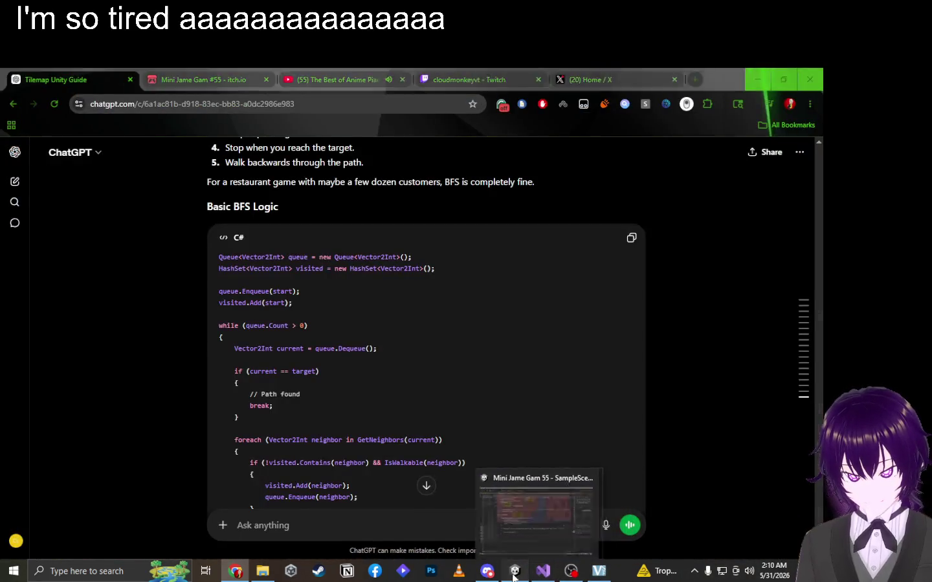
left_click(524, 514)
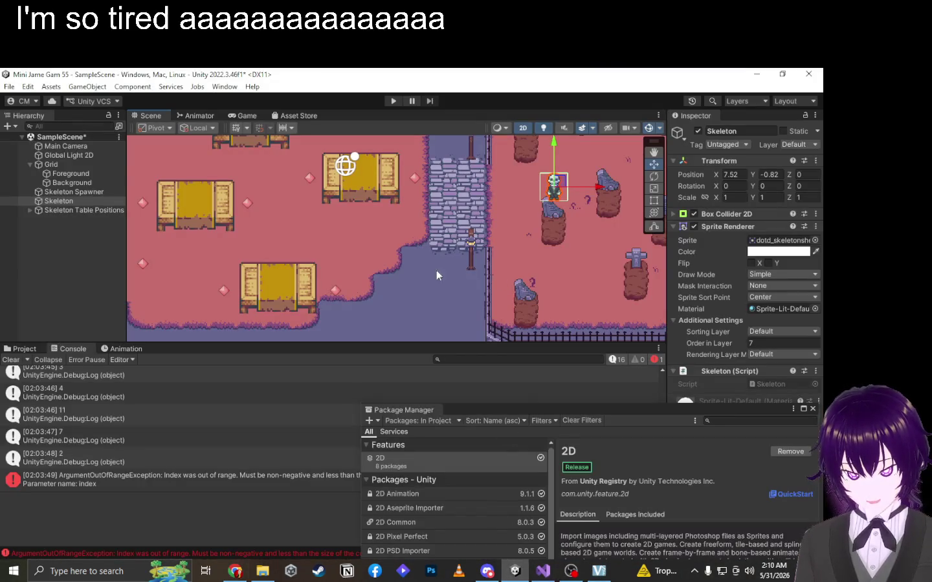
Select the Background, then the Foreground tilemap, and pan the Scene view with the arrow keys.
left_click(67, 184)
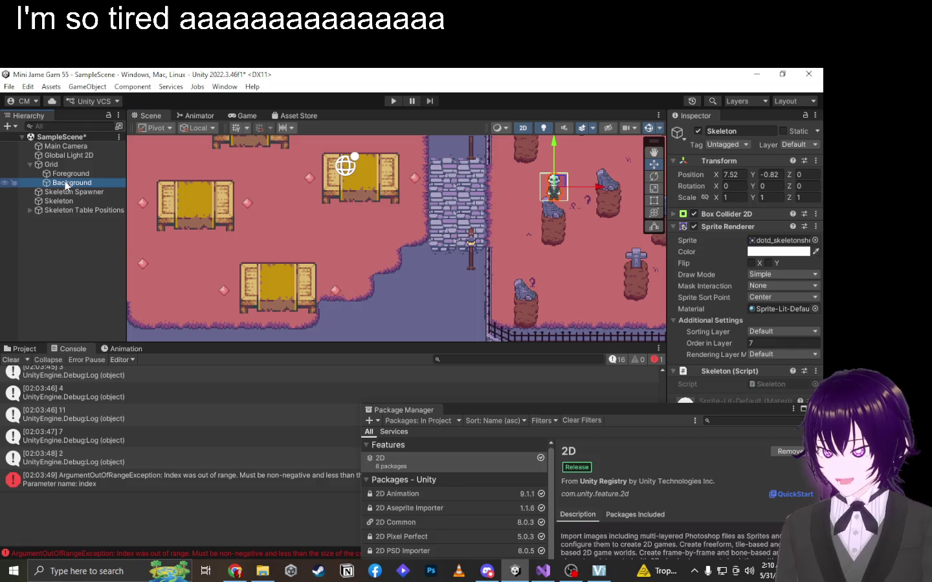
left_click(70, 173)
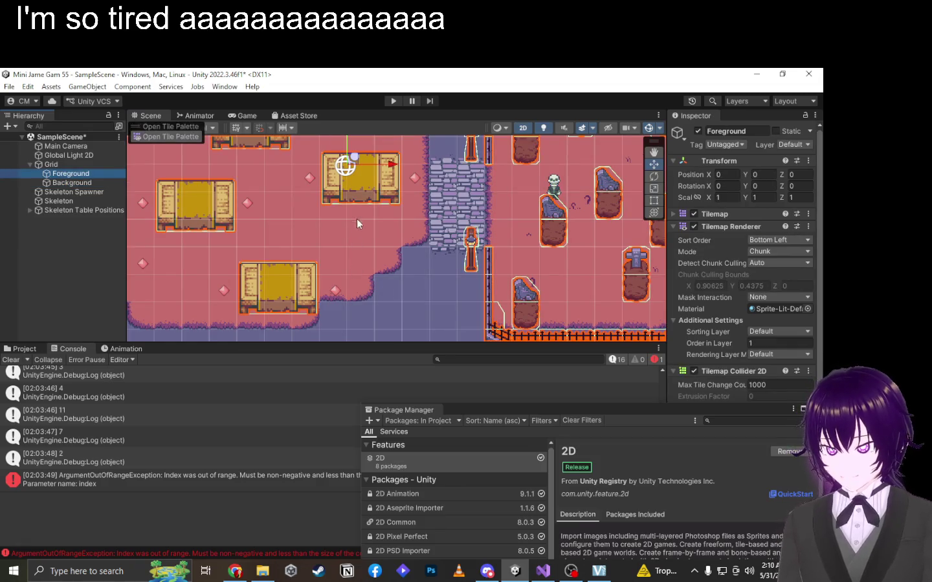
left_click(355, 226)
key("Up")
key("Left")
key("Down")
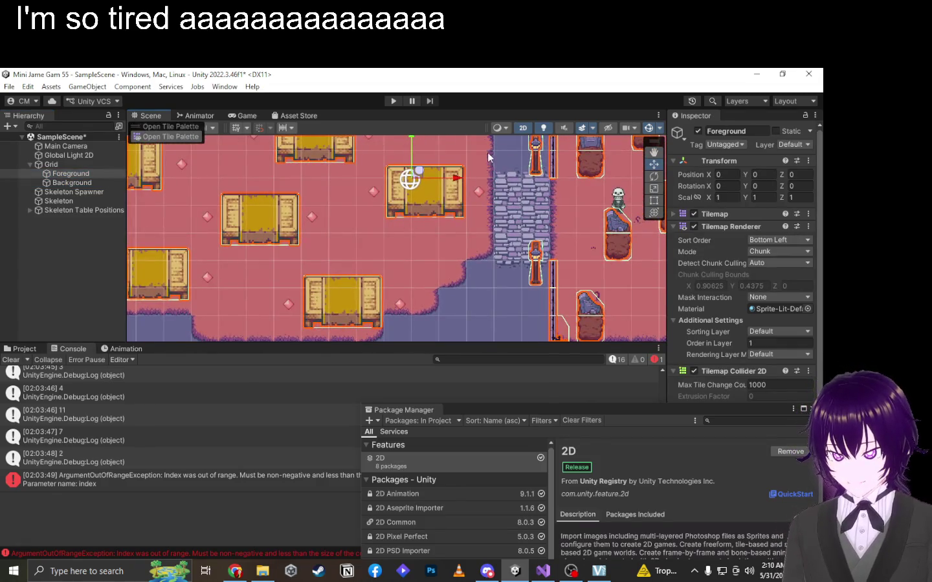
key("Up")
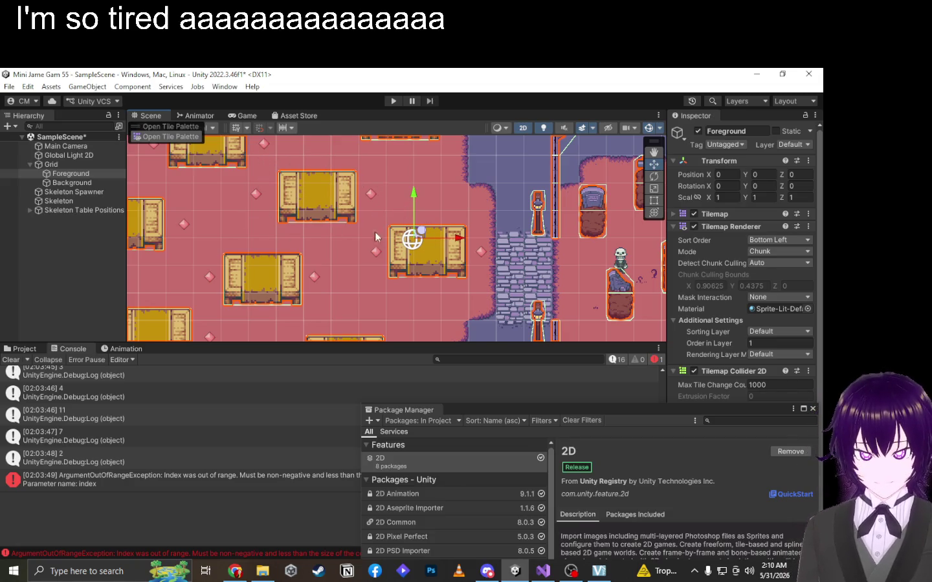
Drag around the map to inspect the tables at its edges, then return to ChatGPT.
left_click_drag(359, 288, 389, 208)
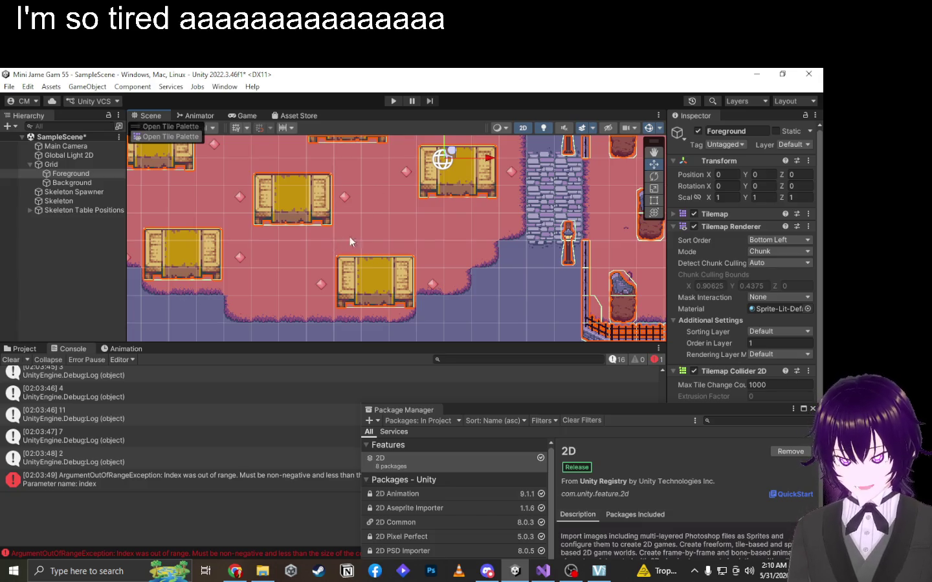
mouse_move(267, 254)
left_mouse_down()
mouse_move(327, 241)
mouse_move(382, 342)
left_mouse_up()
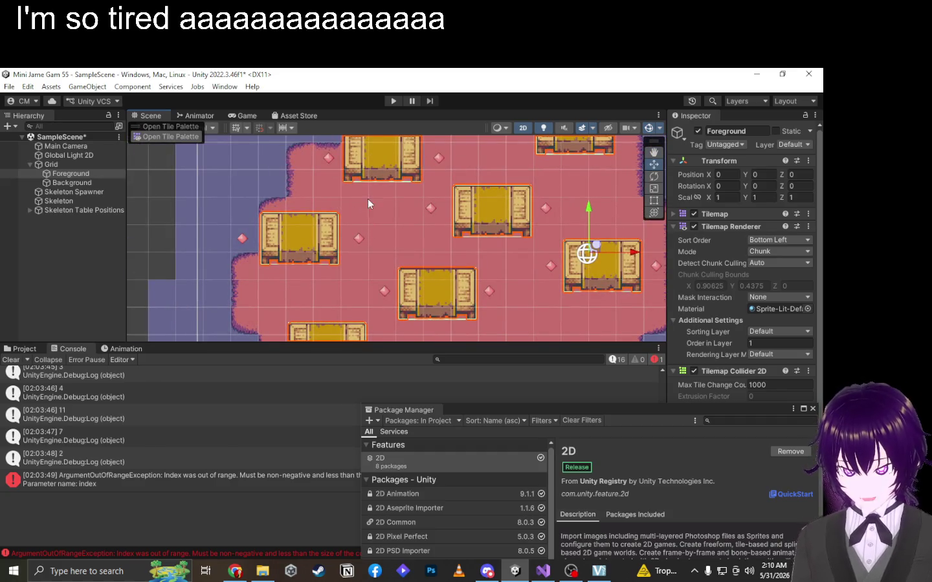
left_click_drag(347, 219, 355, 179)
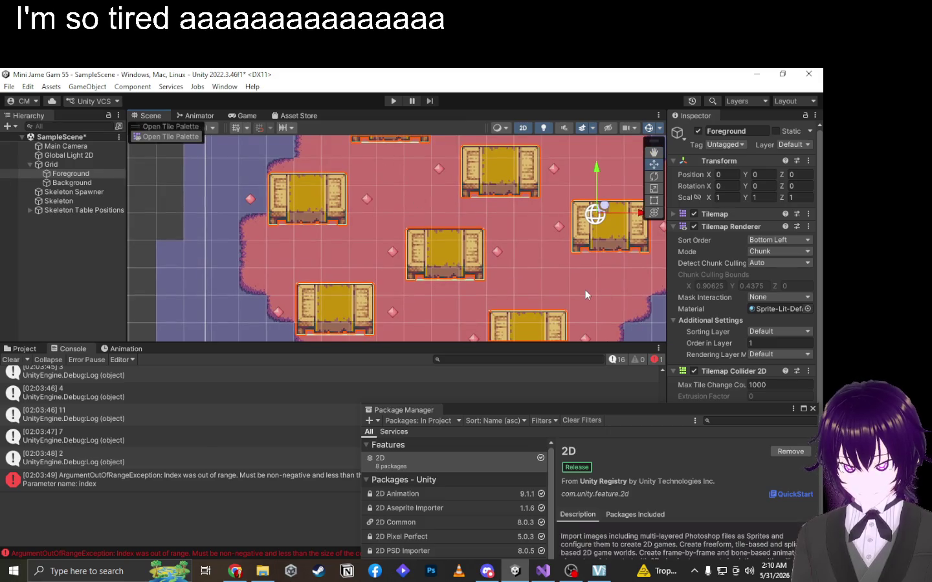
mouse_move(368, 293)
left_mouse_down()
mouse_move(336, 259)
mouse_move(296, 276)
left_mouse_up()
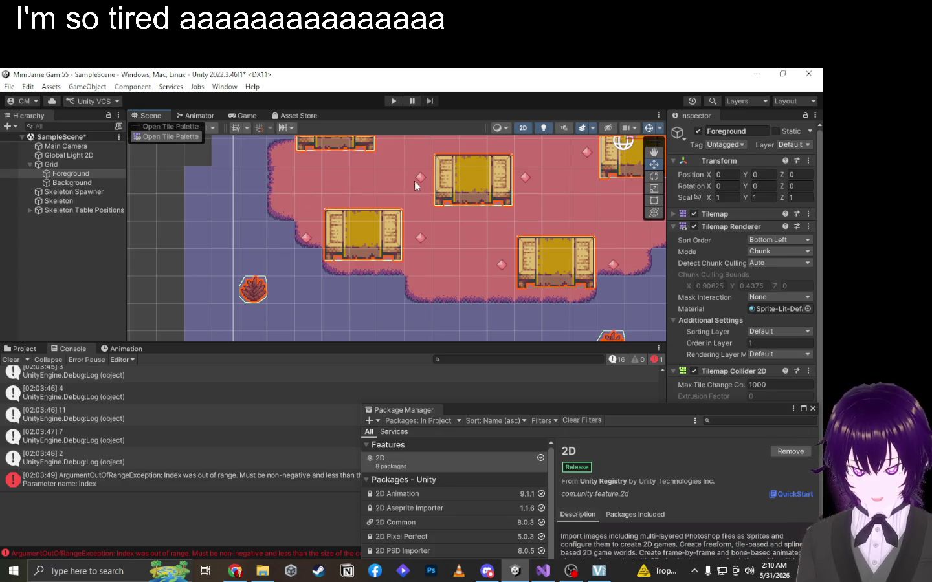
left_click_drag(421, 191, 369, 254)
mouse_move(471, 224)
left_mouse_down()
mouse_move(438, 253)
mouse_move(475, 252)
left_mouse_up()
key("alt+Tab")
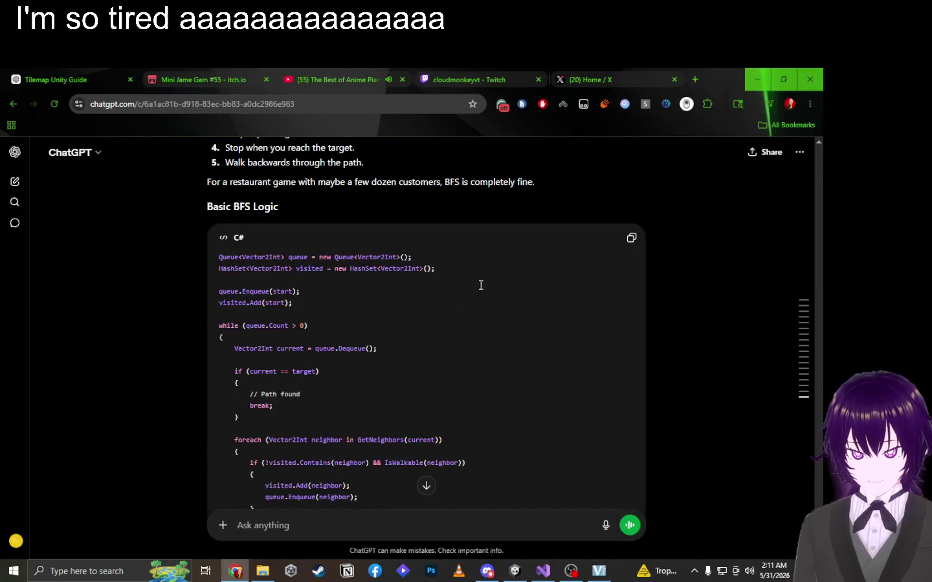
Copy the Basic BFS Logic C# code block from ChatGPT's reply.
scroll(406, 347, "down", 1)
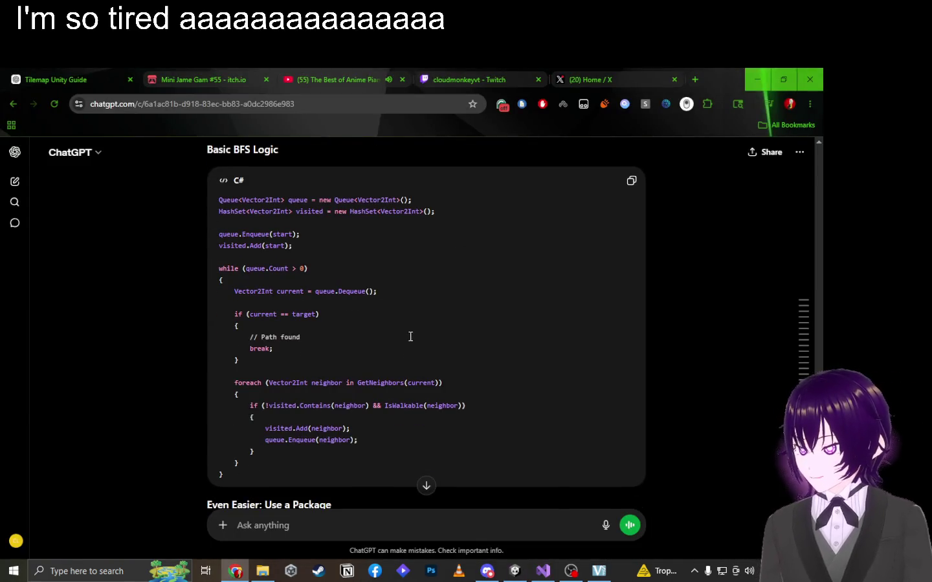
scroll(396, 308, "down", 4)
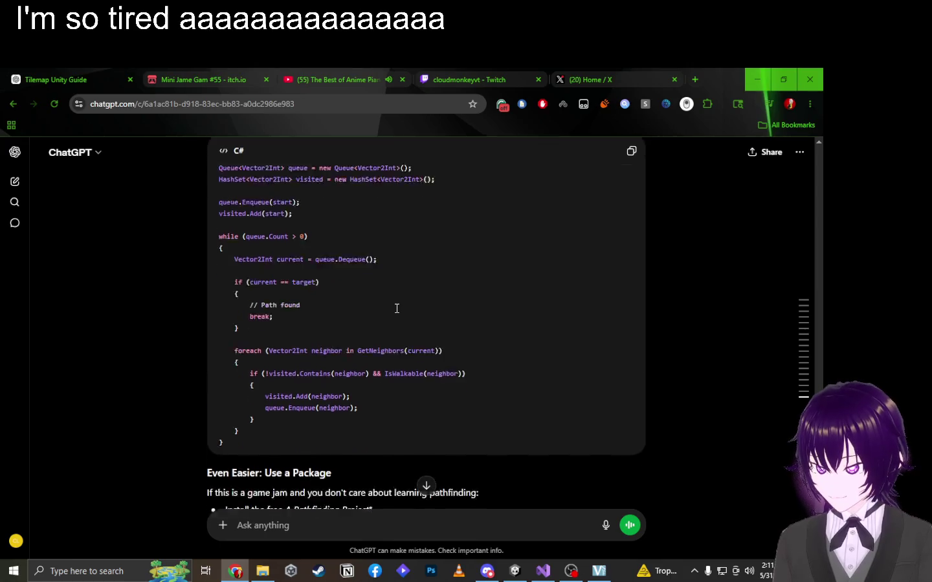
scroll(397, 308, "up", 3)
scroll(396, 311, "up", 3)
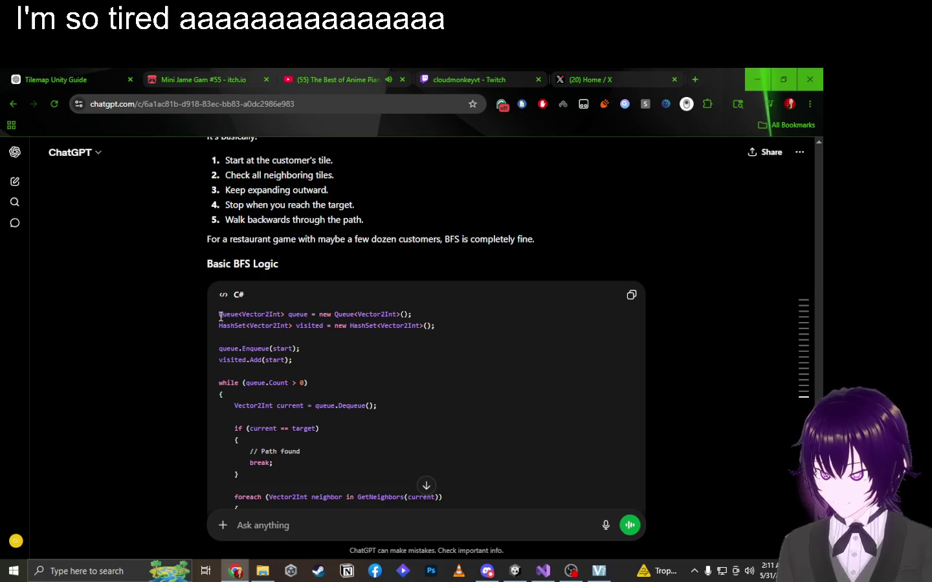
mouse_move(220, 314)
left_mouse_down()
mouse_move(247, 511)
mouse_move(269, 489)
left_mouse_up()
scroll(399, 304, "up", 5)
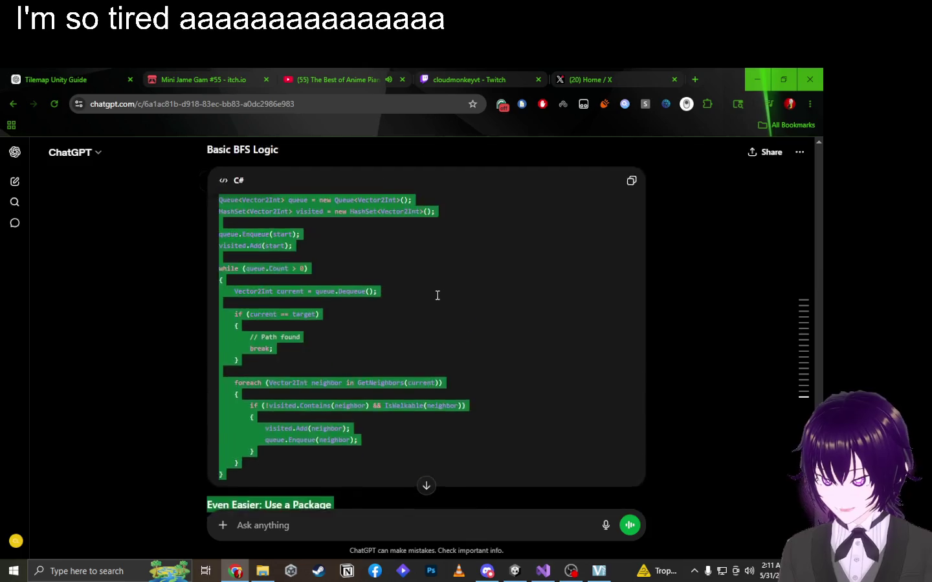
left_click(627, 298)
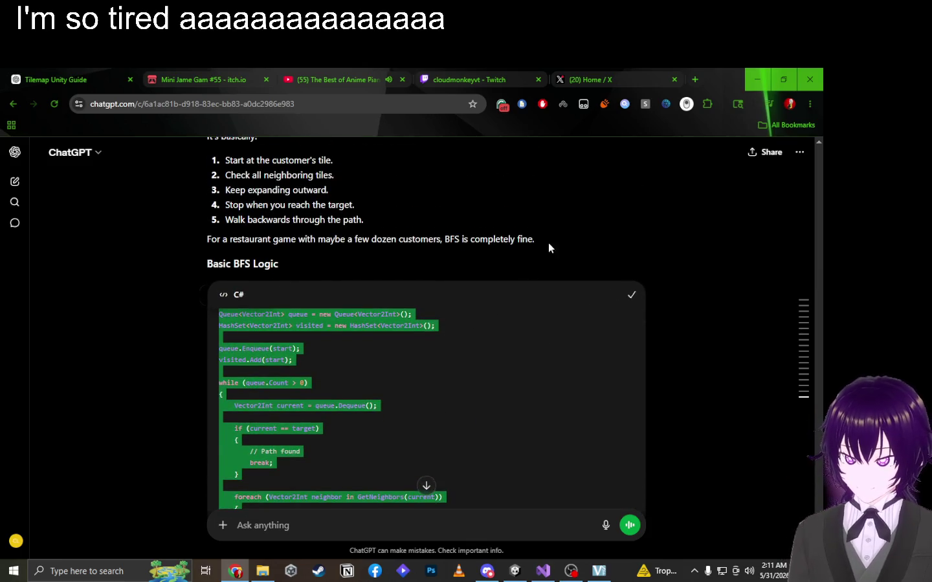
Clear the selection and bring Visual Studio with Skeleton.cs to the front.
key("alt+Tab")
key("alt+Tab")
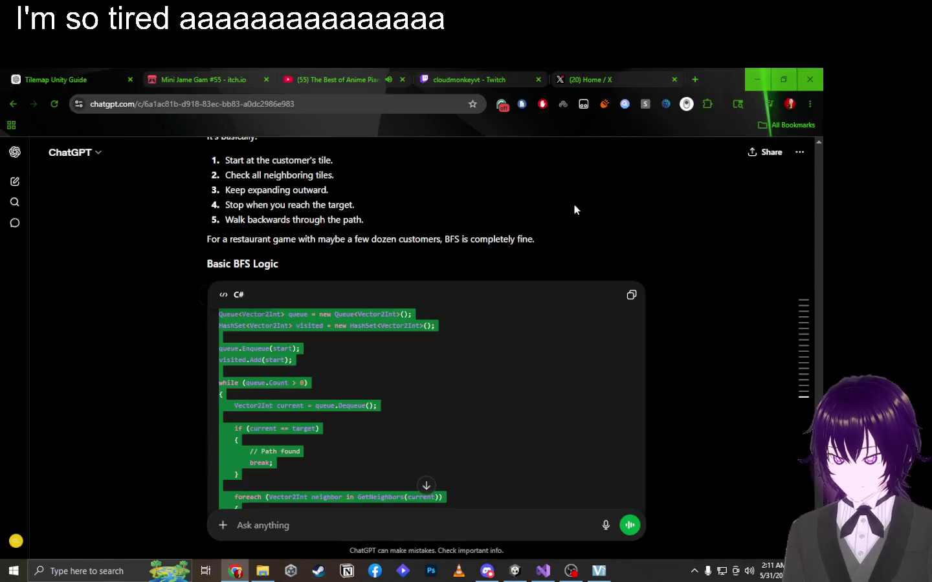
left_click(394, 322)
scroll(404, 350, "down", 10)
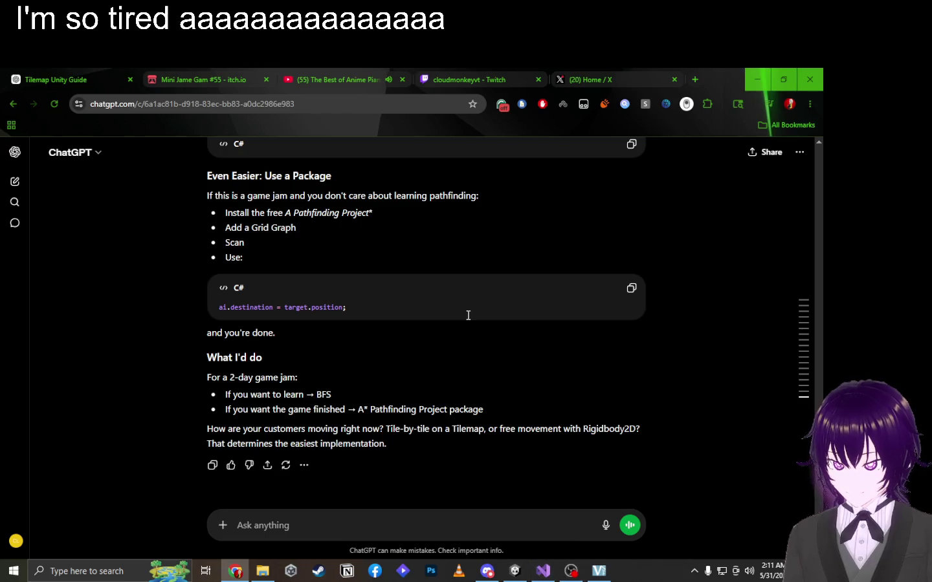
scroll(441, 309, "up", 5)
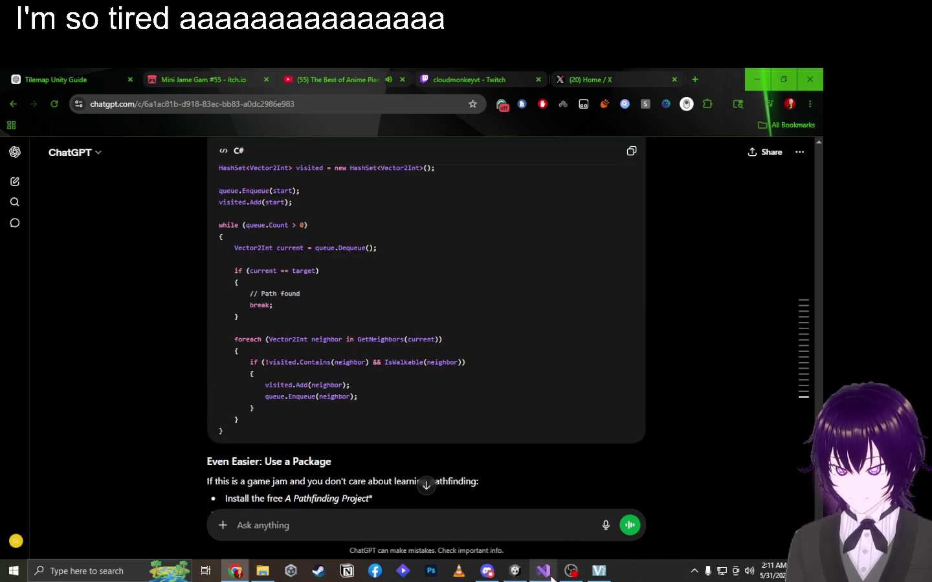
left_click(543, 571)
Delete the movement code inside Skeleton.cs's Update method, leaving it empty.
key("ctrl+a")
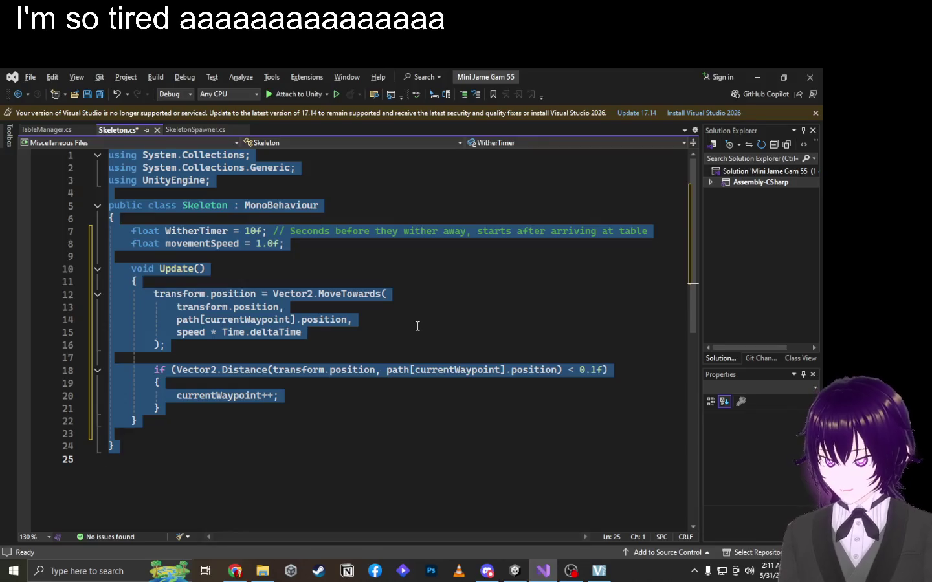
key("alt")
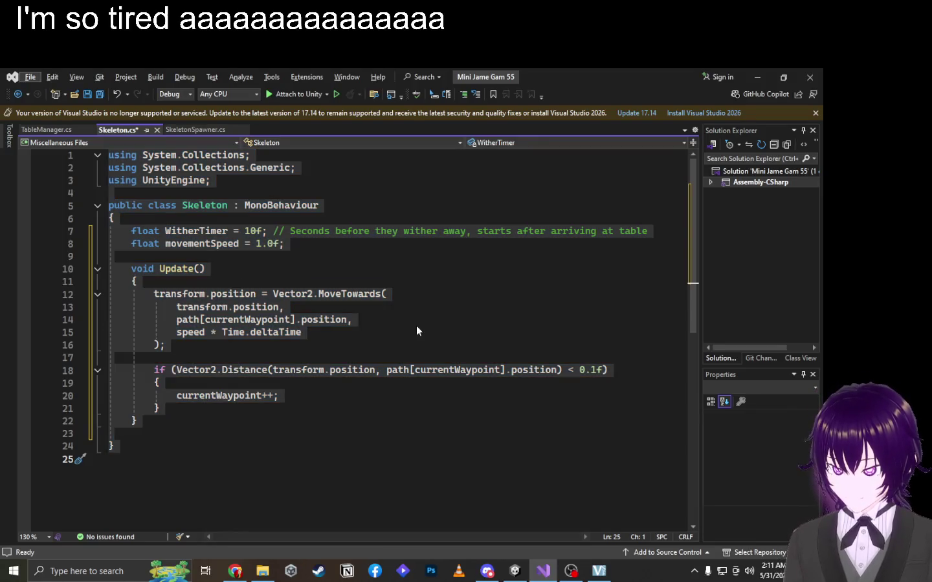
key("Escape")
left_click(381, 422)
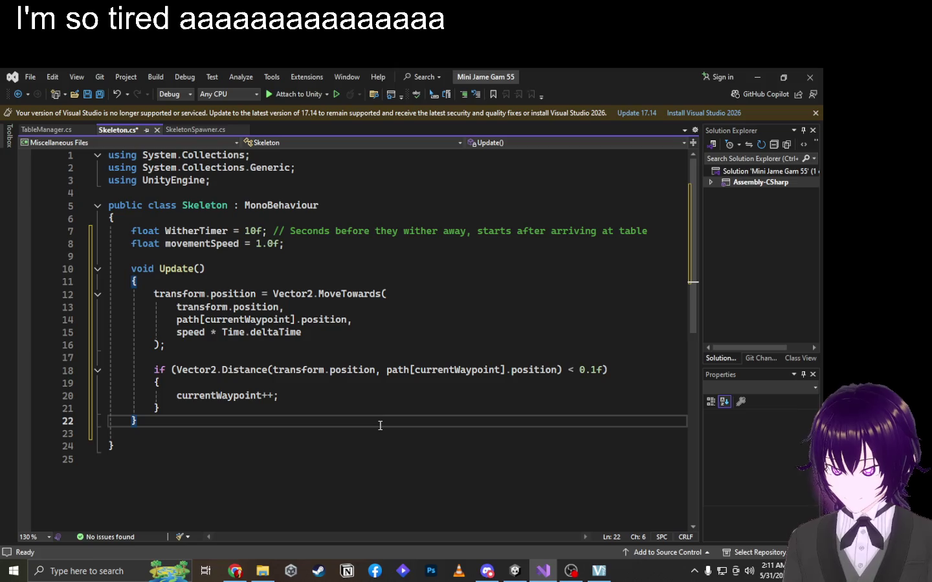
left_click(289, 397)
mouse_move(288, 409)
left_mouse_down()
mouse_move(193, 304)
mouse_move(110, 293)
left_mouse_up()
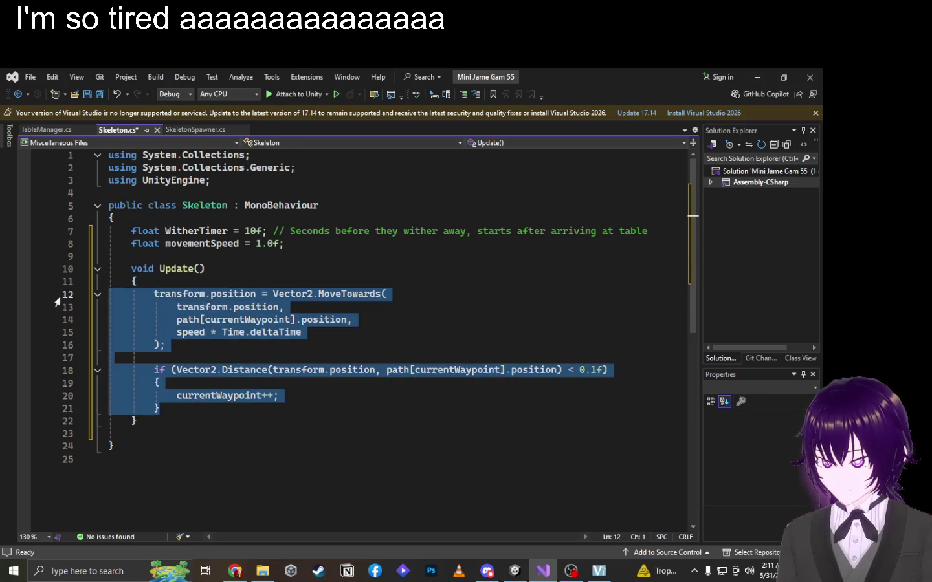
key("Delete")
Select the whole Skeleton script and paste it into ChatGPT's message box.
key("ctrl+a")
key("alt+Tab")
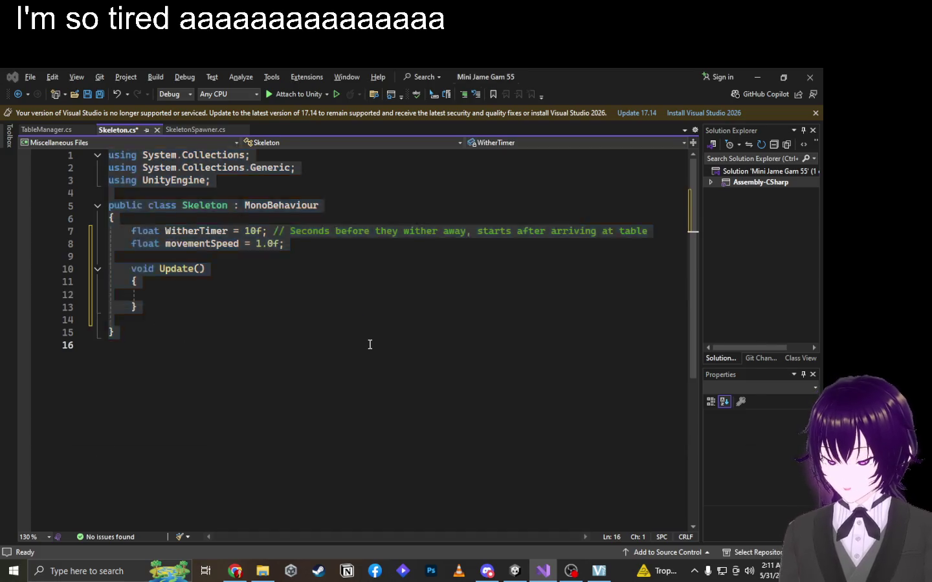
key("ctrl+v")
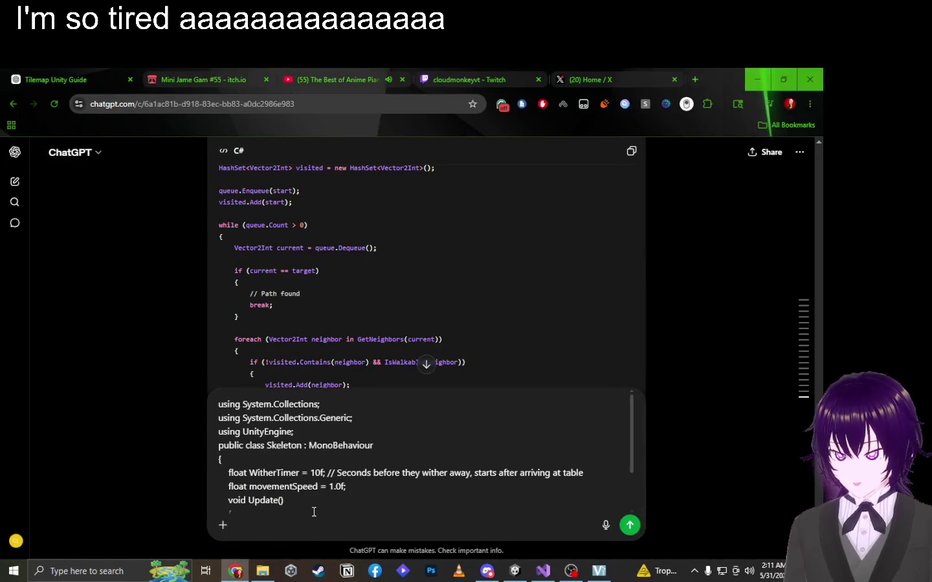
Ask ChatGPT to 'implement that here' and read its MoveTowards-target, wither-timer, Destroy reply.
type("implem")
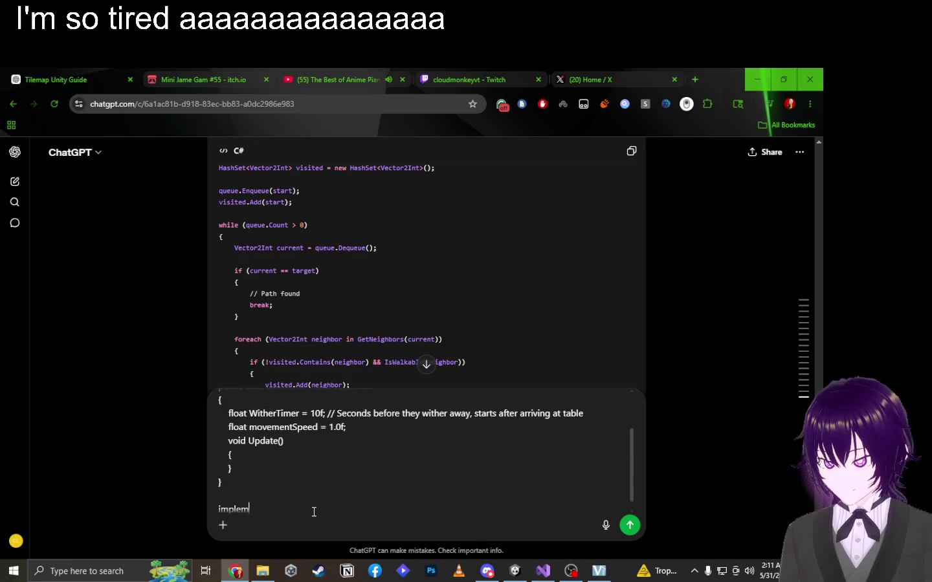
type("ent that here")
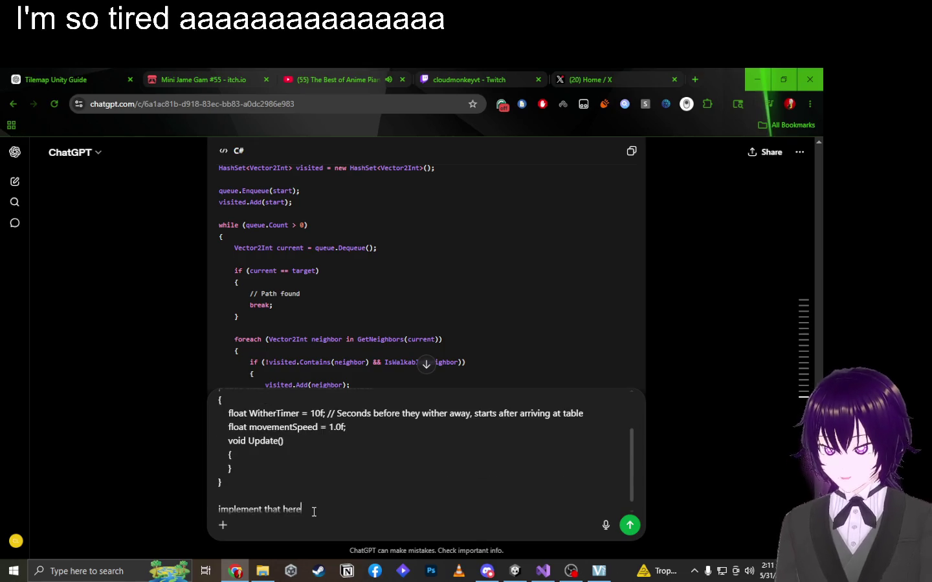
key("Return")
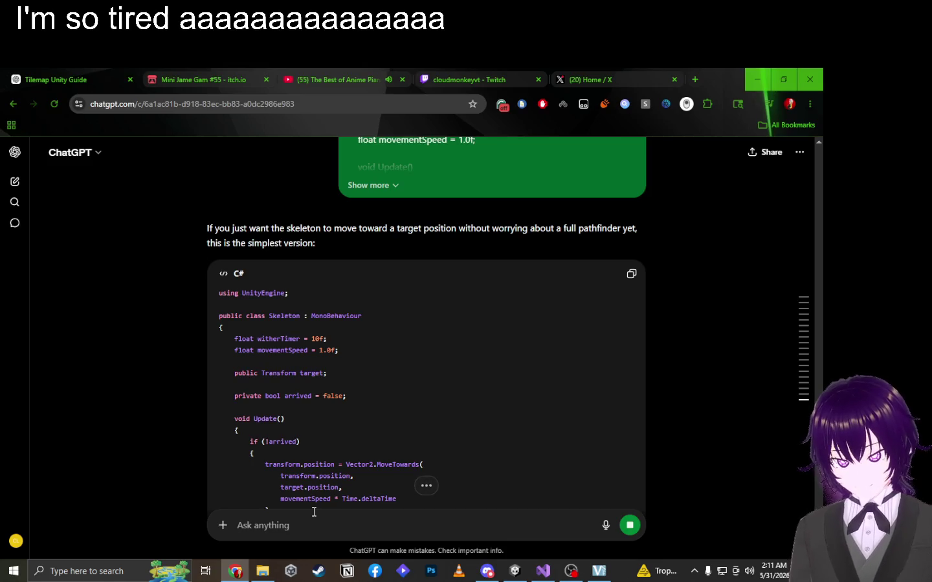
scroll(389, 332, "down", 5)
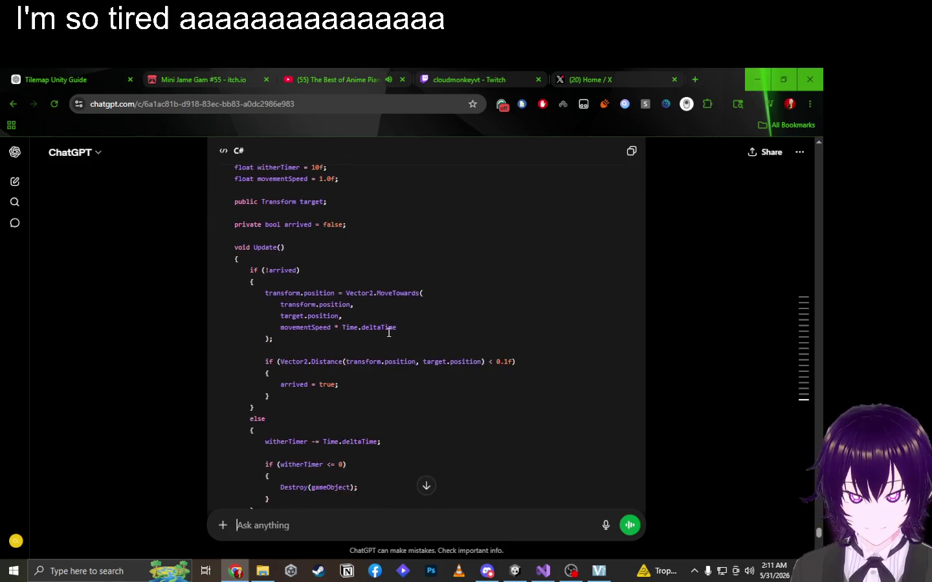
scroll(389, 332, "up", 1)
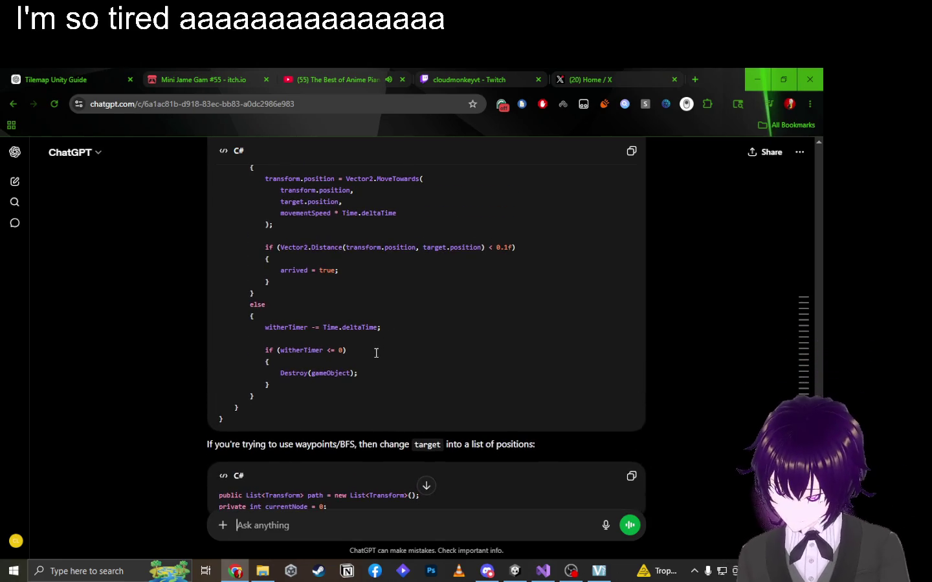
scroll(376, 355, "down", 2)
scroll(372, 354, "up", 5)
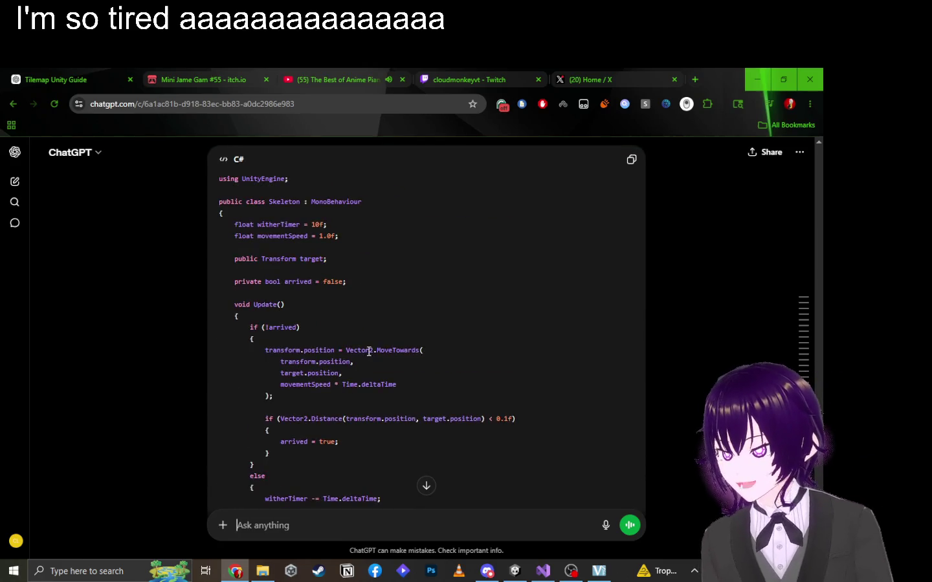
scroll(339, 351, "down", 3)
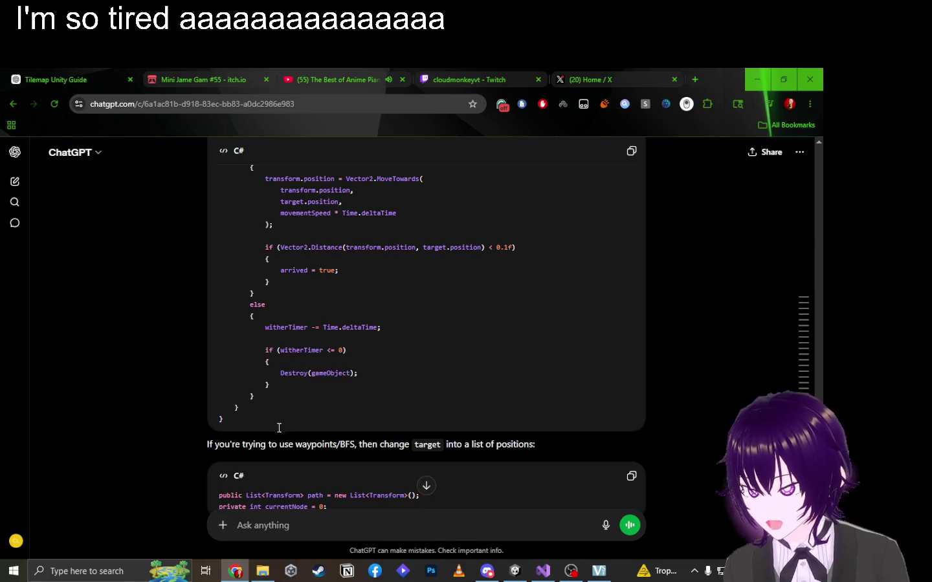
scroll(427, 359, "up", 5)
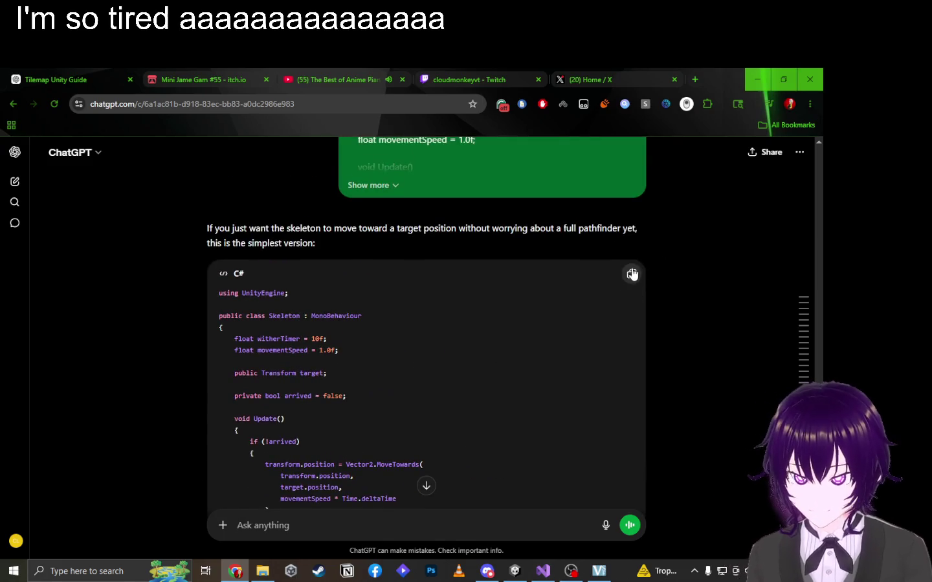
key("alt+Tab")
Replace the whole Skeleton.cs contents with ChatGPT's target-following script.
key("ctrl+a")
key("ctrl+v")
scroll(286, 295, "up", 3)
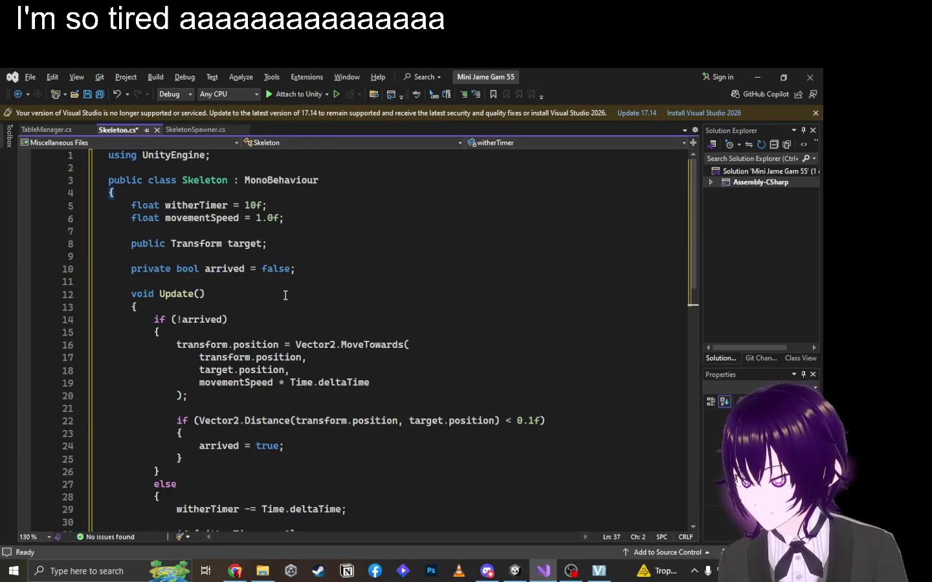
scroll(278, 311, "down", 6)
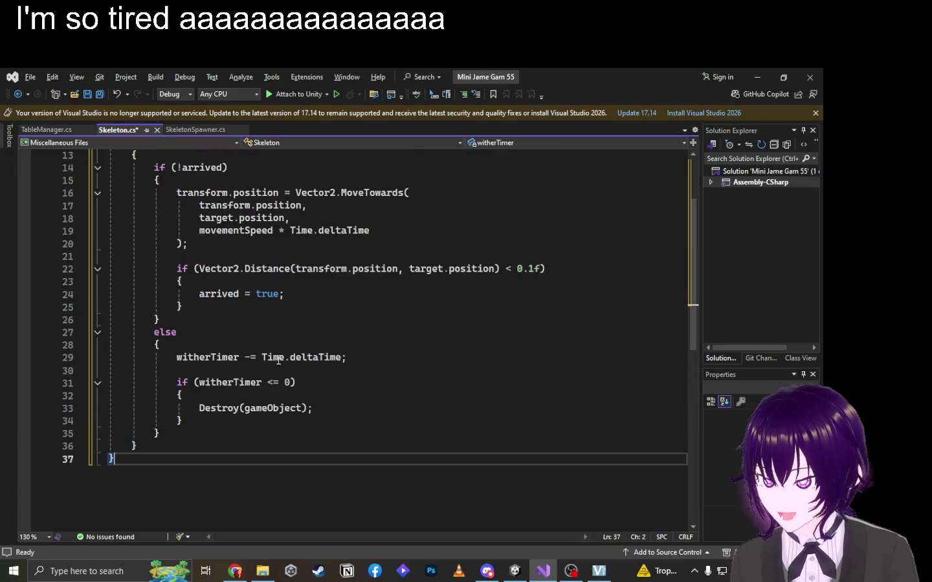
Review the pasted Update code, from the Destroy(gameObject) line up to the MoveTowards call.
triple_click(264, 409)
left_click(337, 398)
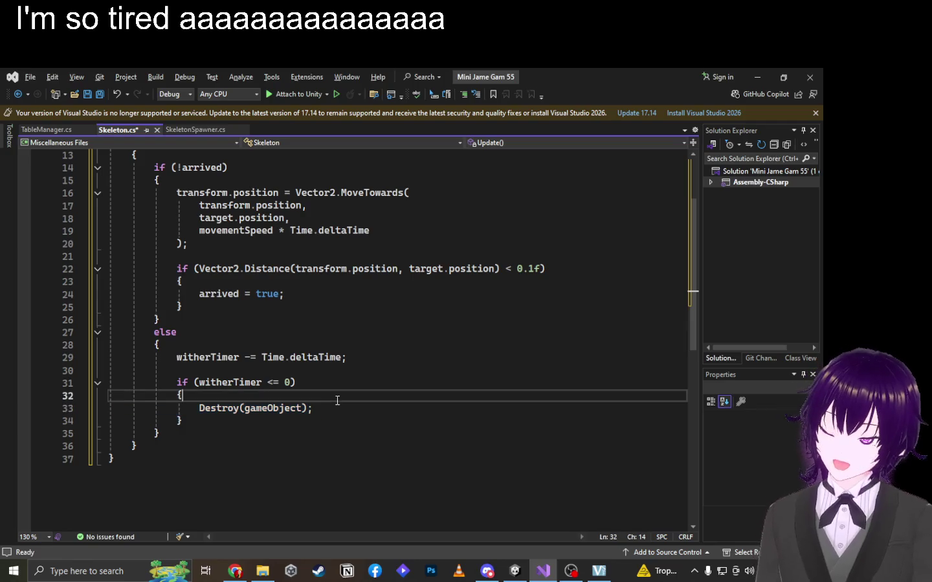
left_click(342, 408)
left_click(343, 383)
left_click(346, 369)
left_click(332, 398)
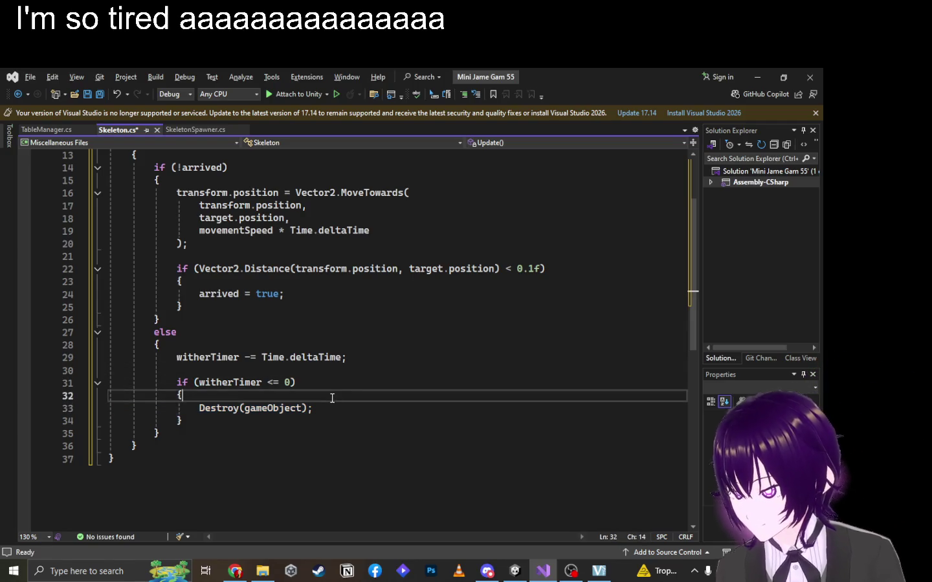
left_click(342, 383)
left_click(343, 370)
scroll(337, 372, "up", 2)
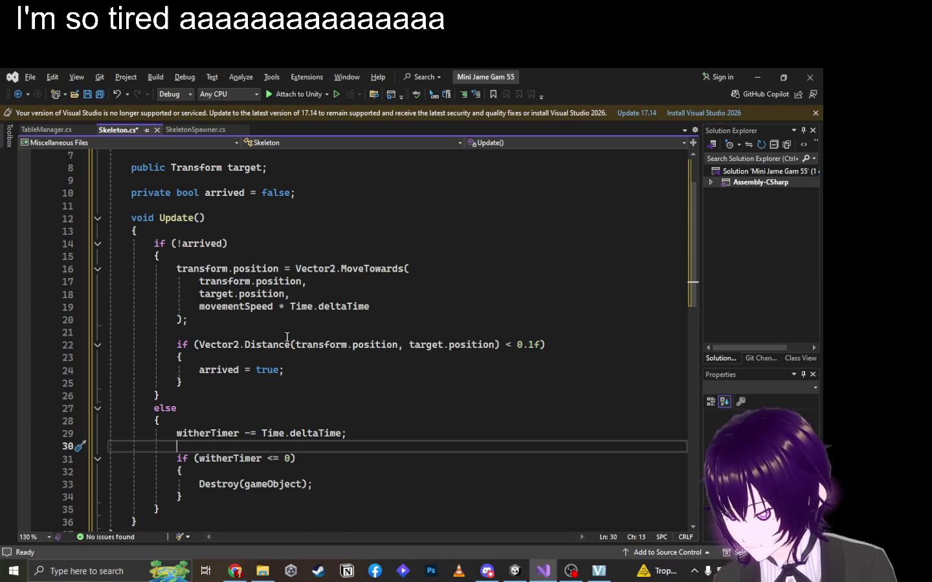
left_click_drag(280, 269, 416, 271)
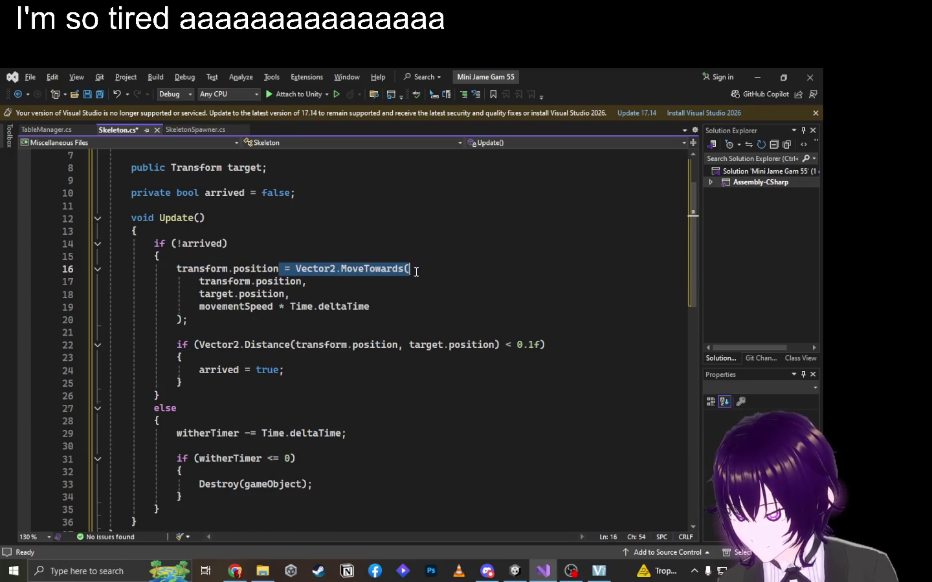
key("Down")
key("Down")
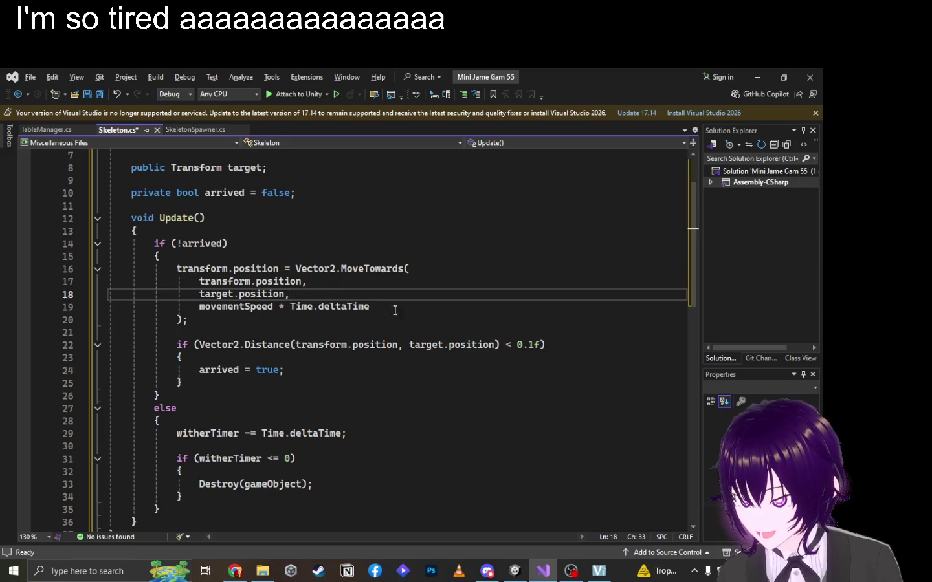
key("alt+Tab")
scroll(343, 332, "up", 4)
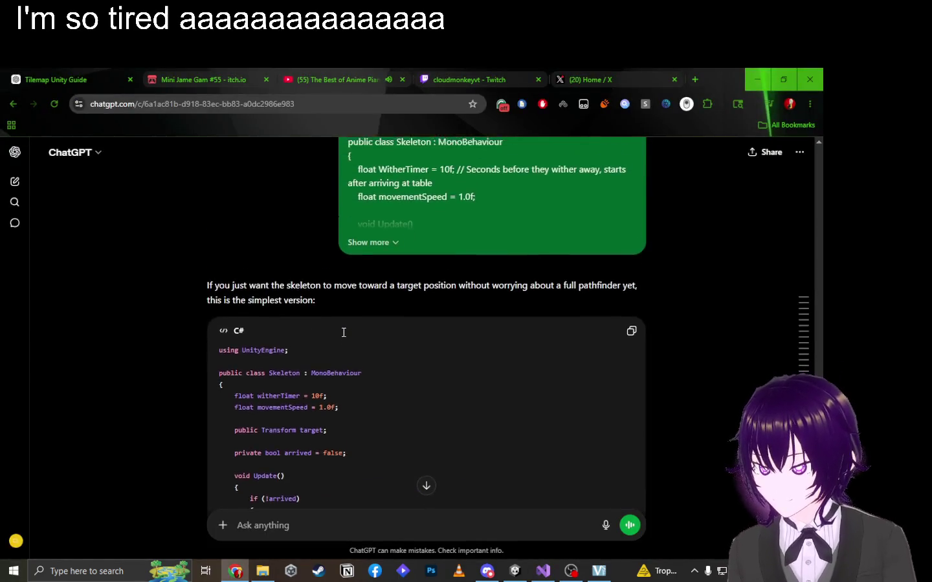
Scroll through ChatGPT's reply and compare it with Skeleton.cs.
scroll(383, 422, "down", 10)
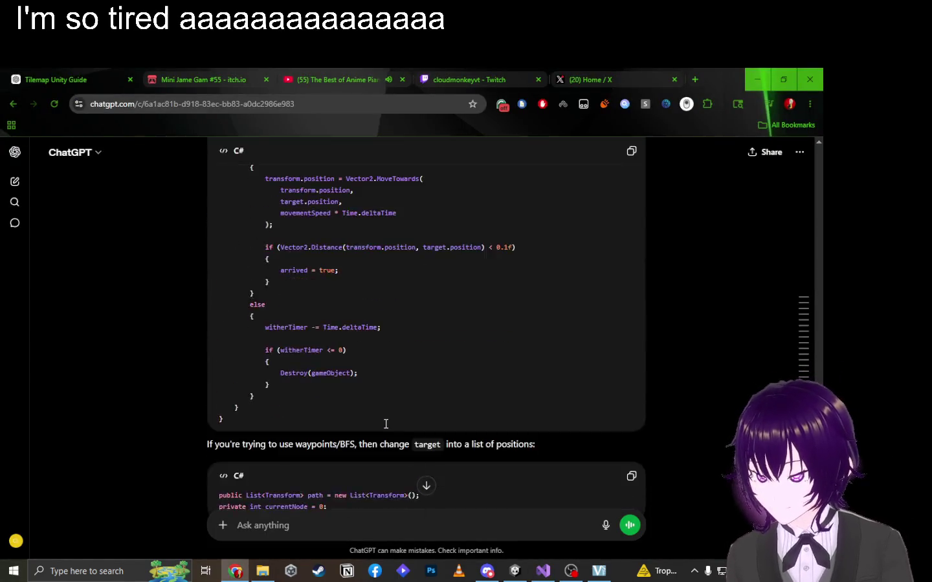
scroll(378, 421, "up", 2)
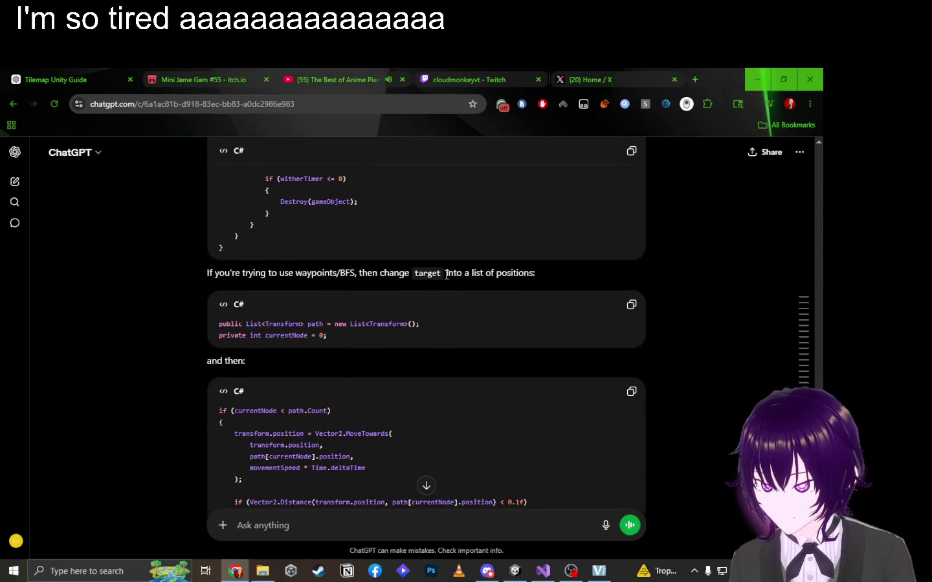
scroll(446, 275, "down", 3)
key("alt+Tab")
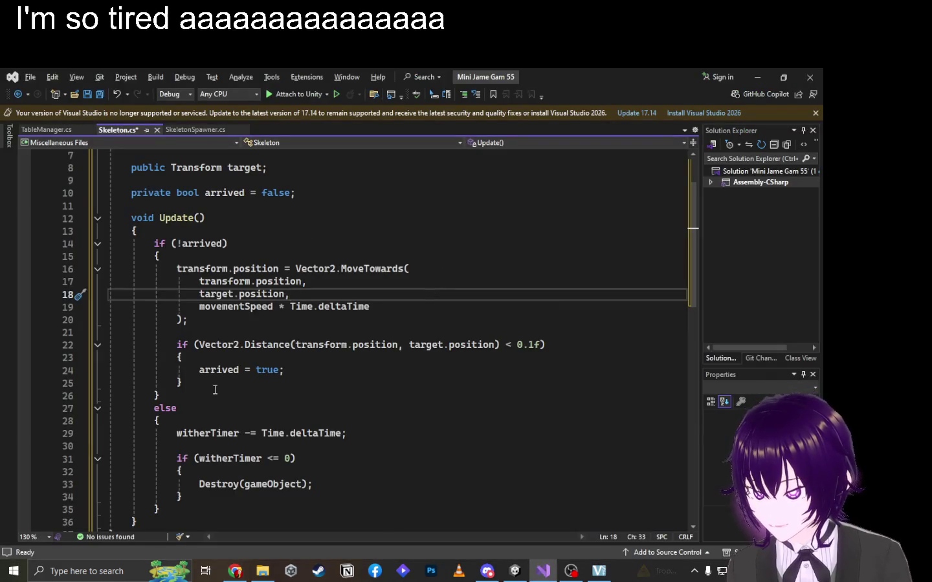
key("alt+Tab")
Expand the pasted script message and copy the List<Transform> path and currentNode declarations.
scroll(394, 329, "up", 10)
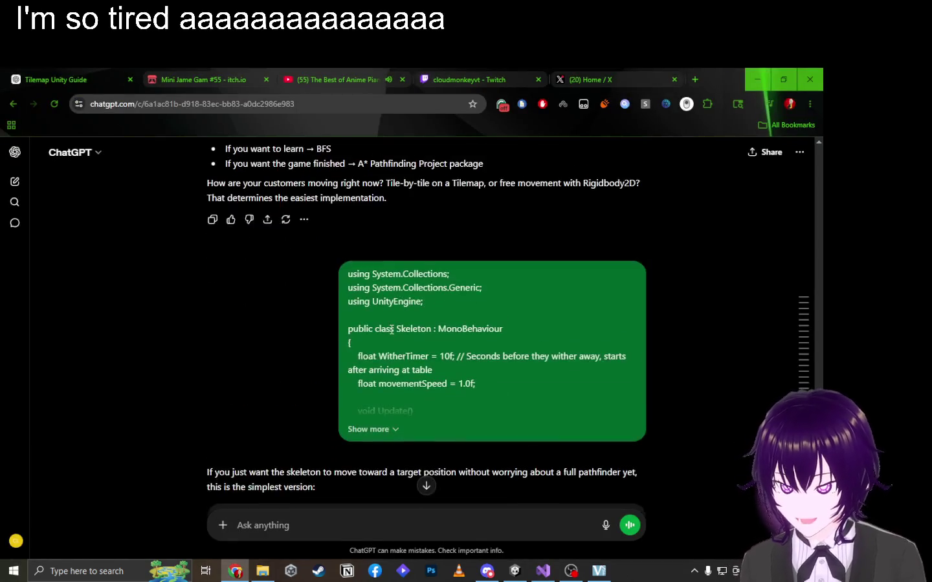
left_click(391, 316)
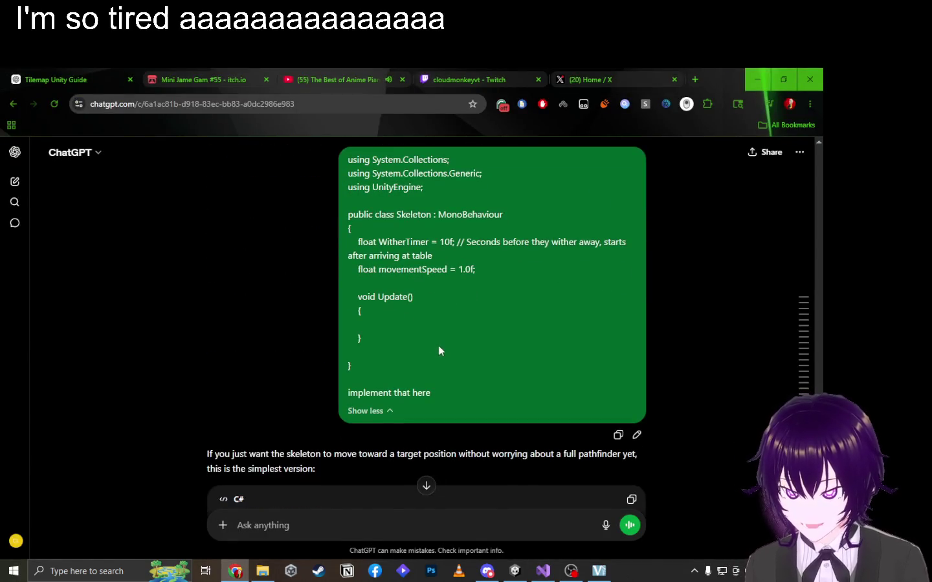
scroll(423, 350, "down", 1)
scroll(423, 350, "down", 5)
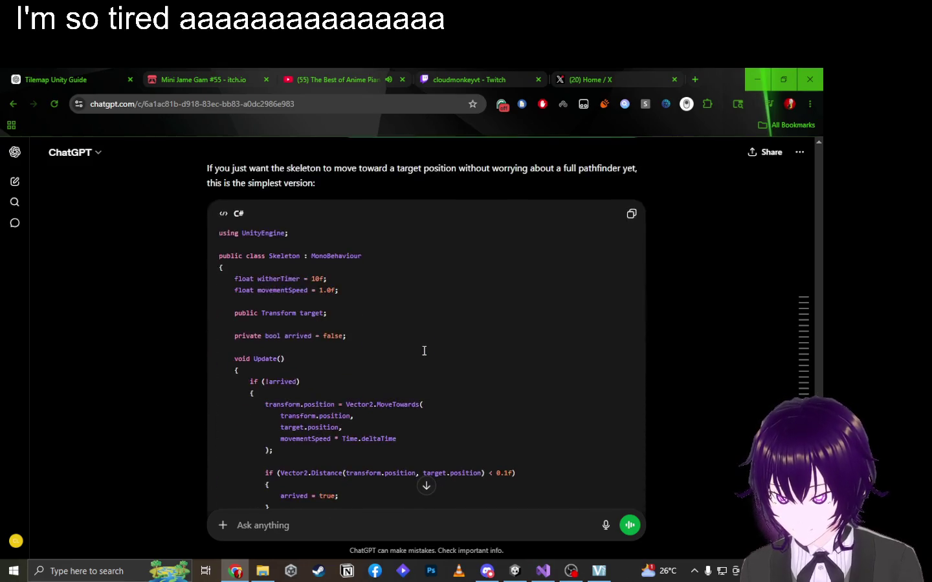
scroll(422, 352, "down", 3)
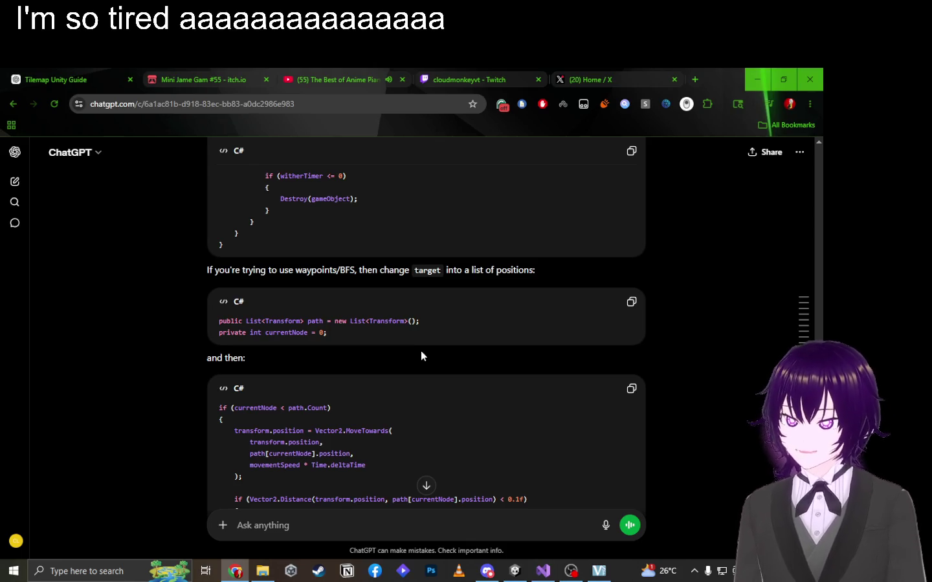
mouse_move(328, 335)
left_mouse_down()
mouse_move(213, 334)
mouse_move(213, 317)
left_mouse_up()
key("ctrl+c")
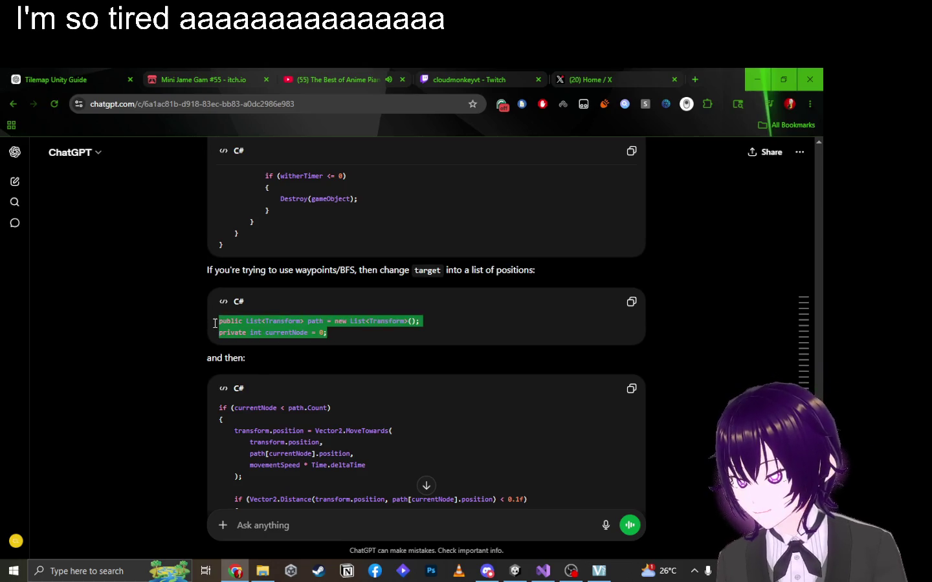
key("alt+Tab")
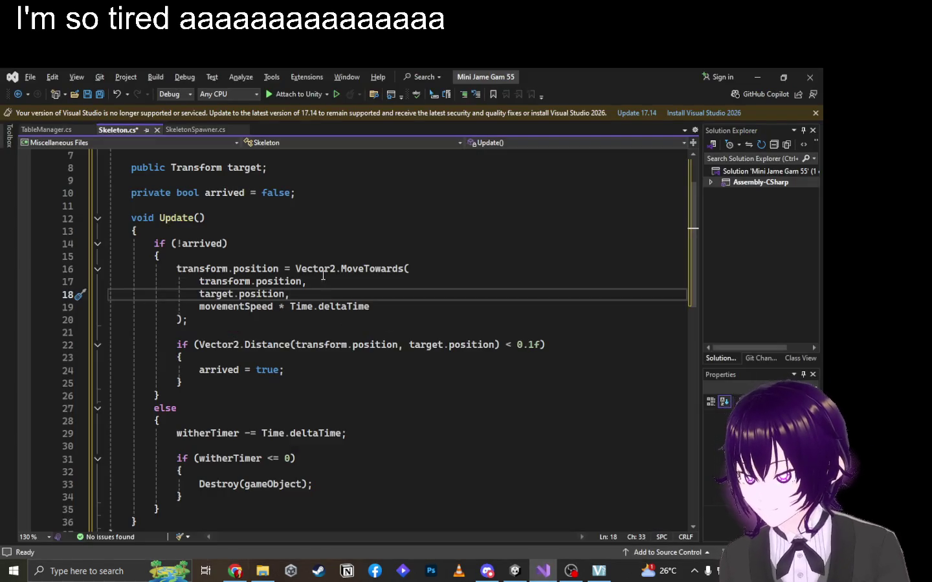
Replace the public Transform target declaration with the path list and currentNode fields.
scroll(362, 298, "up", 2)
left_click_drag(283, 250, 131, 242)
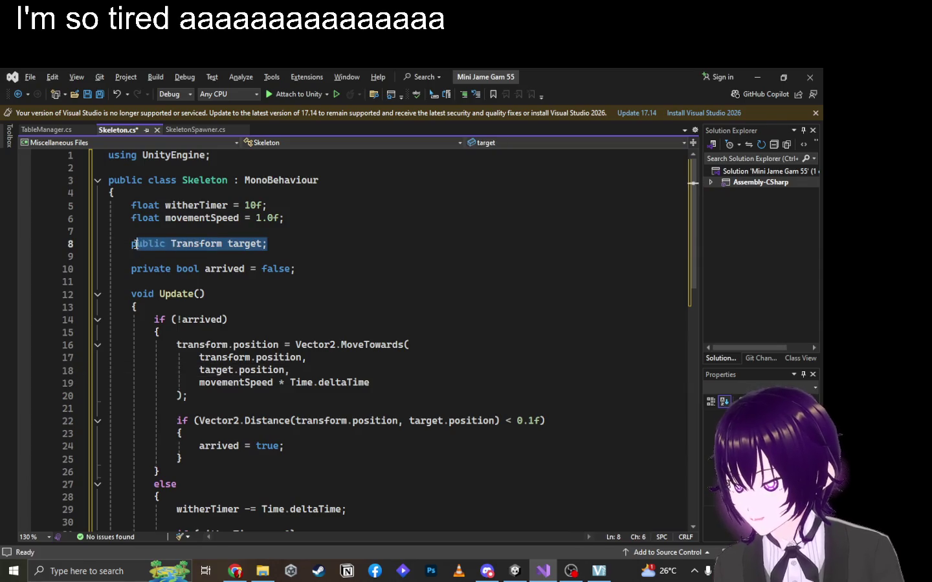
key("ctrl+v")
Copy ChatGPT's waypoint-following code snippet.
key("alt+Tab")
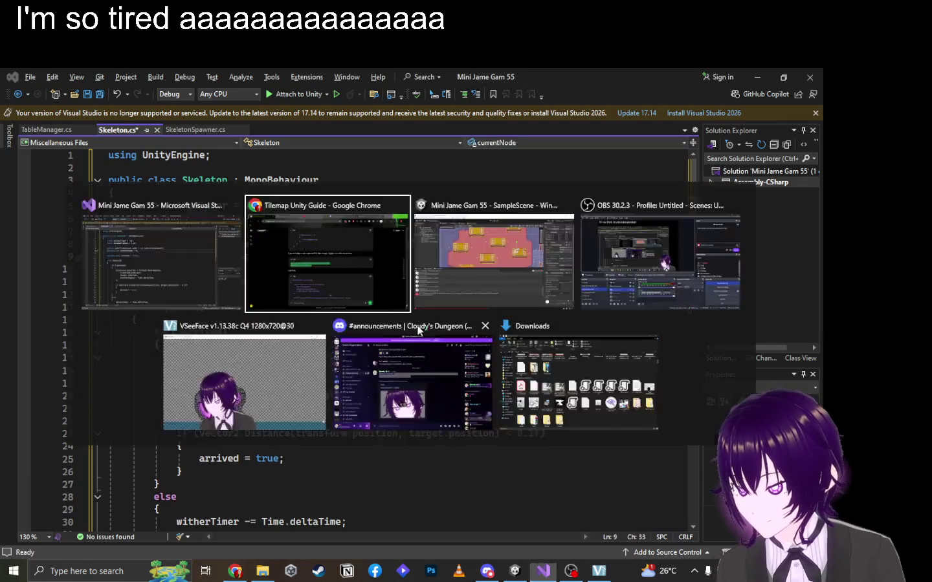
scroll(308, 336, "down", 2)
left_click(630, 274)
key("alt+Tab")
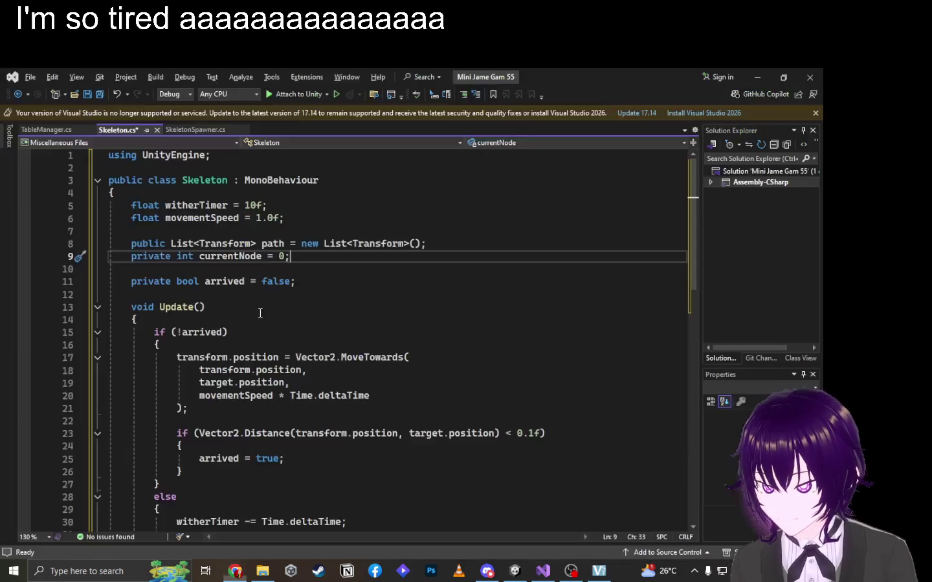
Place the caret inside Update and save Skeleton.cs.
scroll(156, 333, "down", 3)
scroll(162, 311, "up", 2)
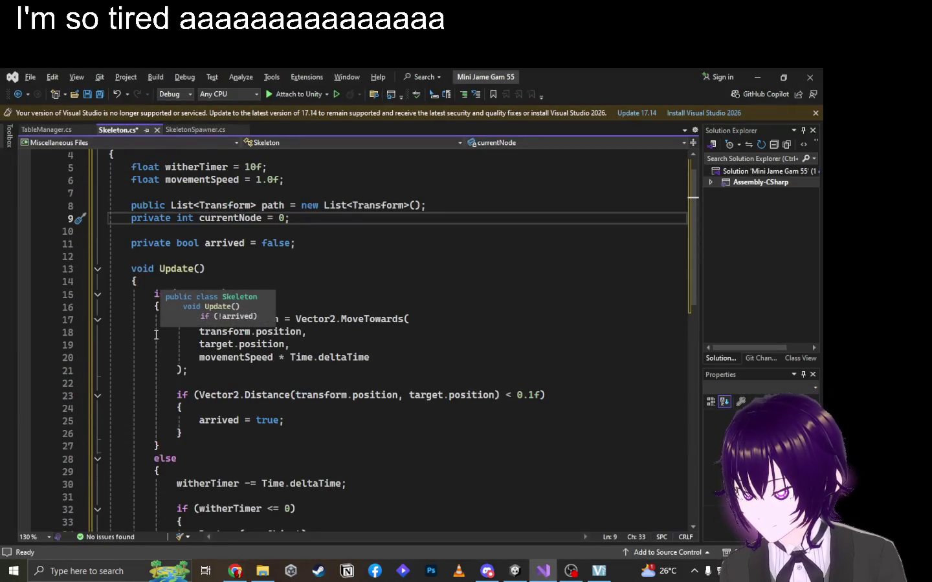
left_click(348, 280)
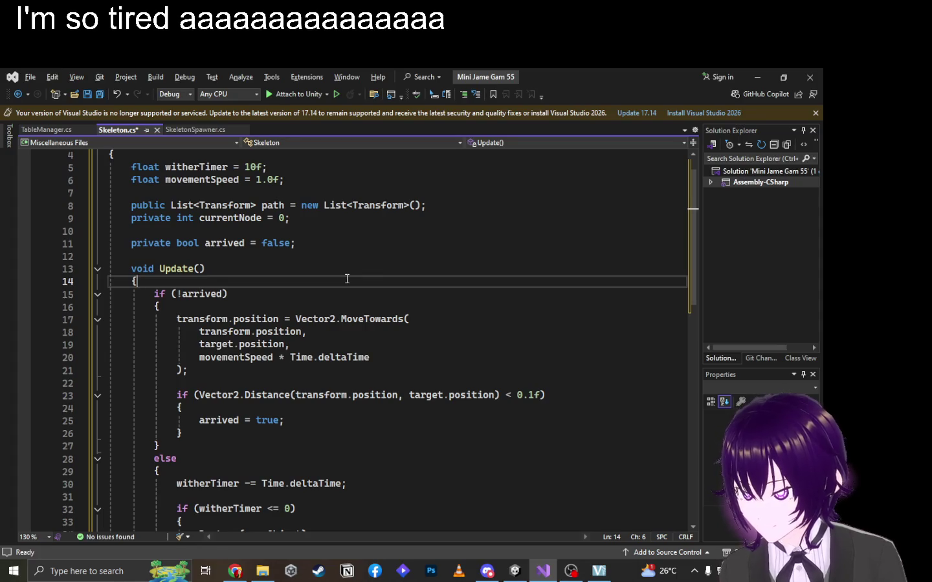
key("ctrl+s")
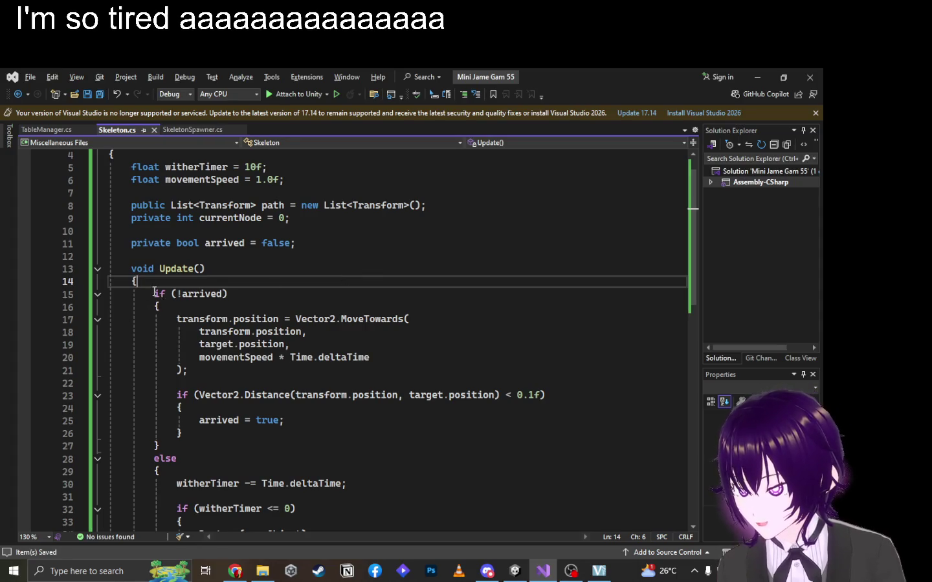
scroll(157, 295, "down", 2)
scroll(157, 294, "up", 1)
key("alt+Tab")
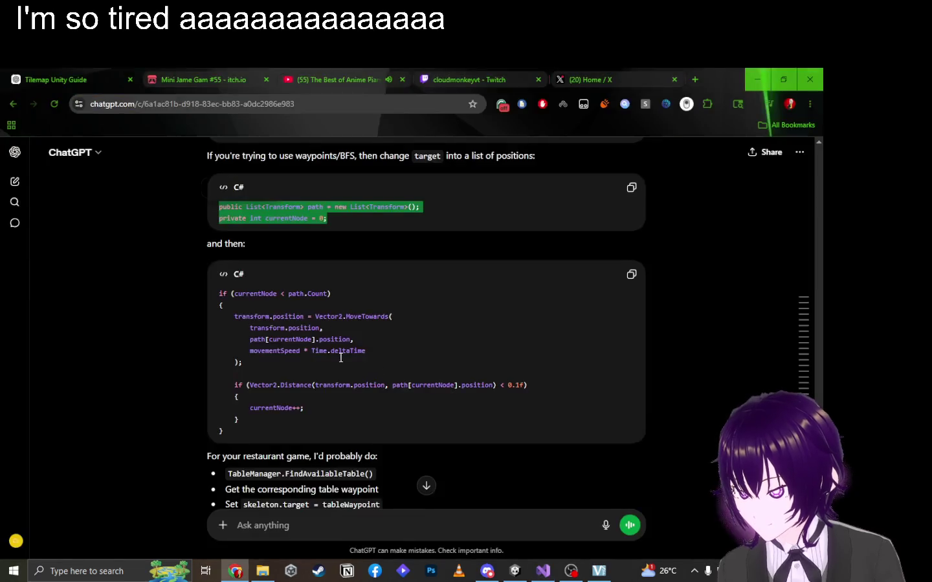
Paste the waypoint loop over the old arrival-check block in Update.
key("alt+Tab")
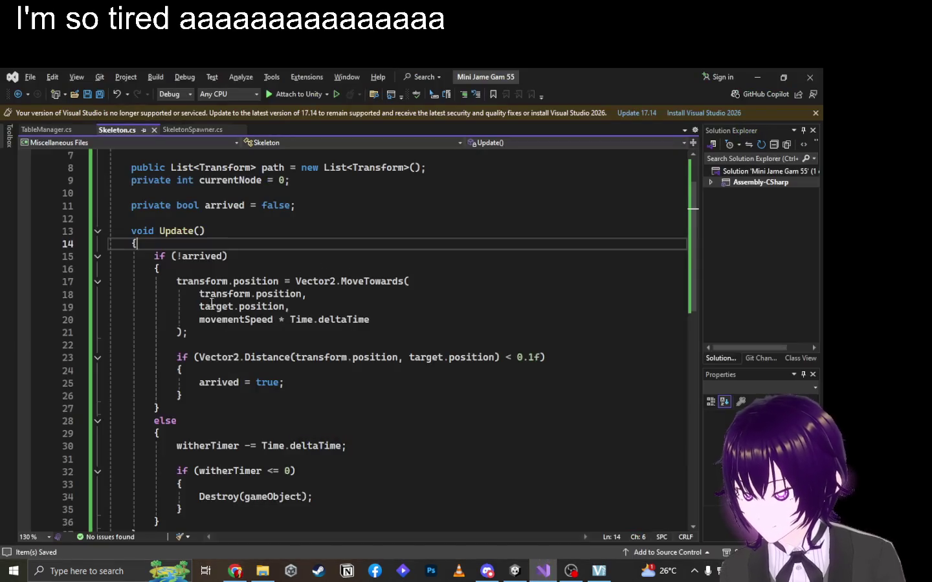
mouse_move(153, 256)
left_mouse_down()
mouse_move(181, 391)
mouse_move(160, 408)
left_mouse_up()
key("ctrl+v")
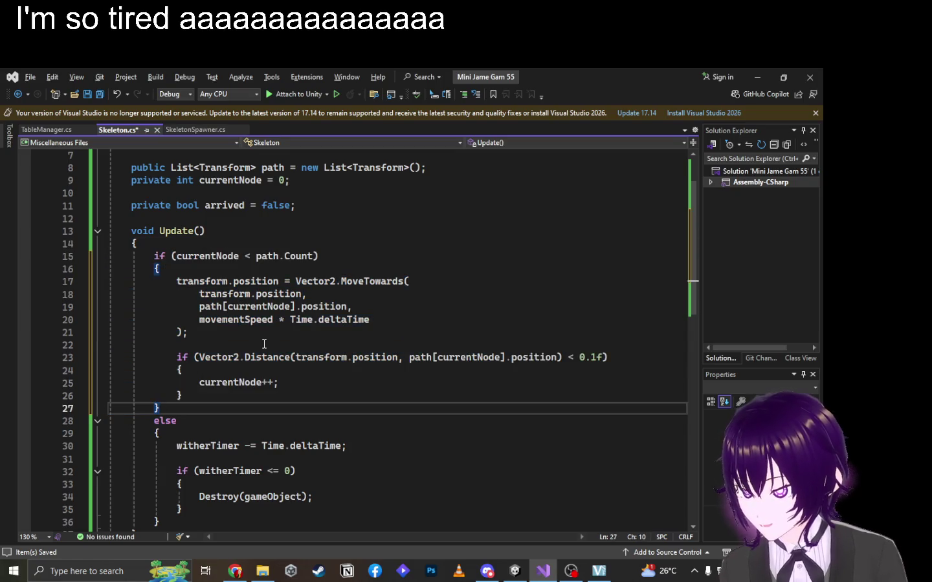
key("alt+Tab")
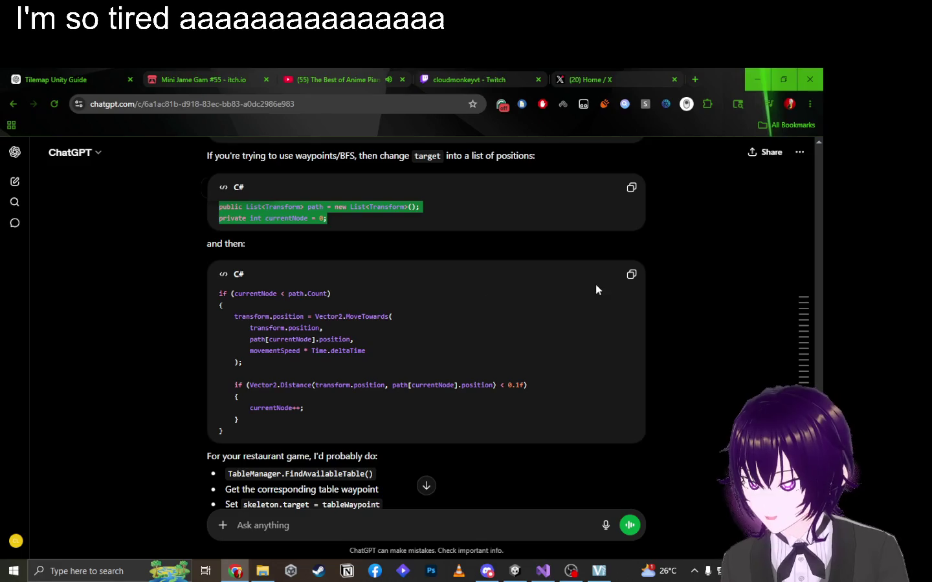
key("alt+Tab")
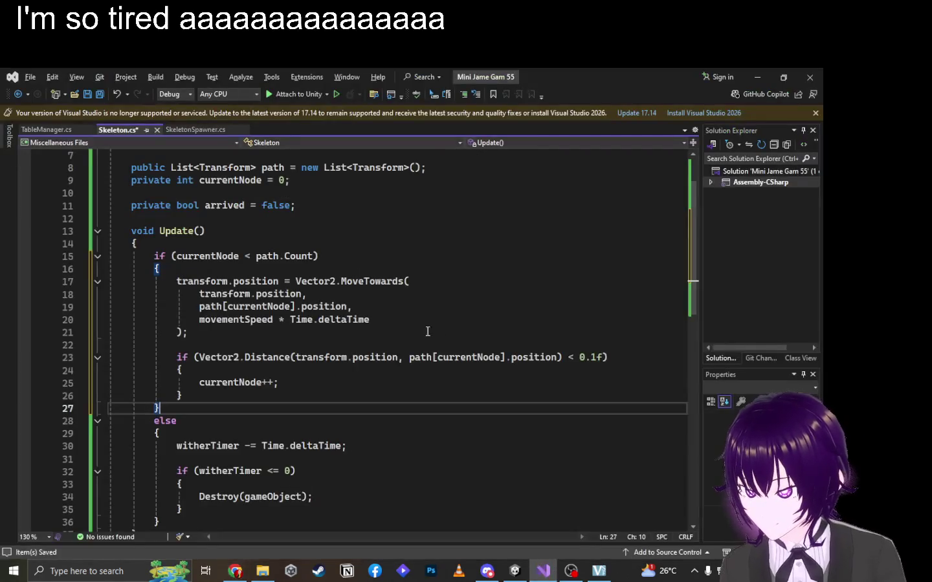
Review the pasted path[currentNode] code, then check compilation in Unity.
left_click(376, 302)
key("Up")
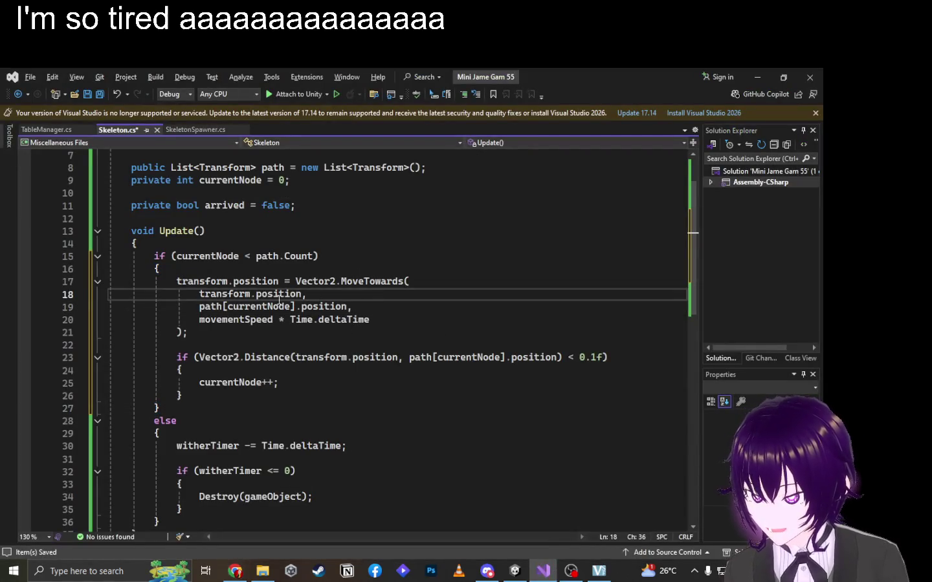
scroll(348, 319, "up", 2)
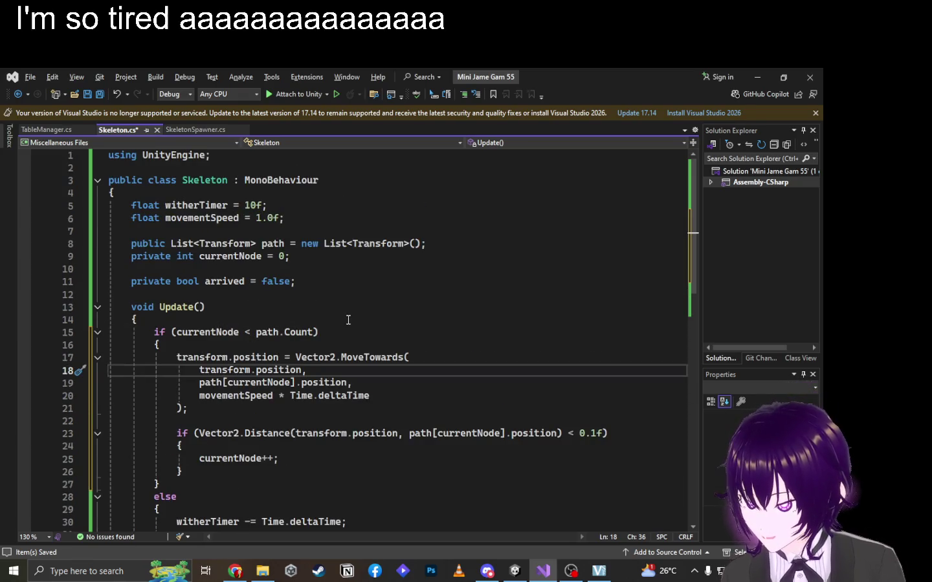
left_click(359, 349)
left_click(405, 323)
left_click(364, 331)
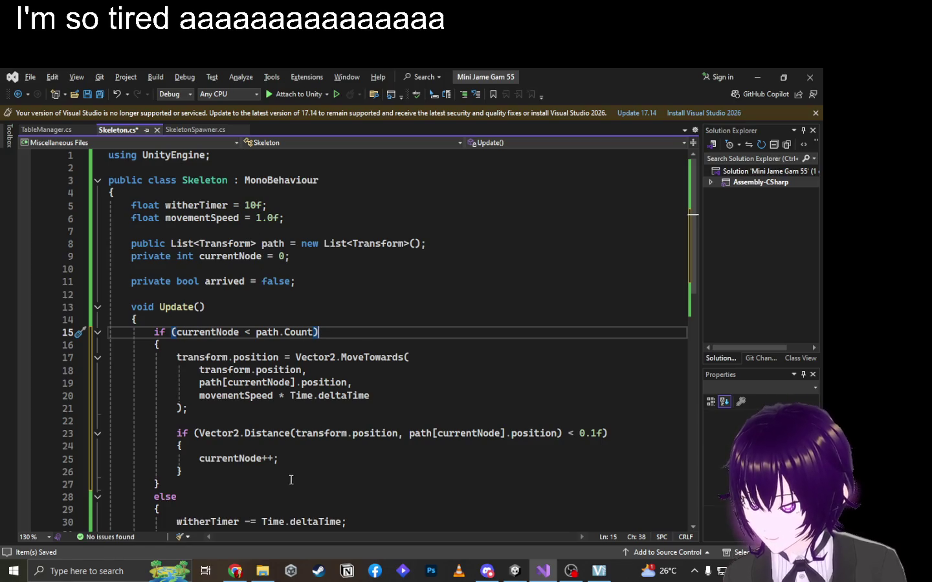
left_click(515, 570)
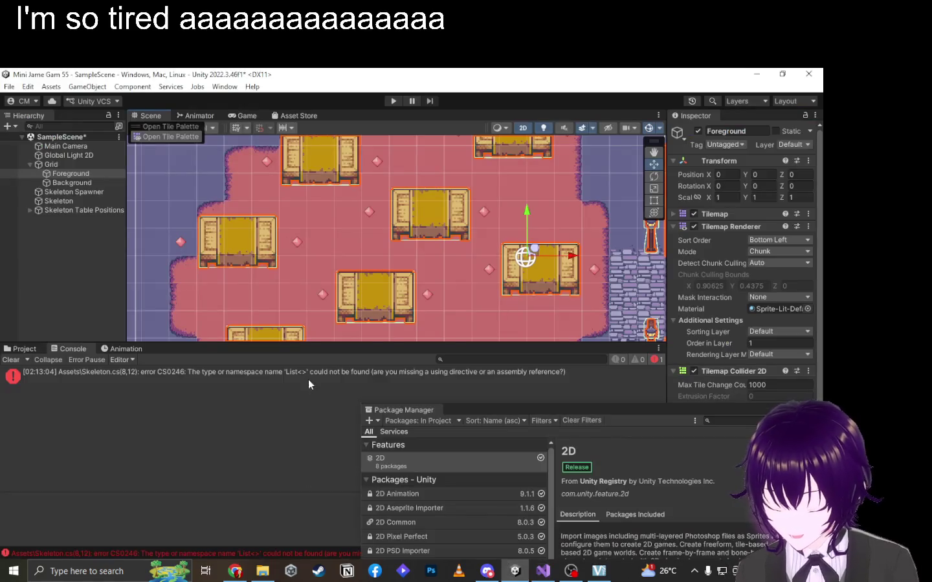
Jump to the CS0246 error and copy the System.Collections.Generic import from TableManager.cs.
double_click(271, 555)
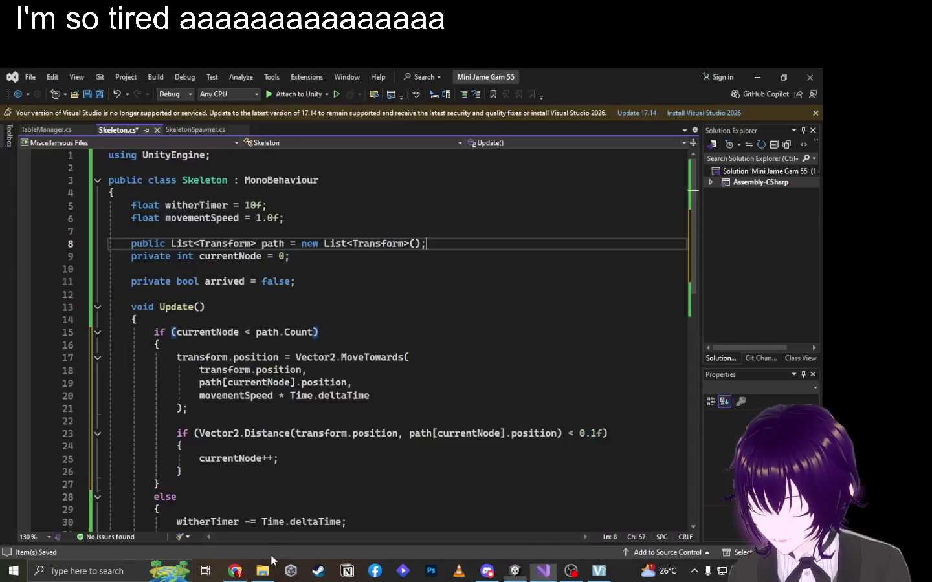
left_click(280, 155)
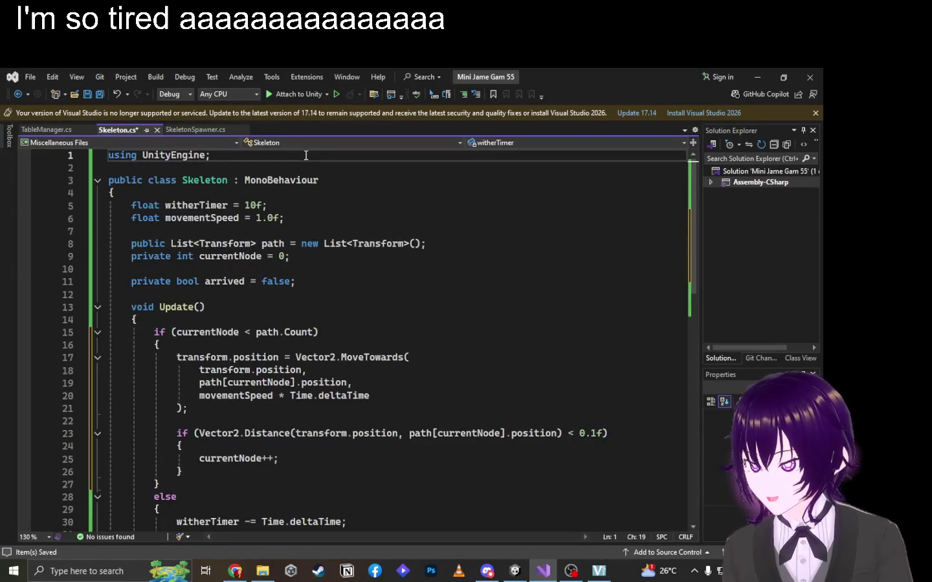
left_click(45, 130)
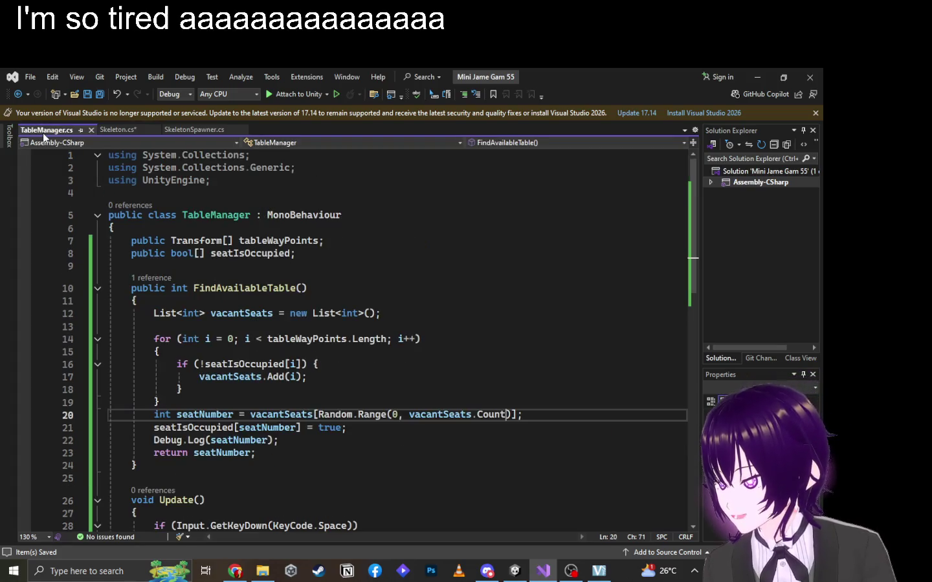
left_click_drag(108, 181, 120, 183)
left_click_drag(295, 167, 108, 168)
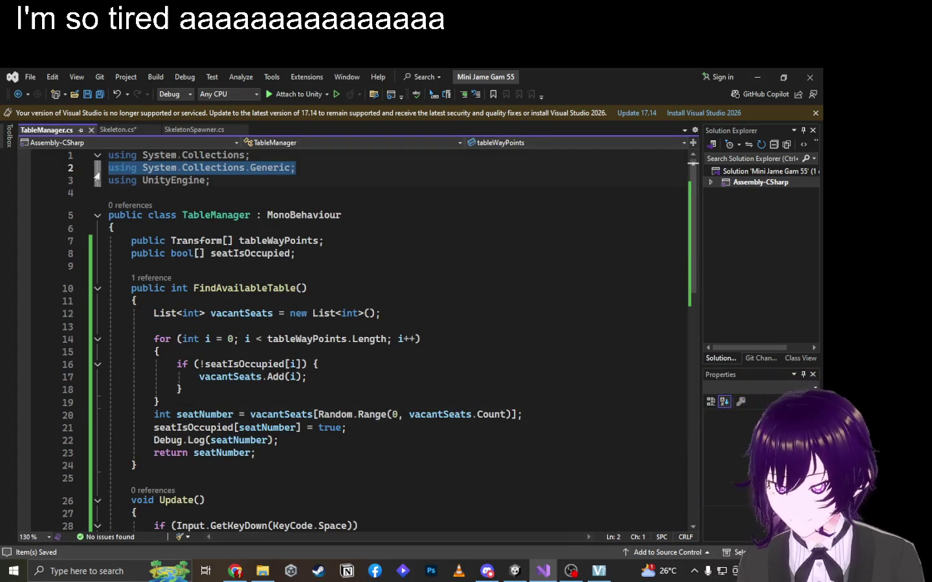
left_click(118, 129)
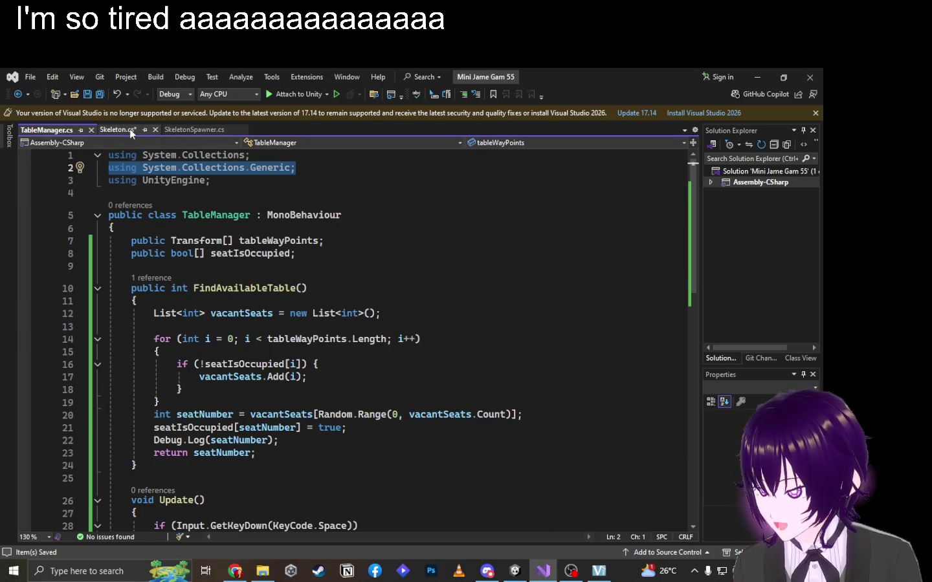
Add the System.Collections.Generic import below the UnityEngine line in Skeleton.cs and save.
left_click(302, 244)
left_click(296, 259)
key("Return")
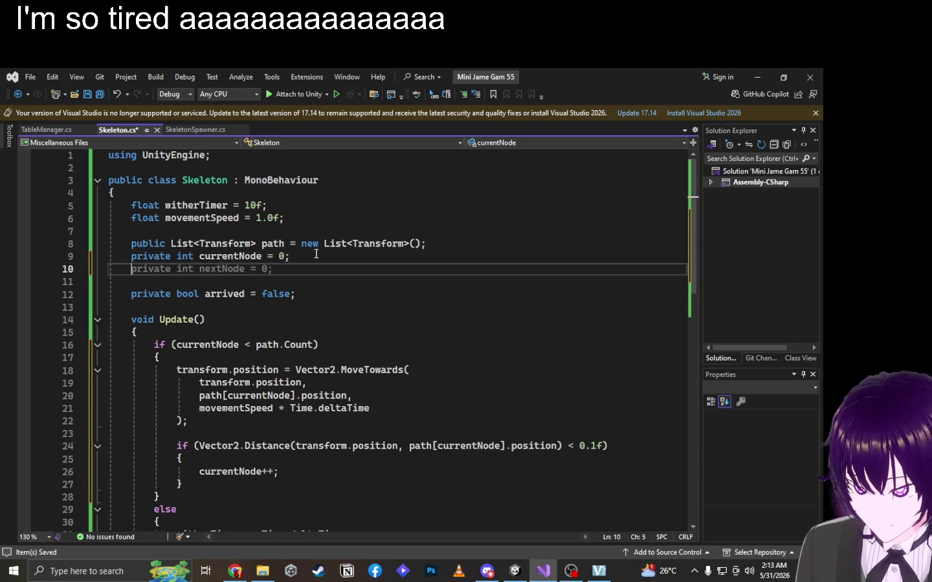
left_click(235, 160)
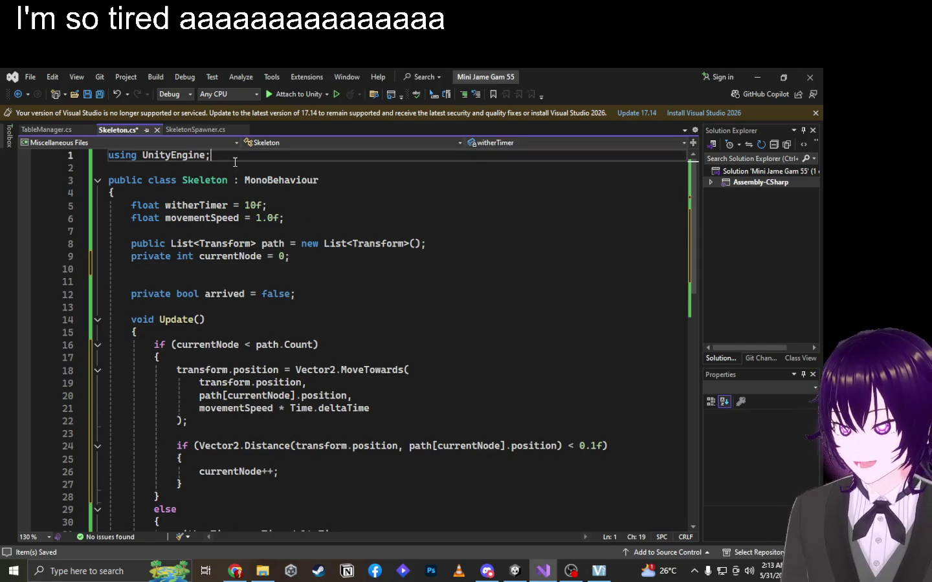
key("Return")
key("Tab")
key("ctrl+s")
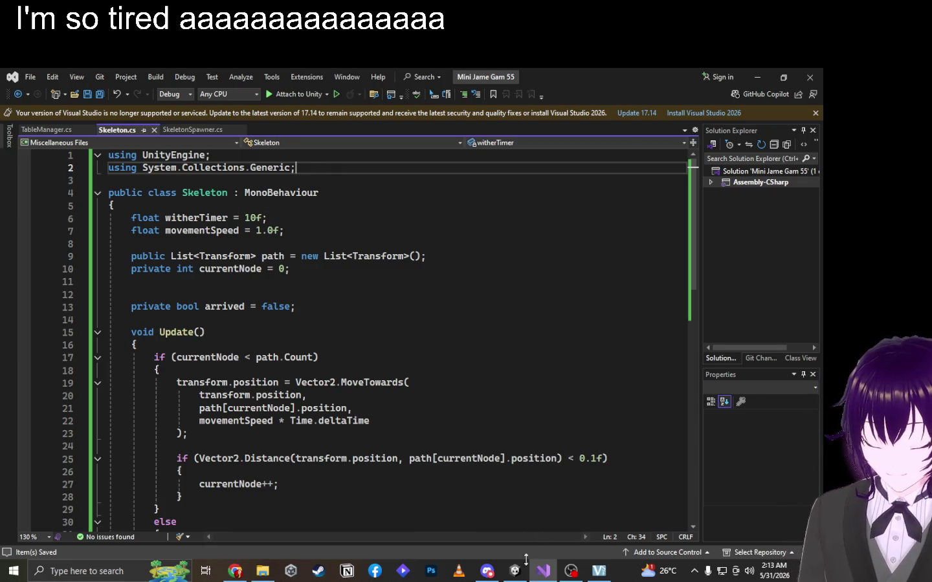
left_click(515, 570)
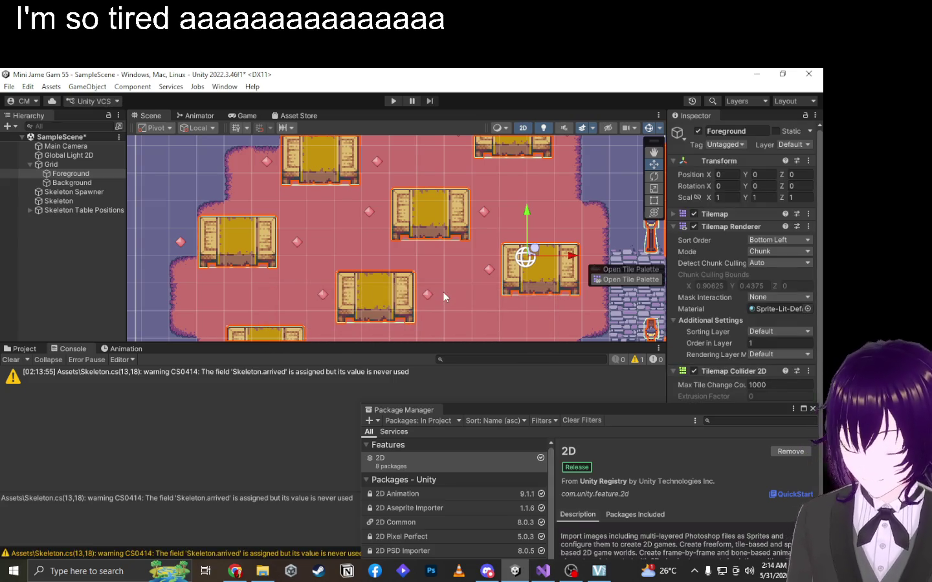
Remove the empty line 11 before the arrived field and save Skeleton.cs.
key("alt+Tab")
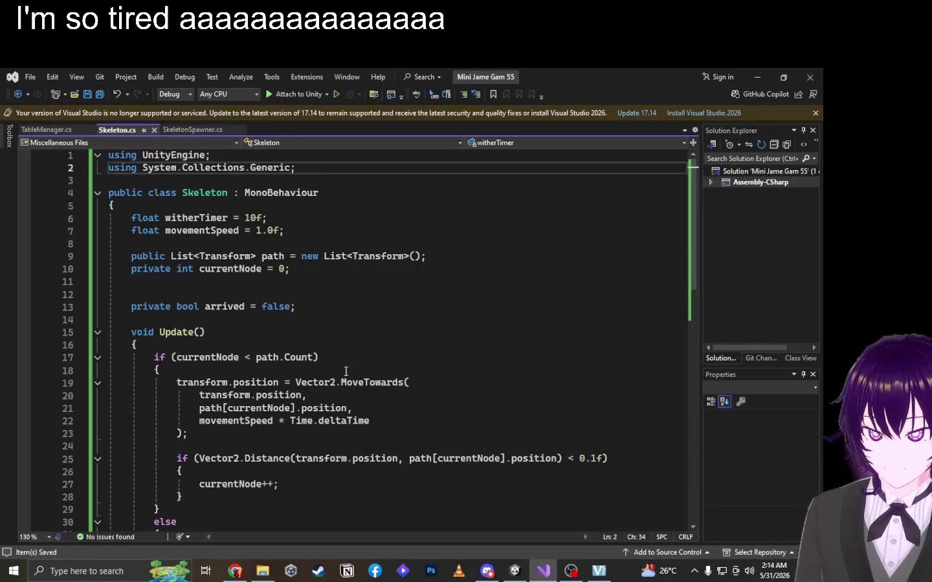
scroll(297, 242, "down", 7)
scroll(297, 241, "up", 7)
left_click(229, 306)
left_click(245, 286)
key("BackSpace")
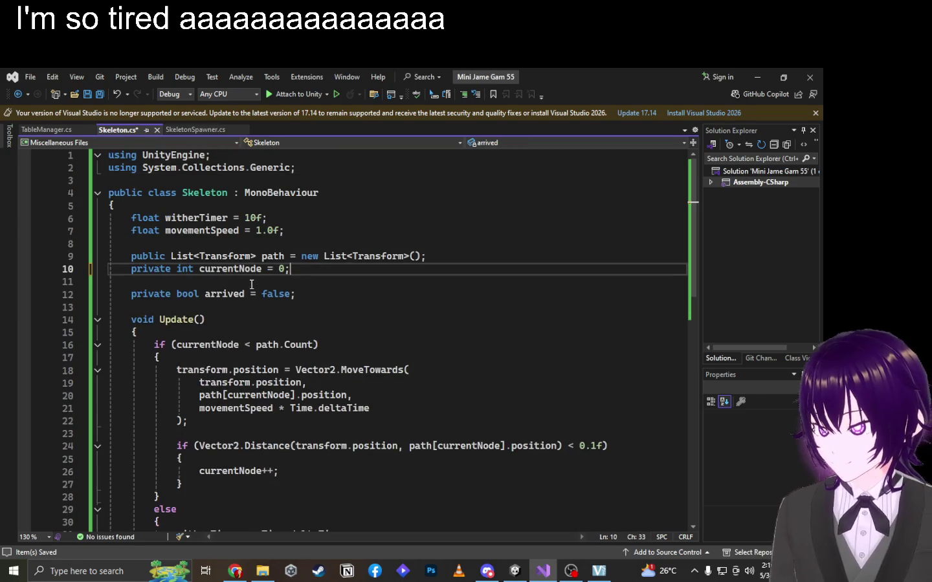
key("ctrl+s")
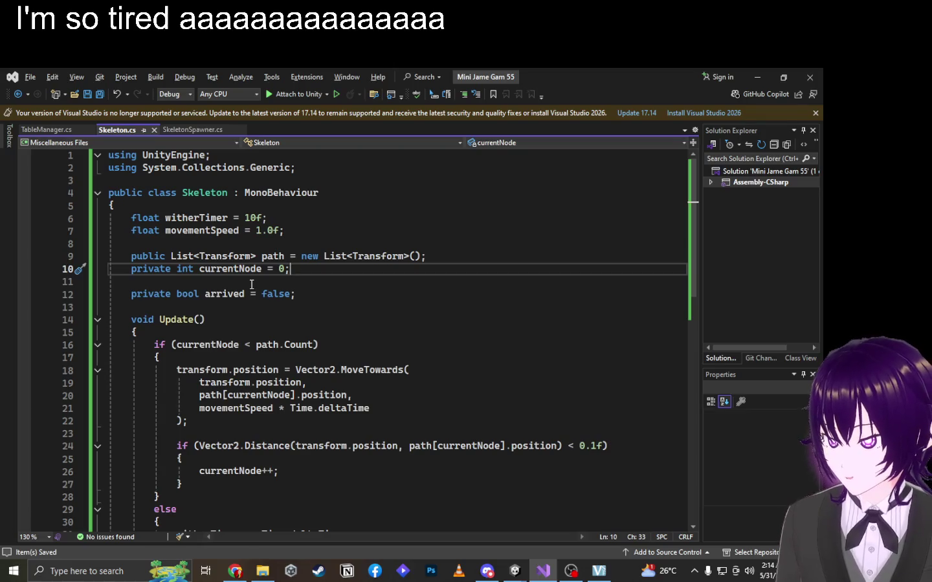
key("alt")
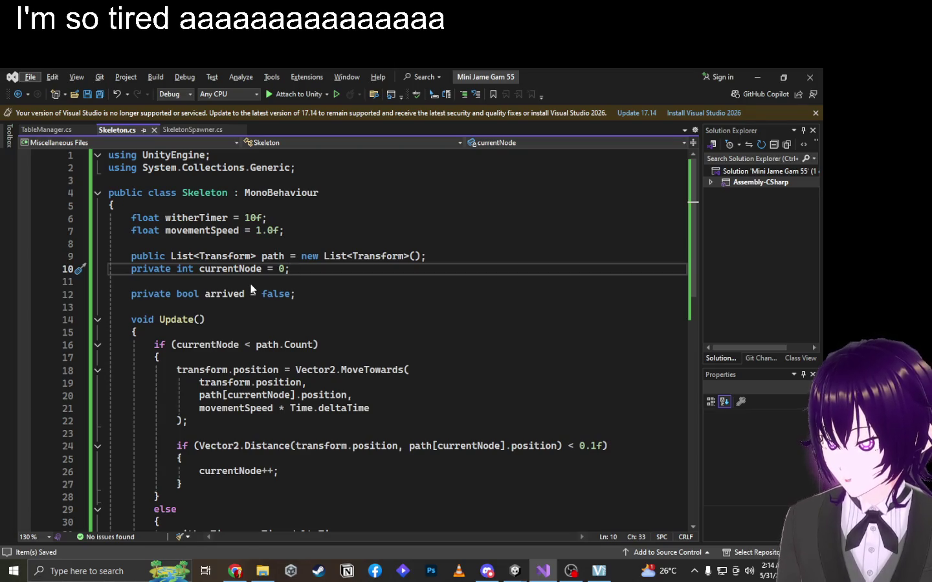
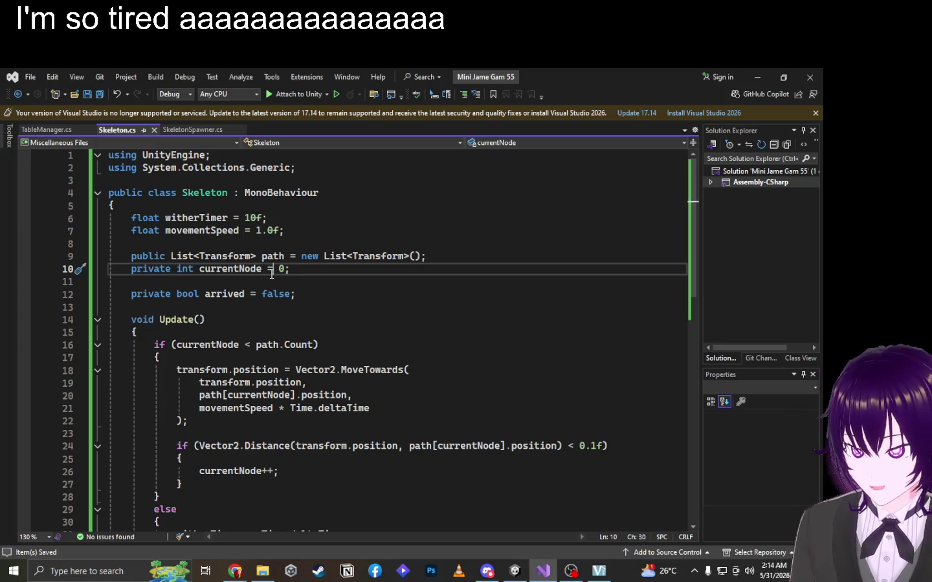
Look over the field declarations on lines 11-16 of Skeleton.cs.
left_click(267, 280)
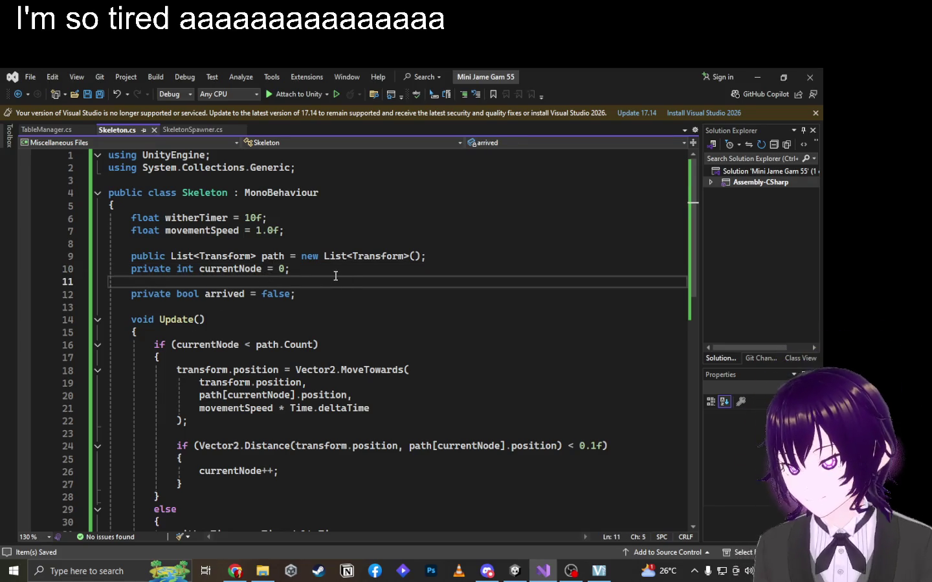
left_click(337, 271)
left_click(311, 294)
scroll(311, 297, "down", 4)
scroll(311, 297, "up", 4)
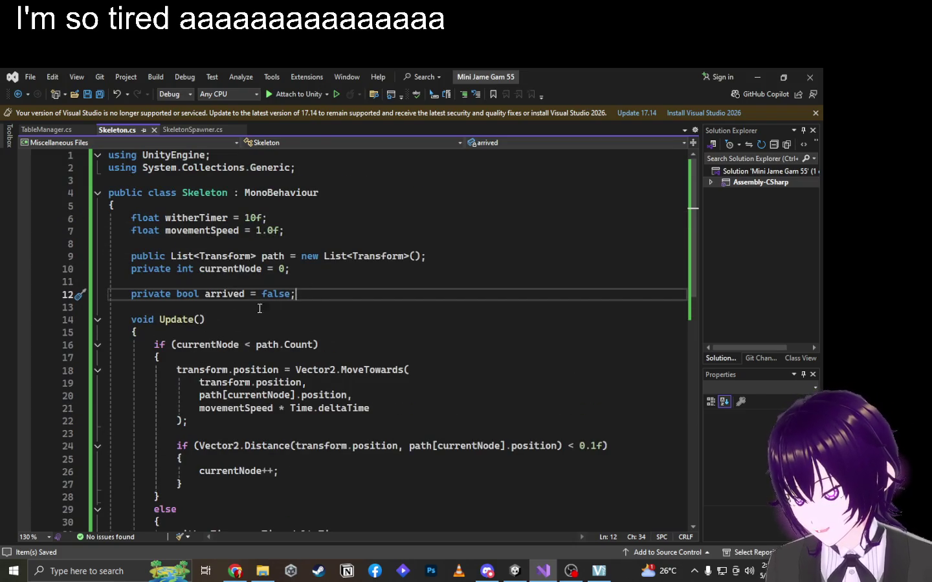
left_click(123, 295)
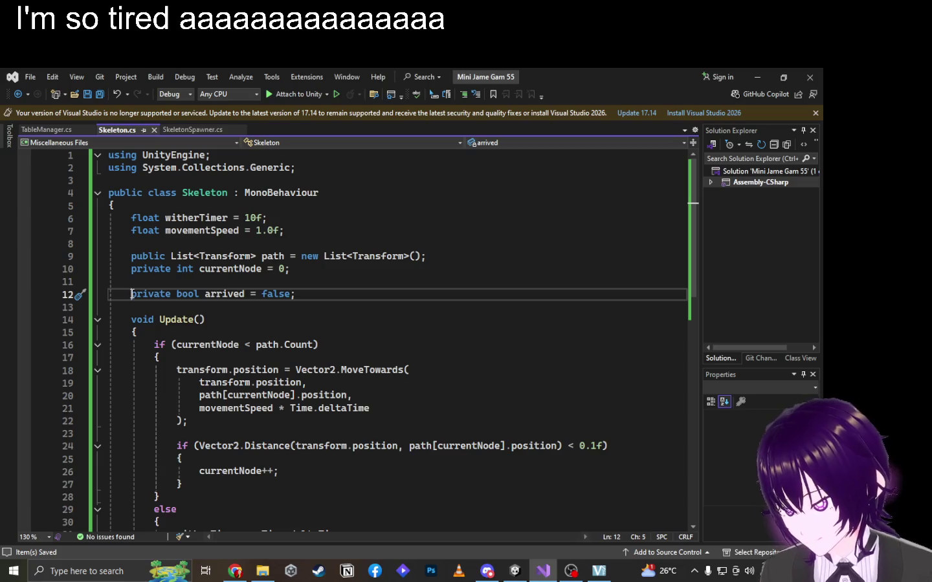
left_click(326, 361)
left_click(335, 337)
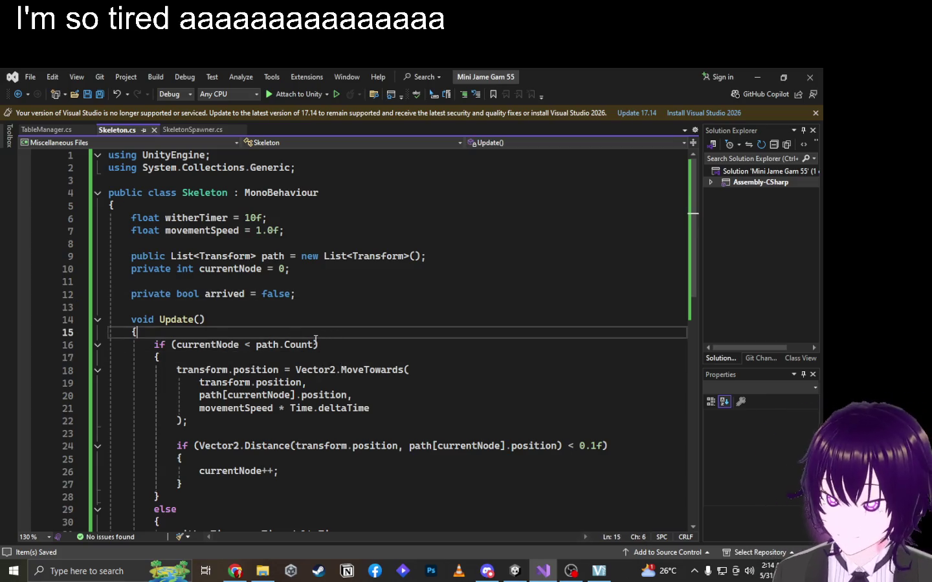
left_click(327, 348)
left_click(281, 332)
left_click(279, 323)
scroll(278, 323, "down", 6)
scroll(312, 393, "up", 1)
Comment the else on line 29 with '//timer before skeleton dies' and highlight currentNode uses.
left_click(317, 396)
left_click(317, 382)
left_click(318, 370)
left_click(347, 357)
left_click(363, 344)
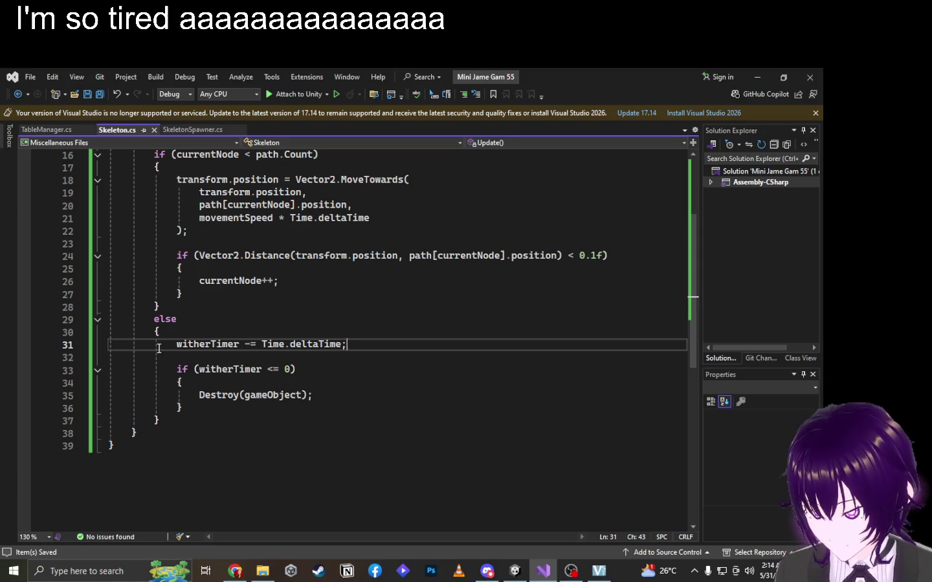
key("Up")
key("Up")
key("Home")
key("End")
type("//timer before skel")
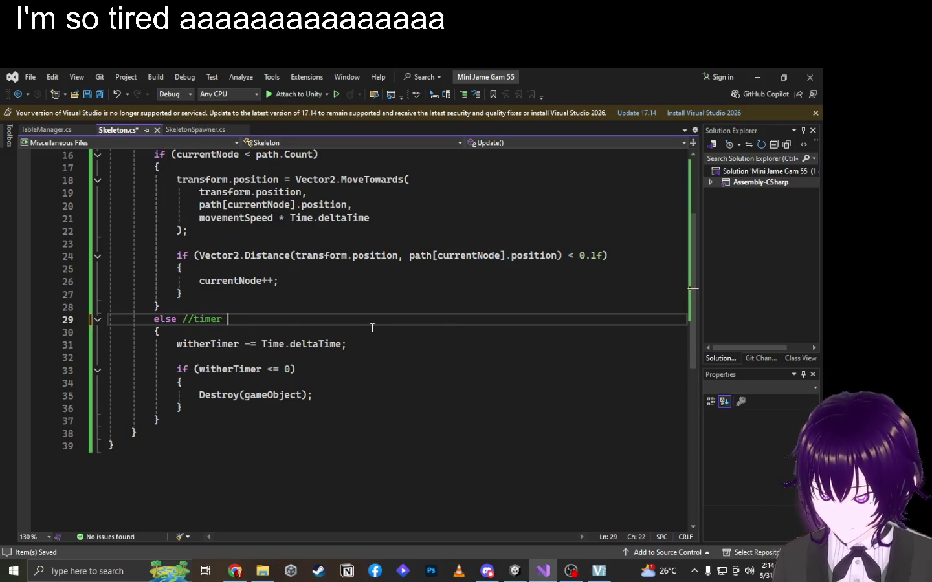
type("eton dies")
scroll(372, 328, "up", 4)
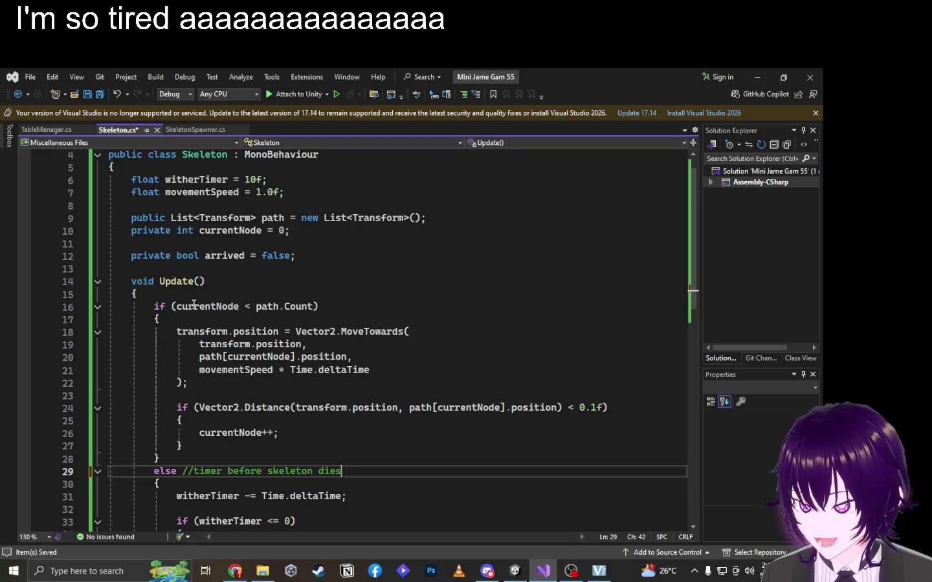
double_click(206, 306)
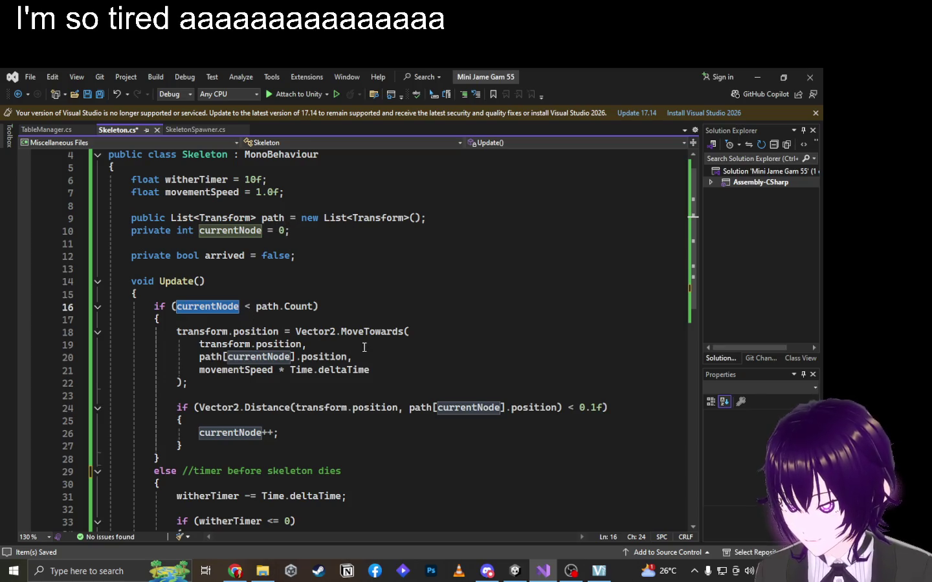
key("alt+Tab")
key("Tab")
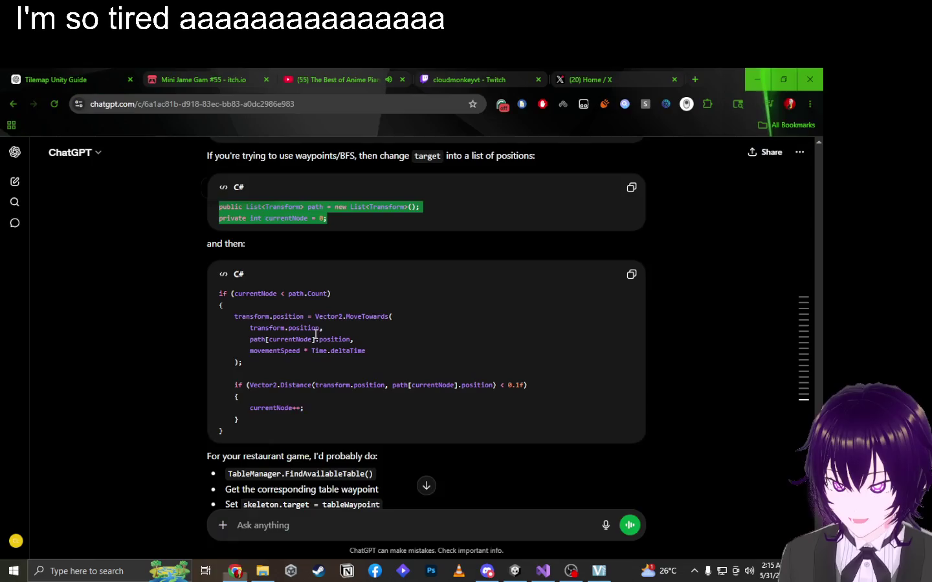
scroll(340, 281, "down", 1)
scroll(368, 286, "down", 1)
scroll(368, 285, "up", 4)
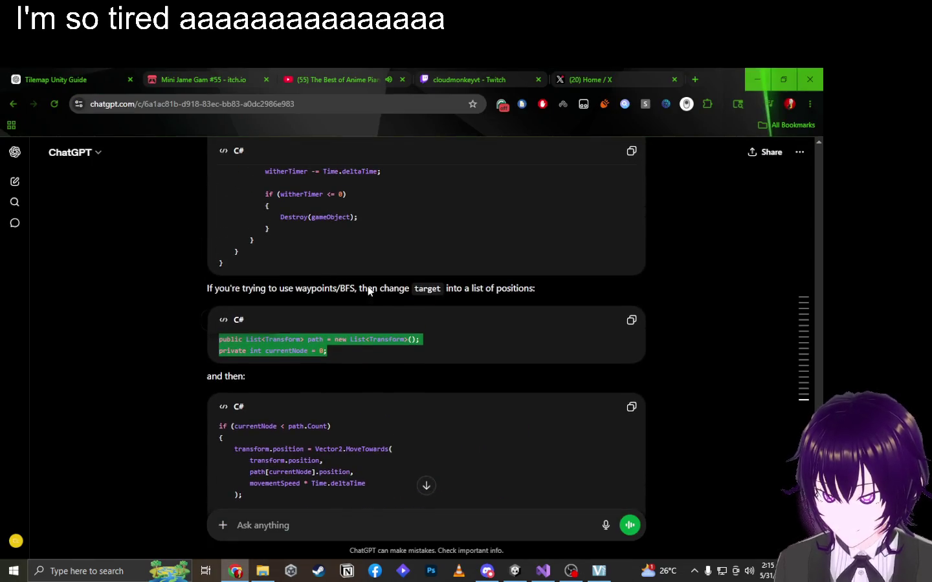
scroll(368, 289, "down", 4)
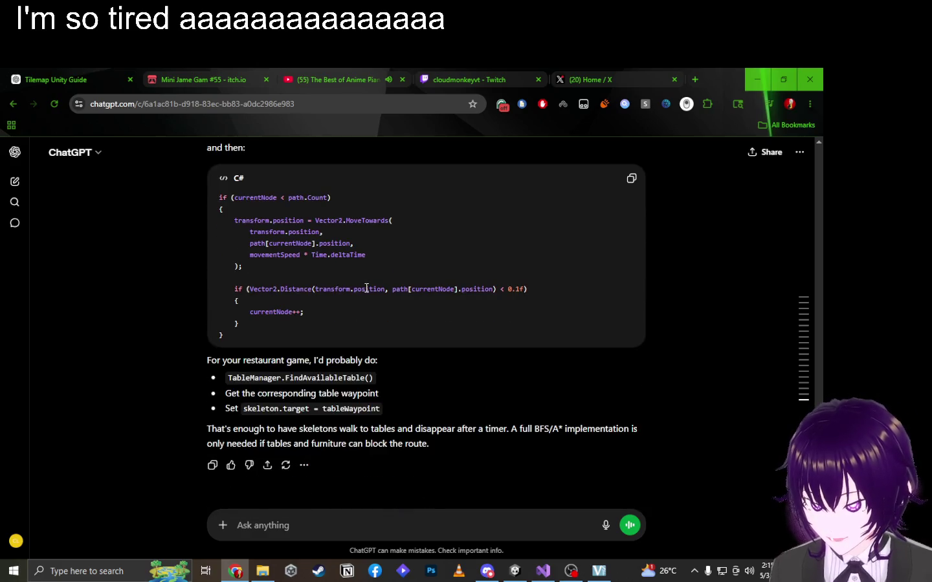
scroll(366, 289, "up", 15)
scroll(366, 289, "up", 6)
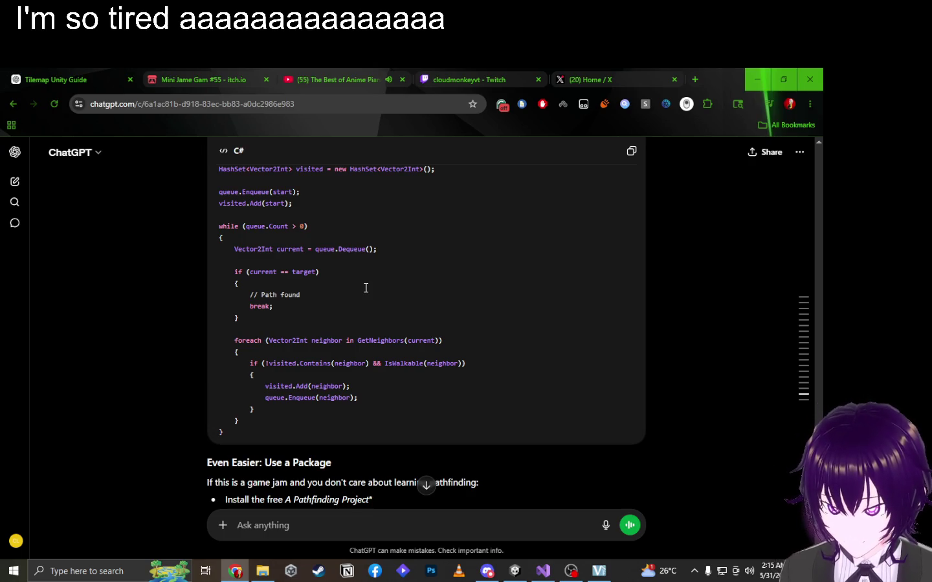
scroll(365, 288, "down", 15)
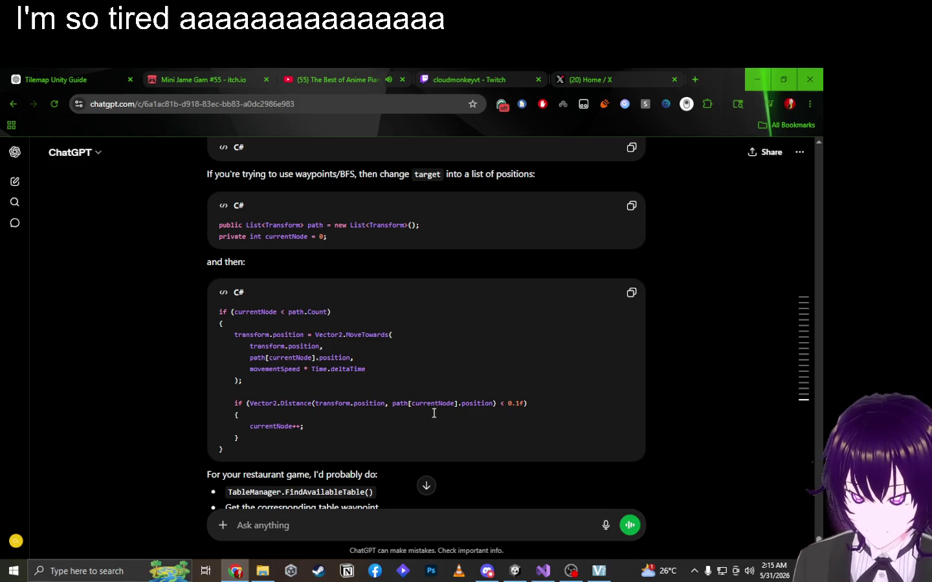
scroll(317, 359, "up", 2)
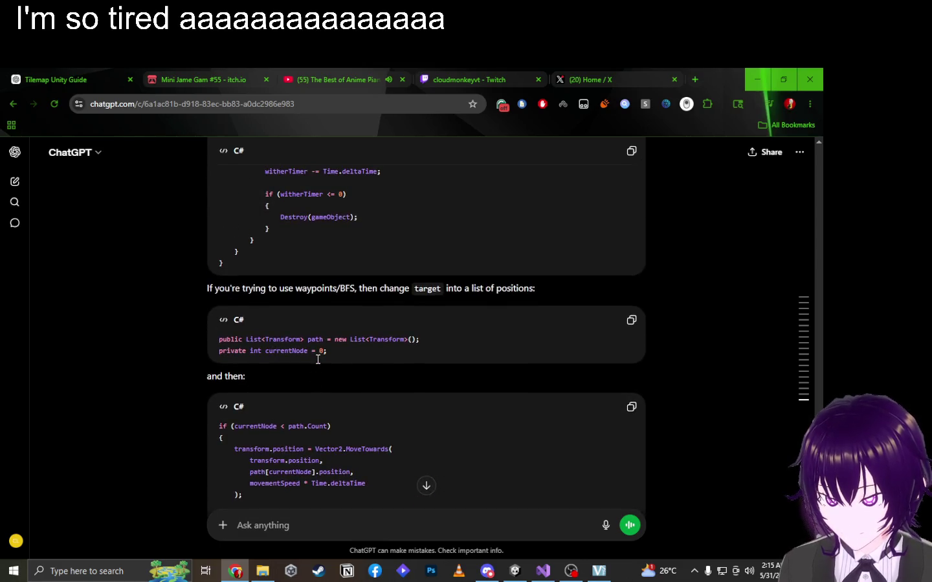
scroll(318, 360, "down", 1)
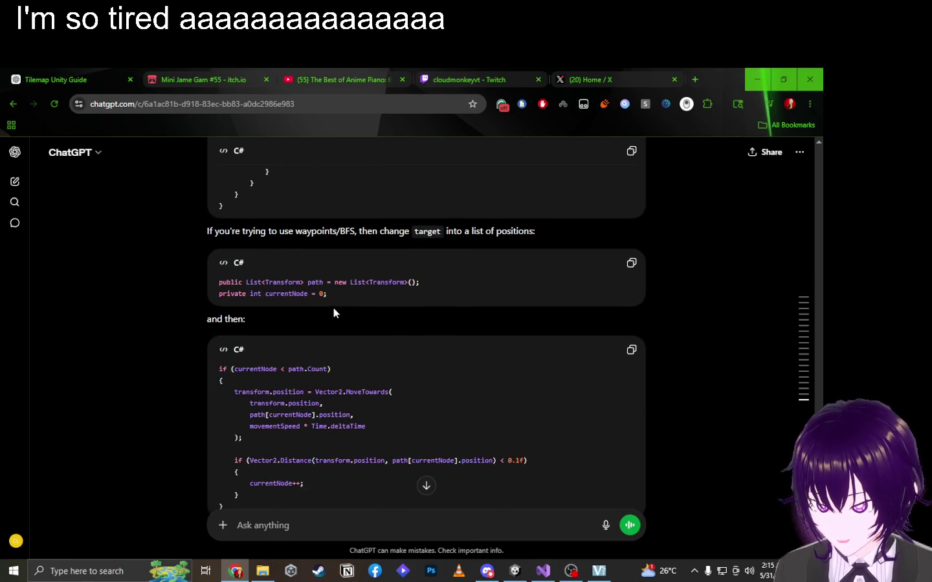
scroll(339, 349, "down", 3)
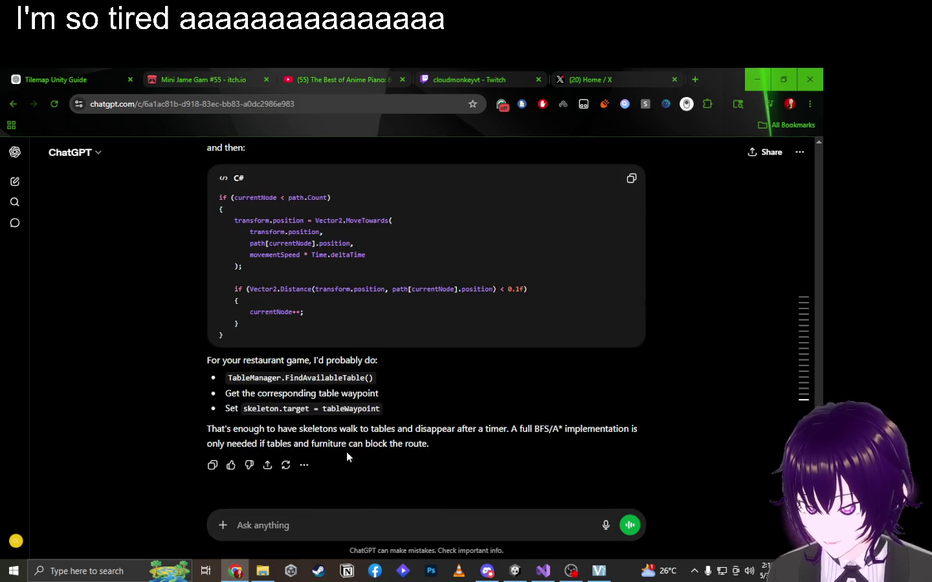
key("alt+Tab")
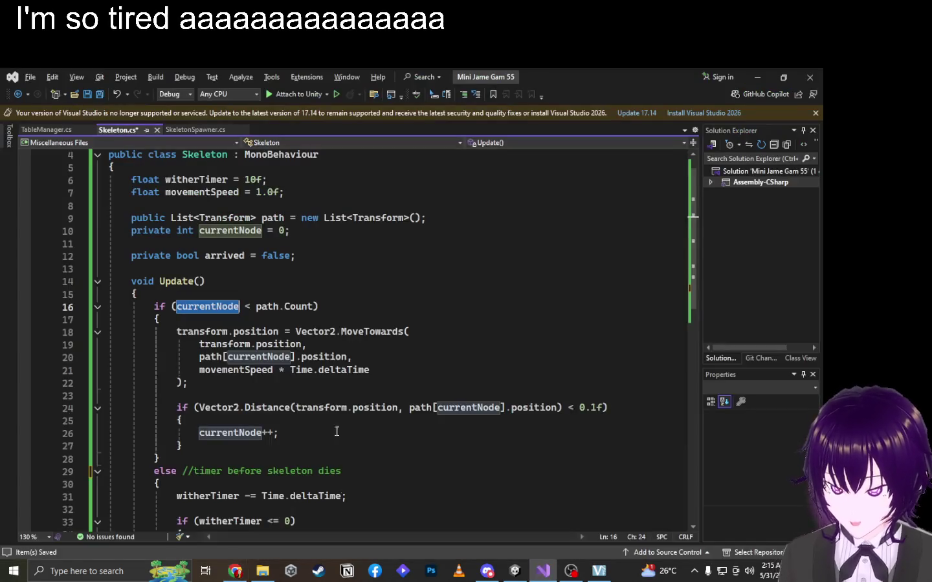
Send ChatGPT the full Skeleton script with the request 'dont remove my comment add the bfs'.
key("ctrl+a")
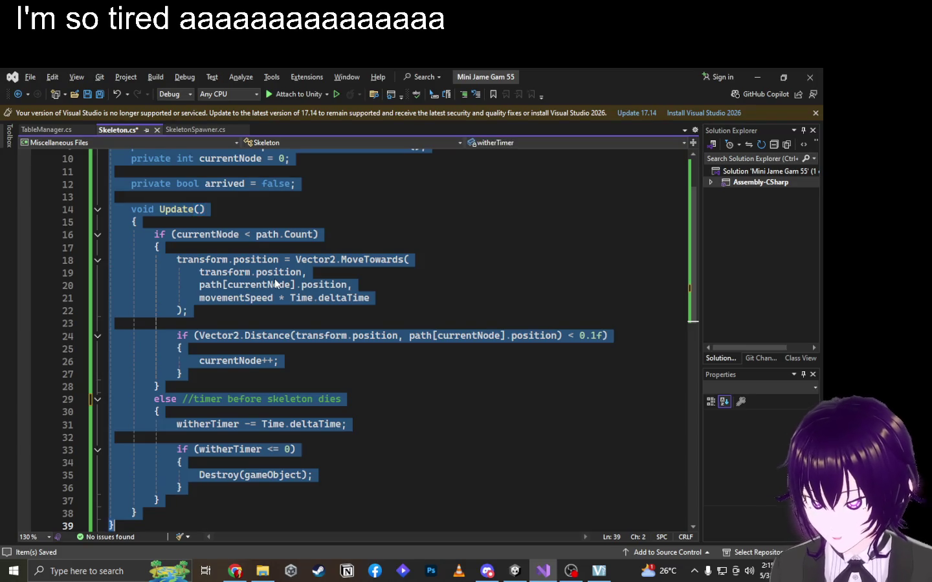
key("alt+Tab")
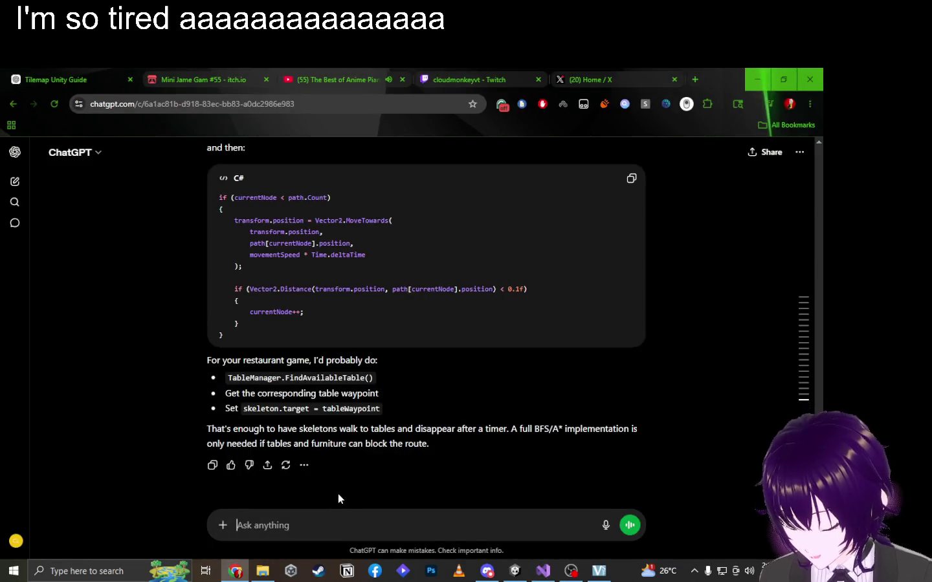
key("ctrl+v")
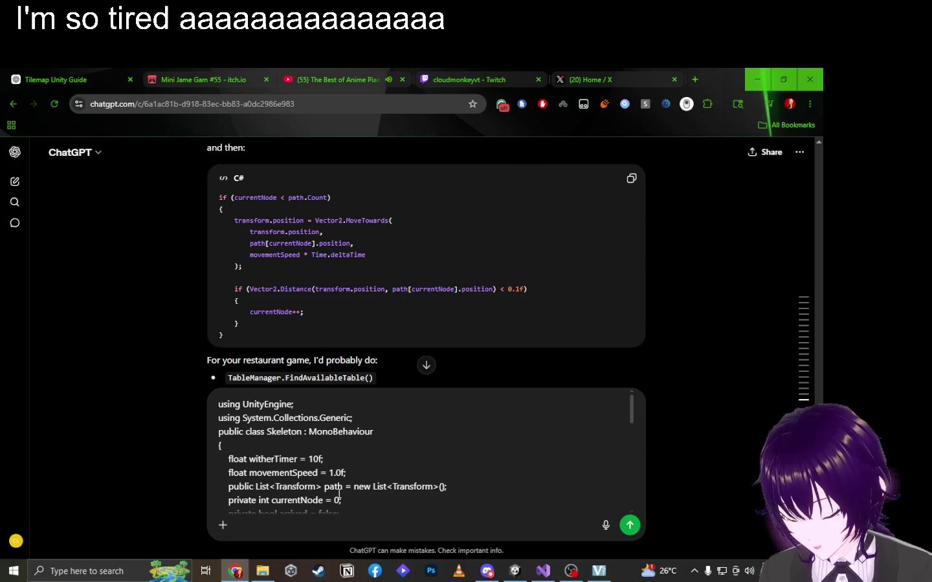
type("dont remove my comment")
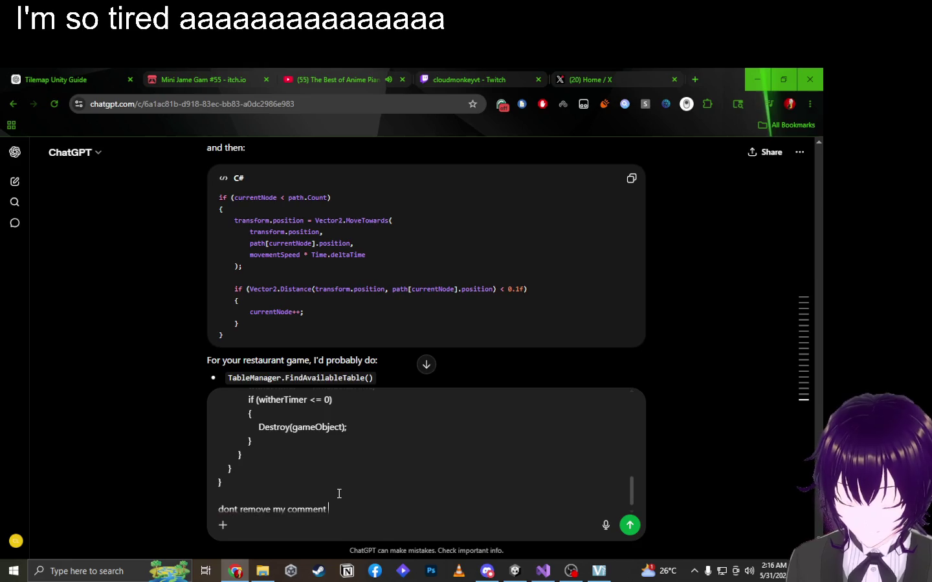
type(" add the b")
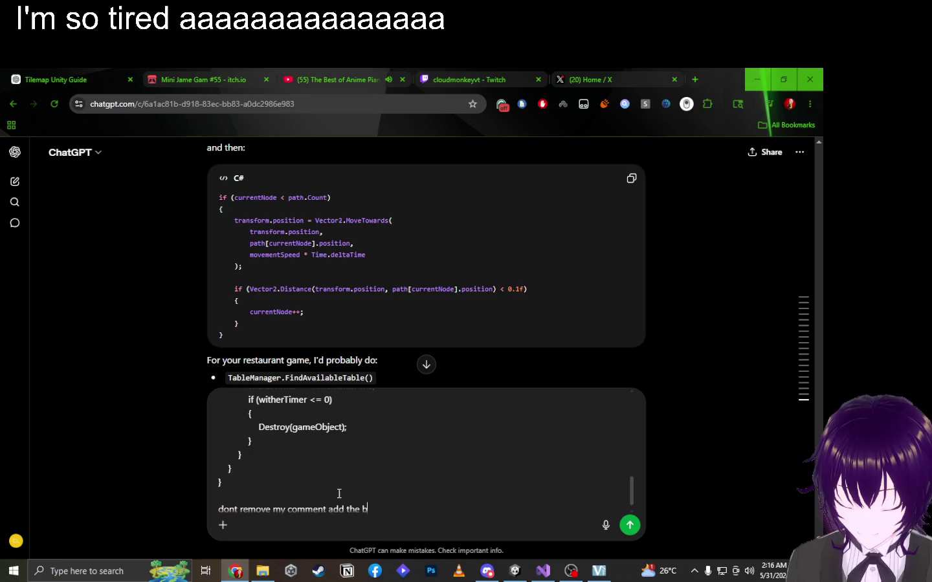
type("fs")
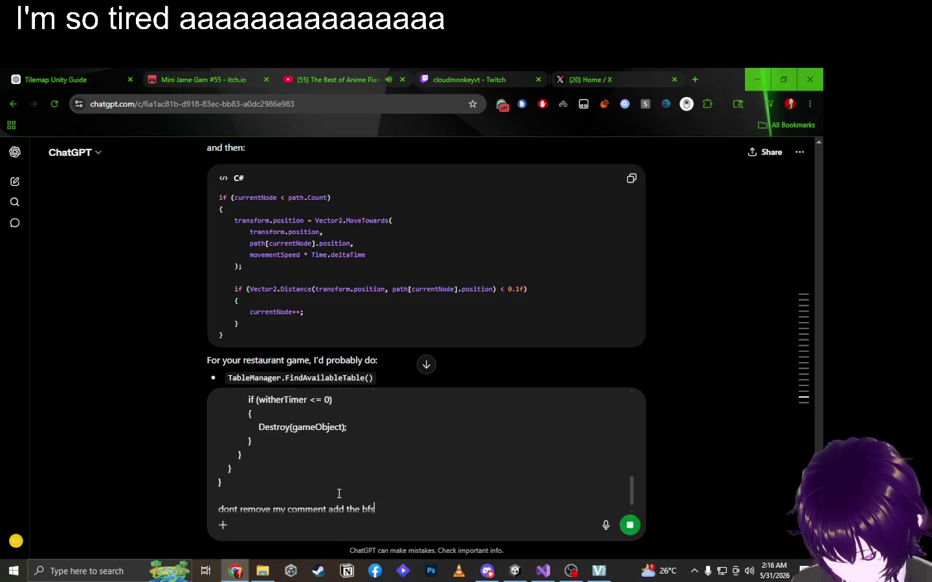
key("Return")
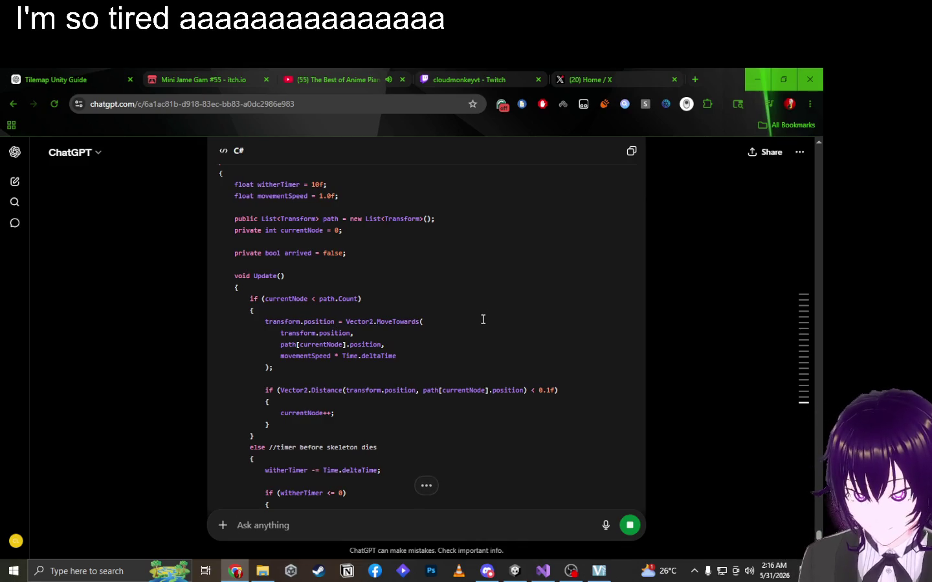
Read ChatGPT's reply, picking out currentNode, path, and the start and target position questions.
scroll(483, 318, "up", 3)
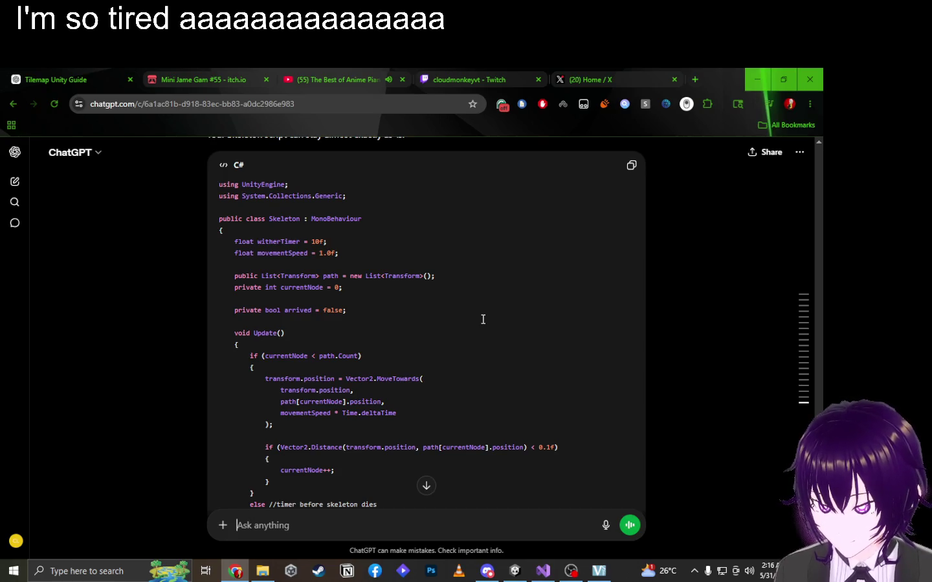
double_click(287, 355)
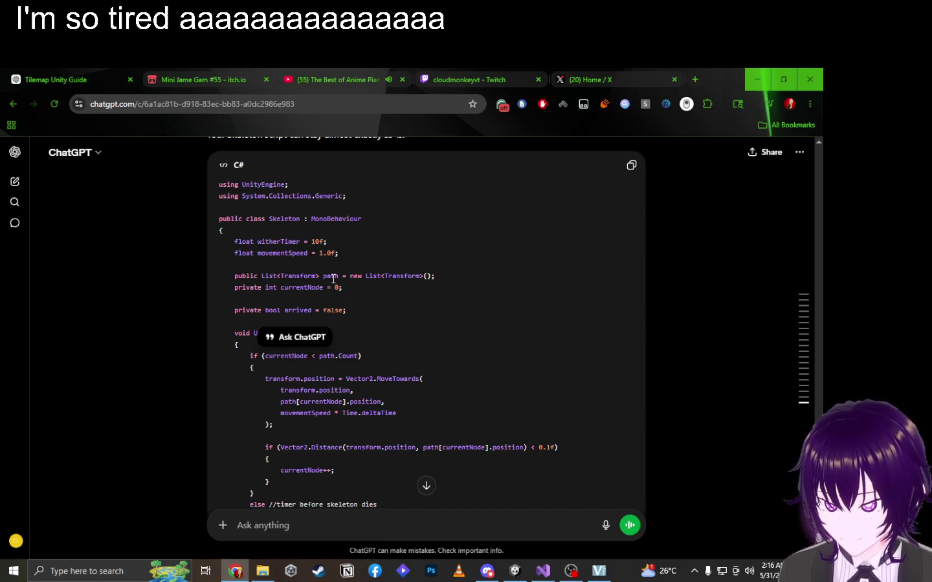
double_click(333, 277)
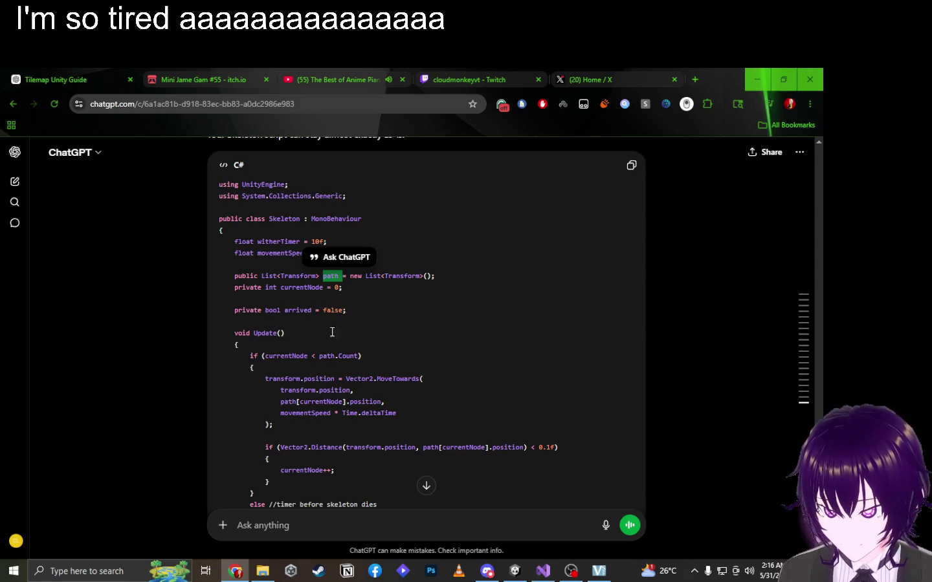
scroll(355, 293, "up", 3)
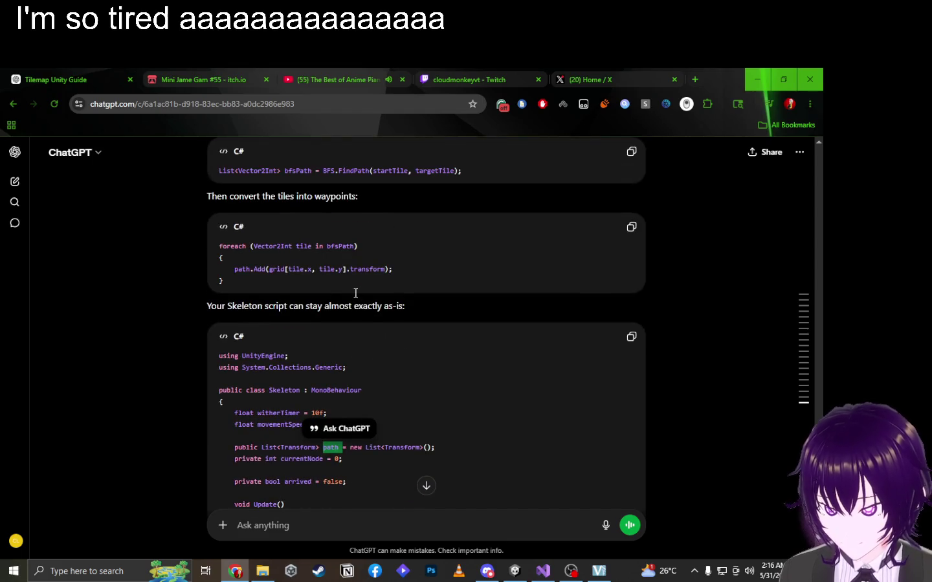
scroll(355, 294, "up", 4)
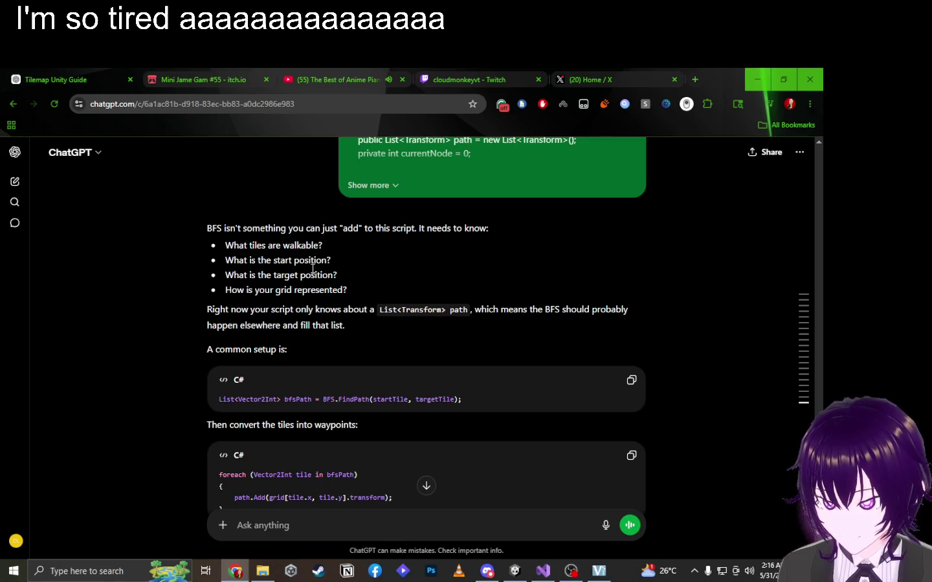
left_click_drag(305, 261, 339, 282)
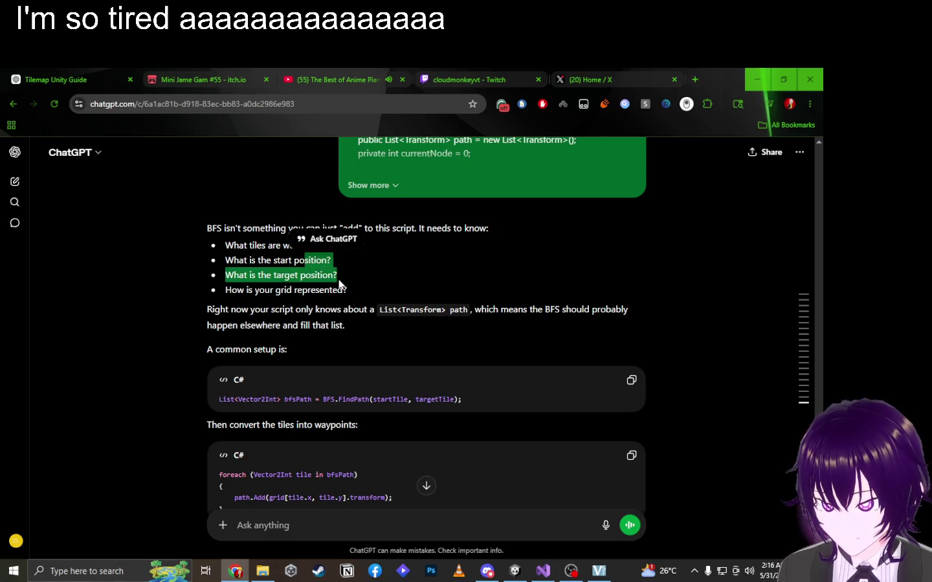
triple_click(379, 278)
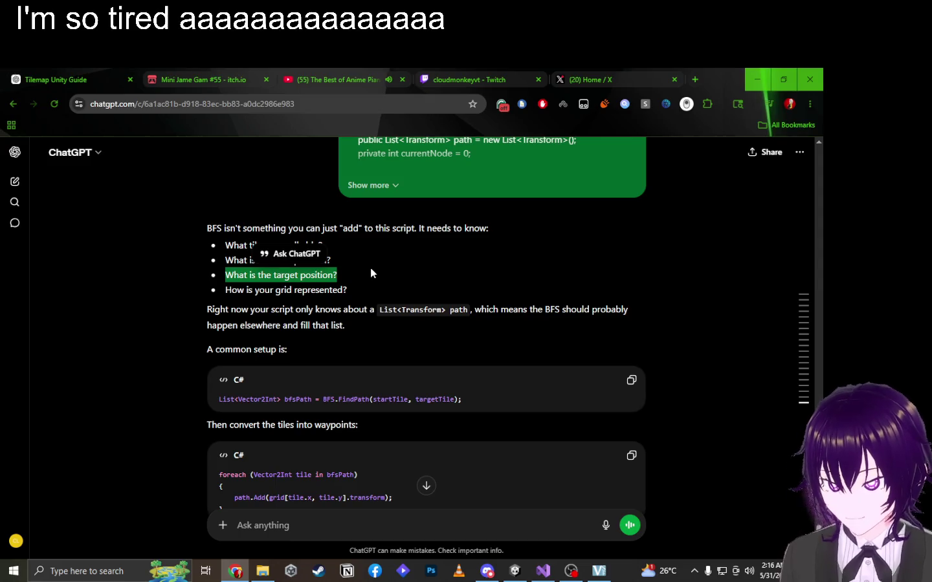
left_click(371, 252)
triple_click(367, 255)
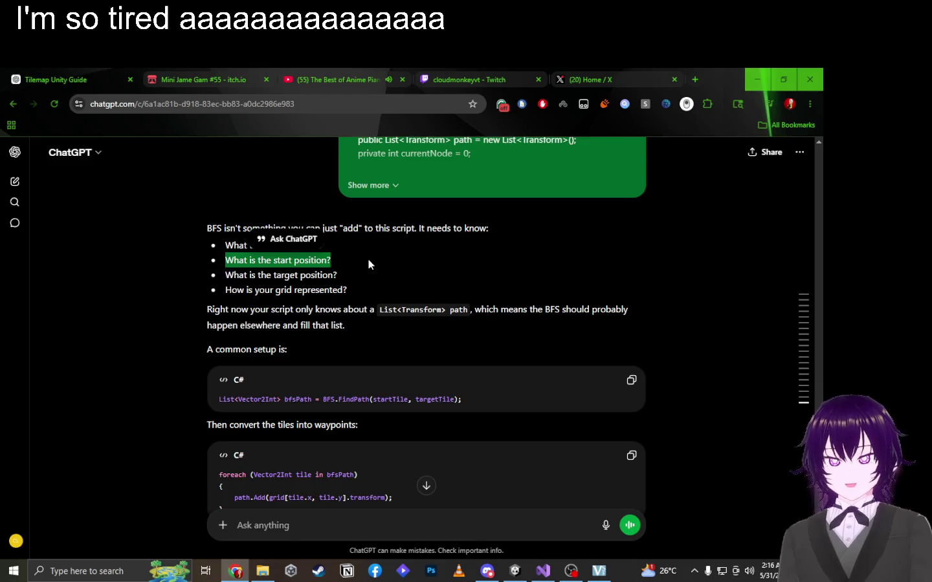
key("alt+Tab")
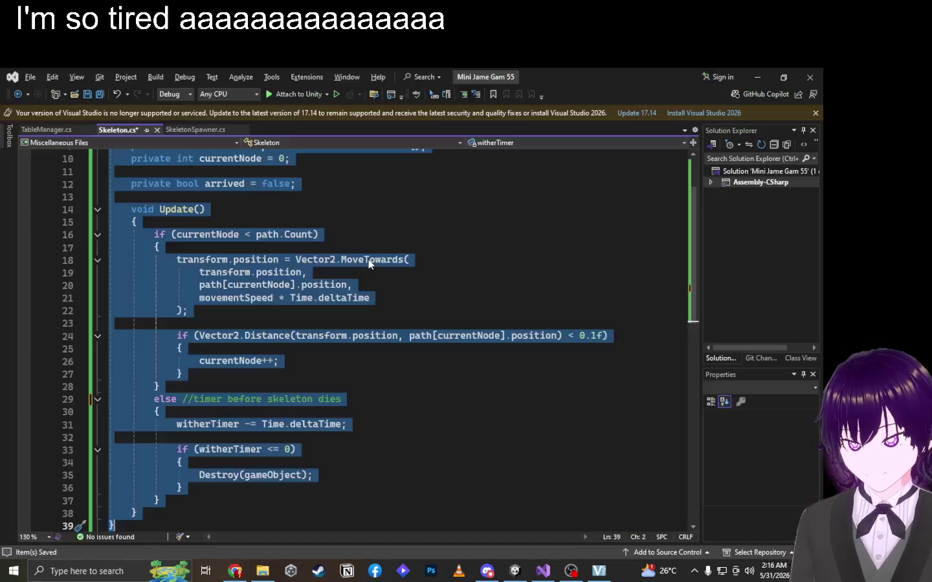
Declare a public int targetSeatIndex field on a new line below currentNode.
scroll(327, 244, "up", 3)
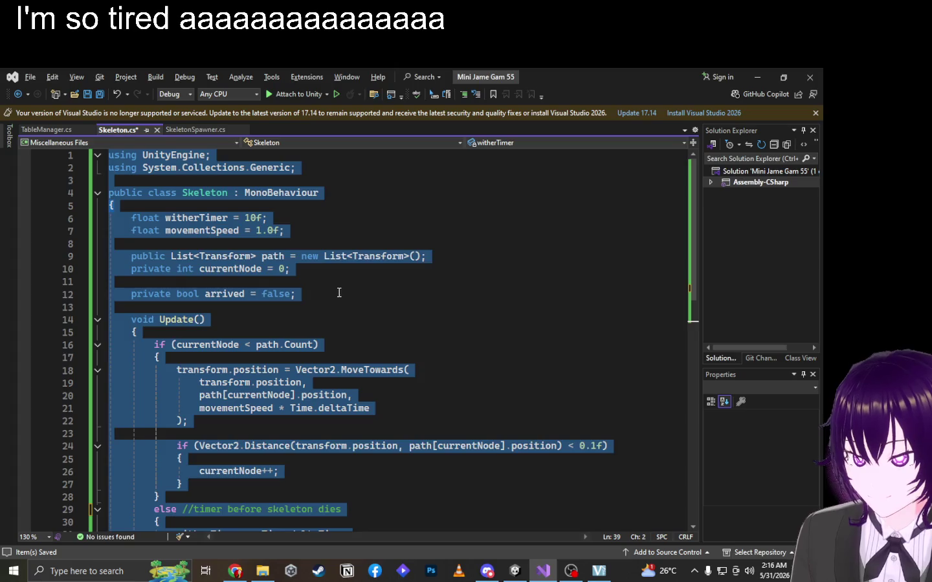
left_click(341, 272)
left_click(339, 283)
key("Return")
key("Return")
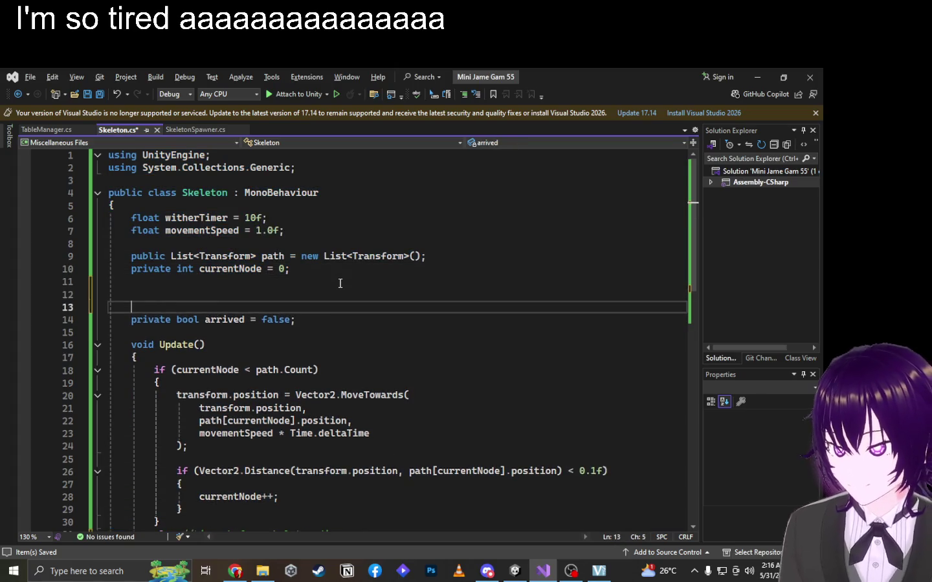
key("Up")
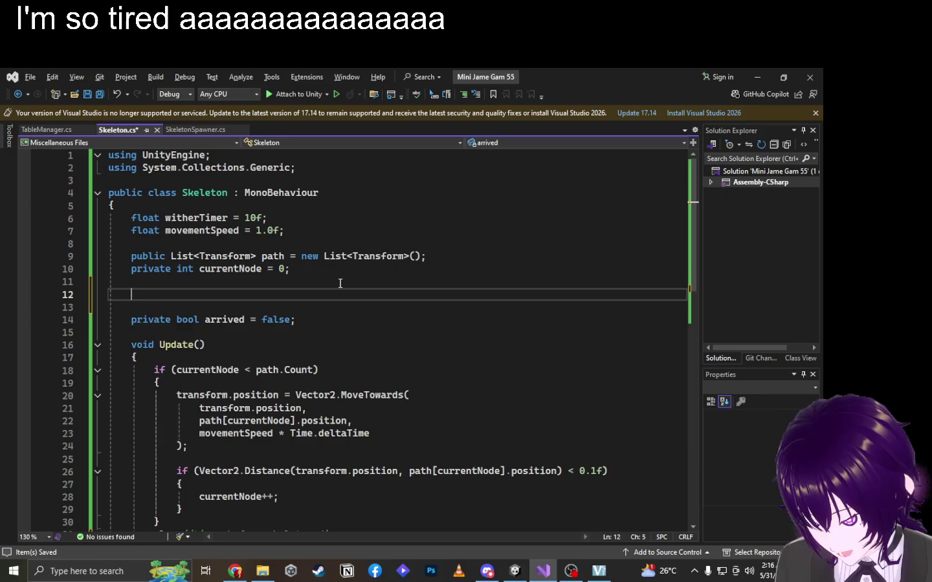
type("private int")
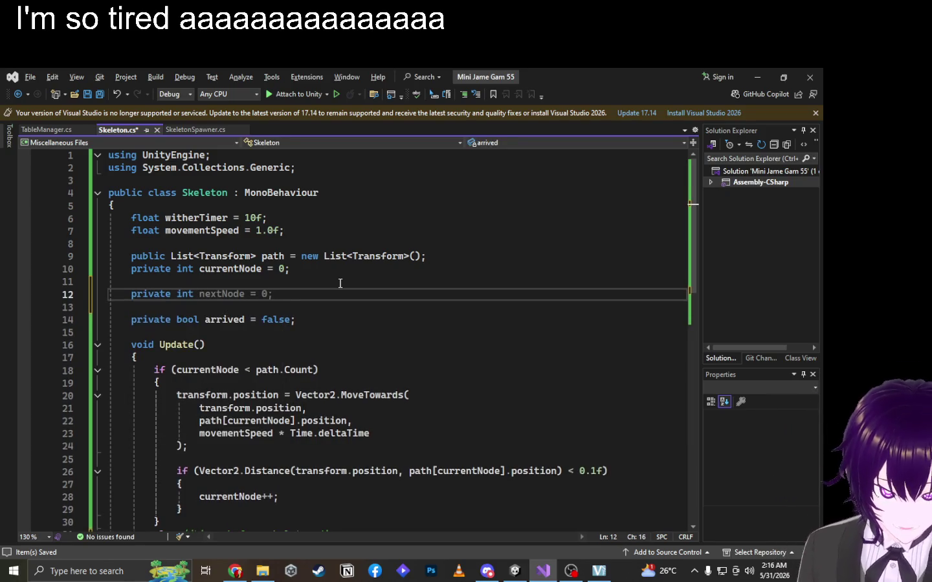
type(" target ")
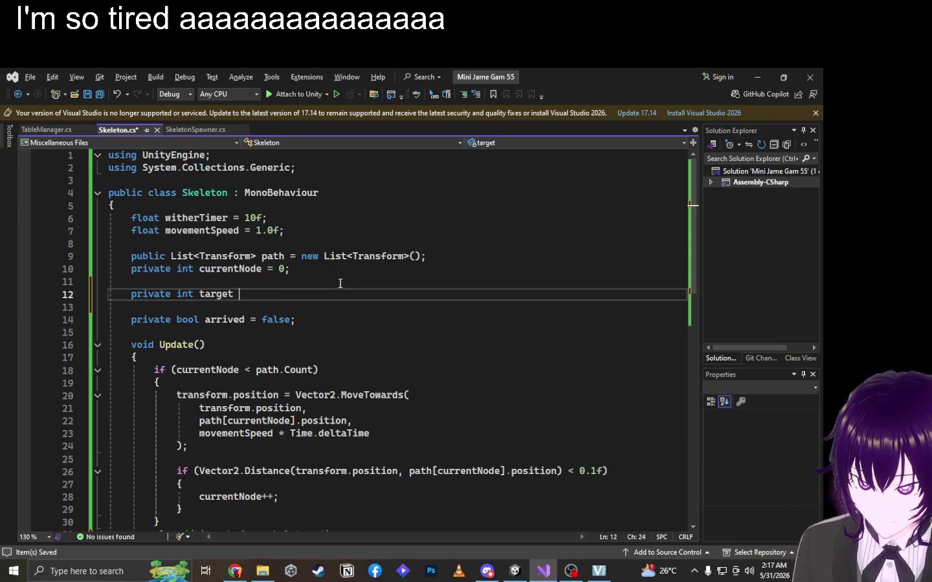
type("Seat")
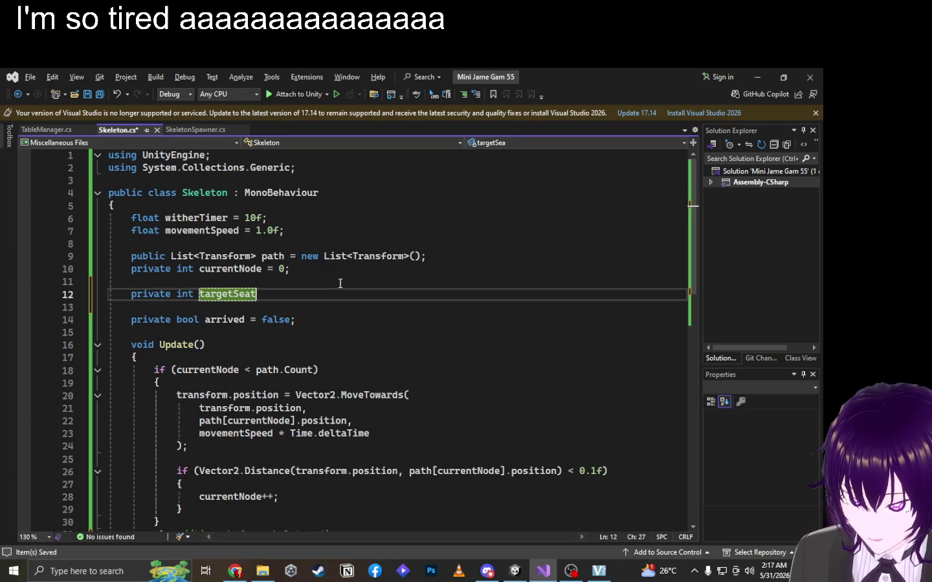
type("Index;")
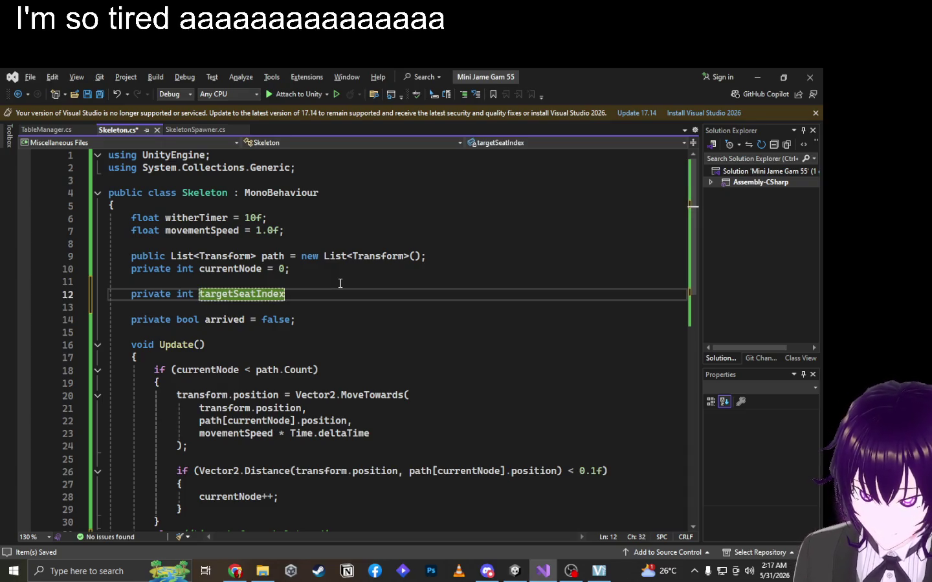
left_click(154, 294)
type("public")
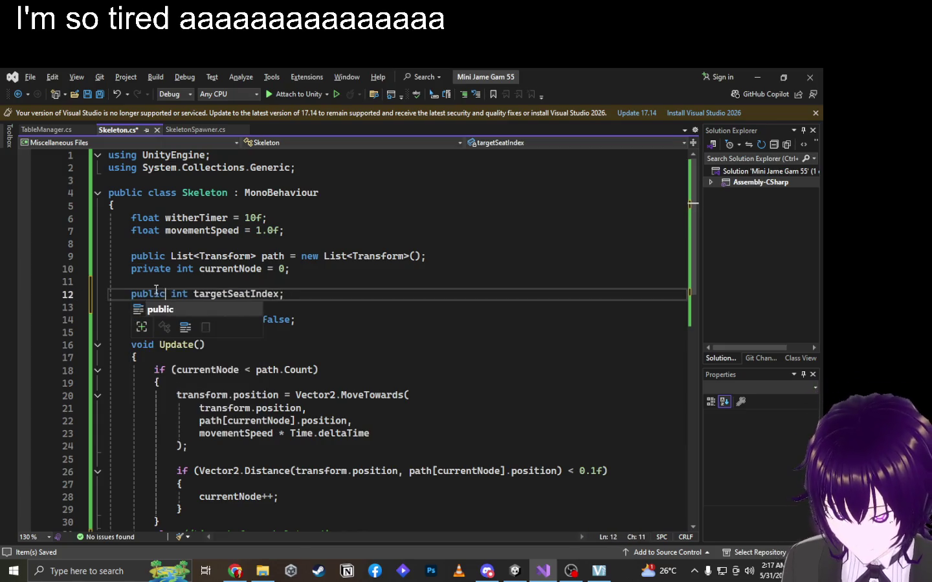
key("alt+Tab")
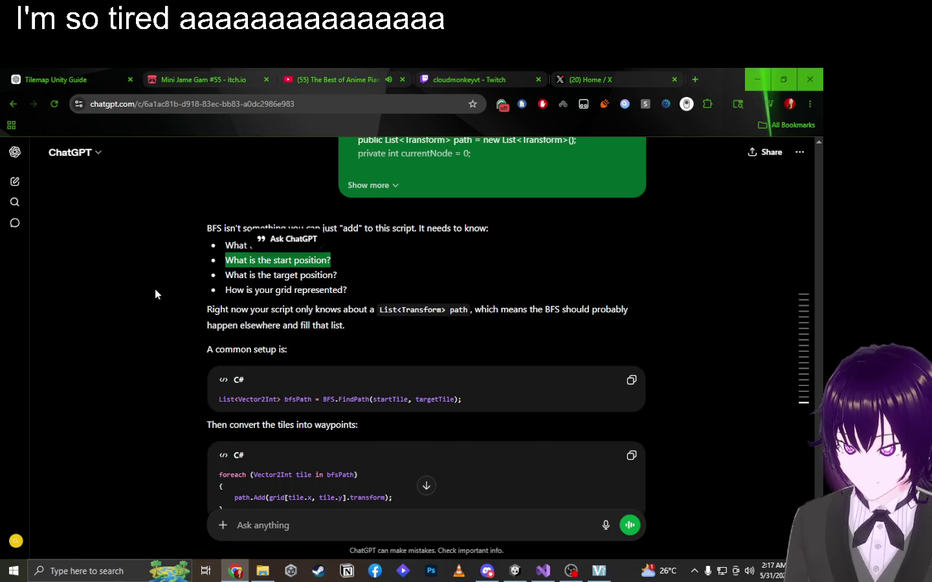
Reply to ChatGPT's 'How is your grid represented?' with 'I have a 2d tileset collider'.
key("alt+Tab")
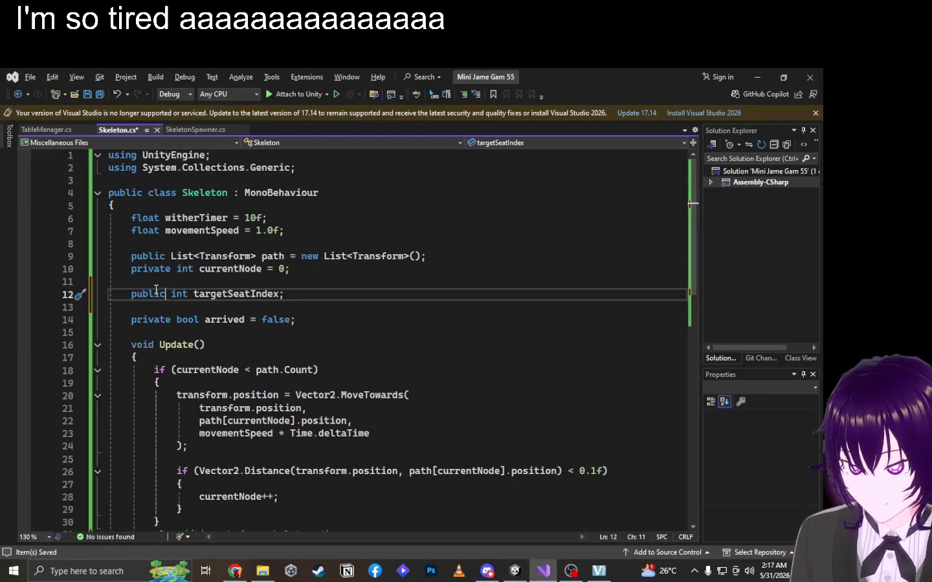
key("alt+Tab")
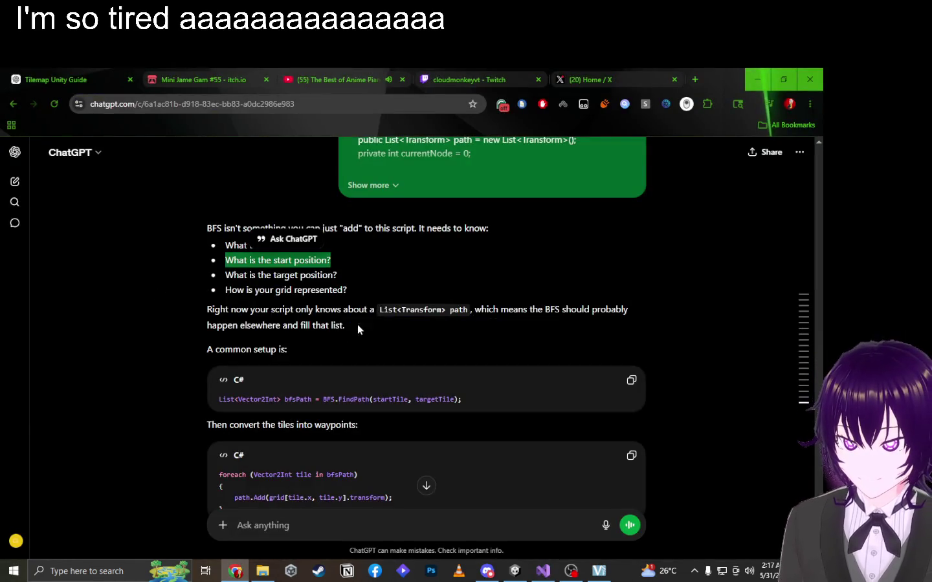
left_click_drag(227, 291, 351, 292)
left_click(353, 293)
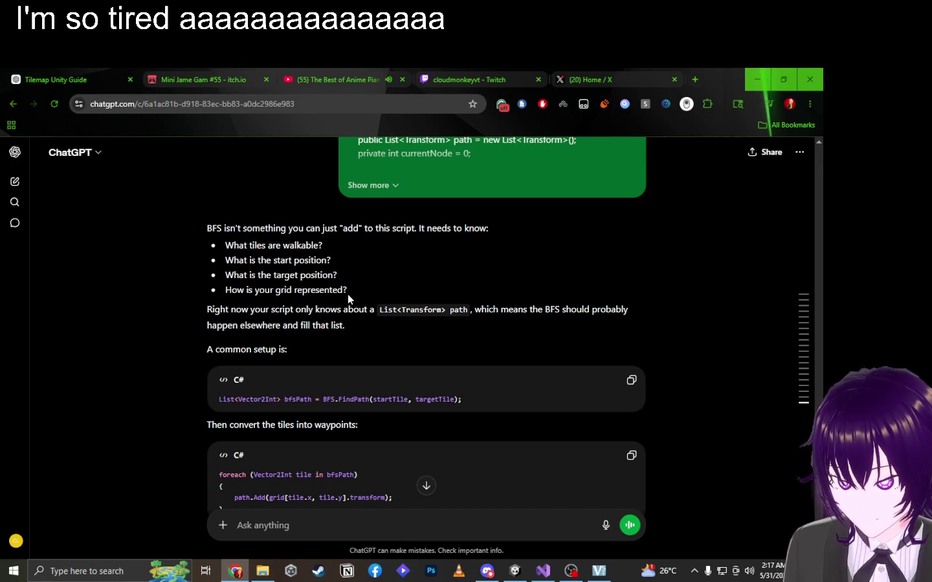
left_click_drag(350, 294, 226, 295)
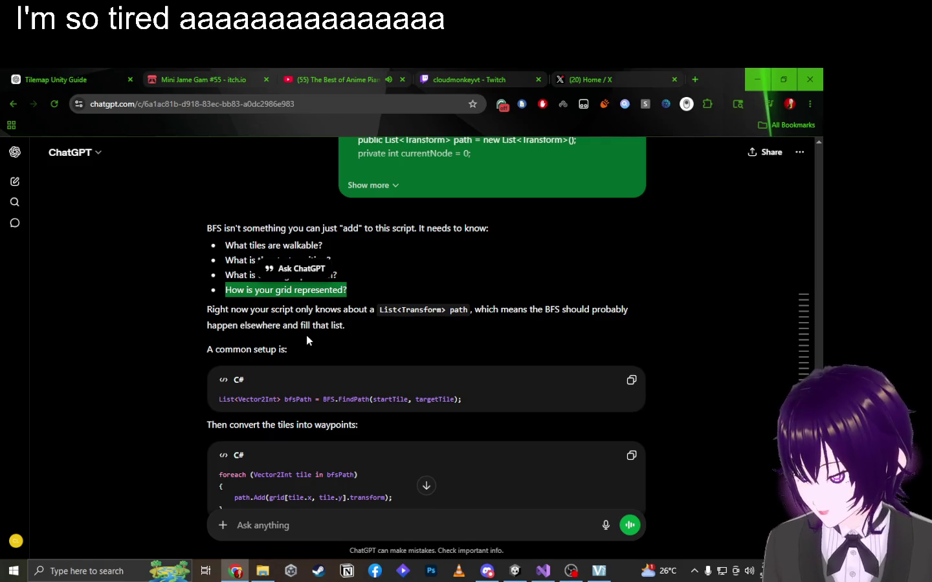
left_click(322, 269)
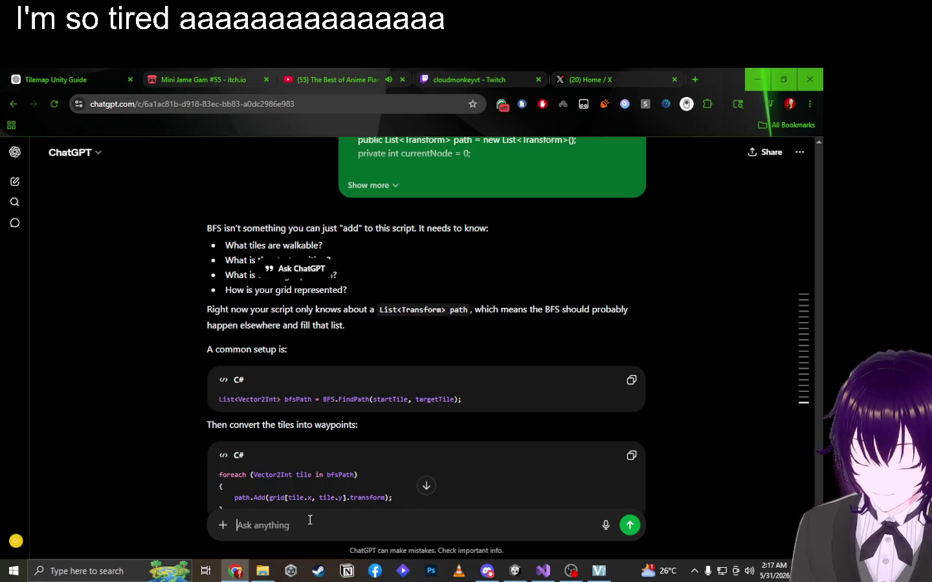
type("I have a 2")
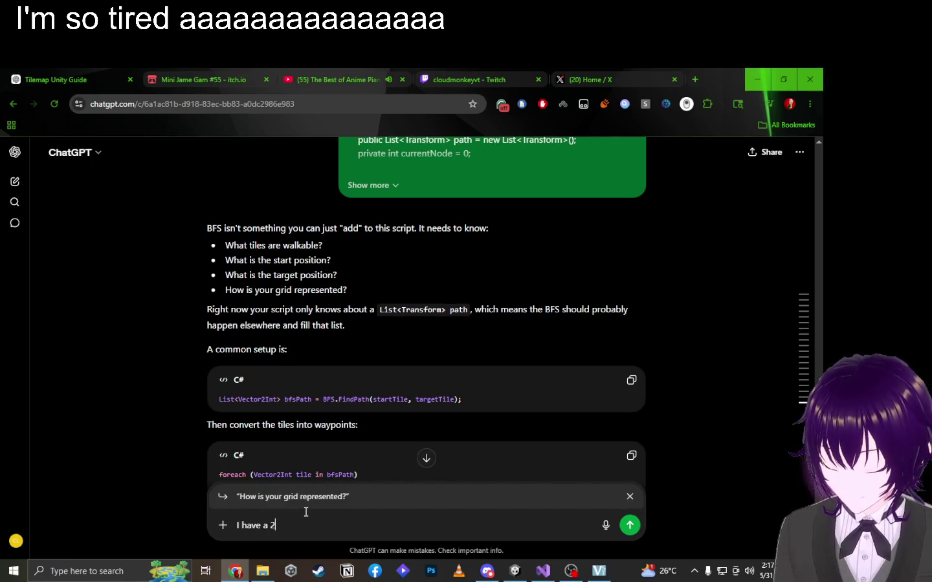
type("d tileset")
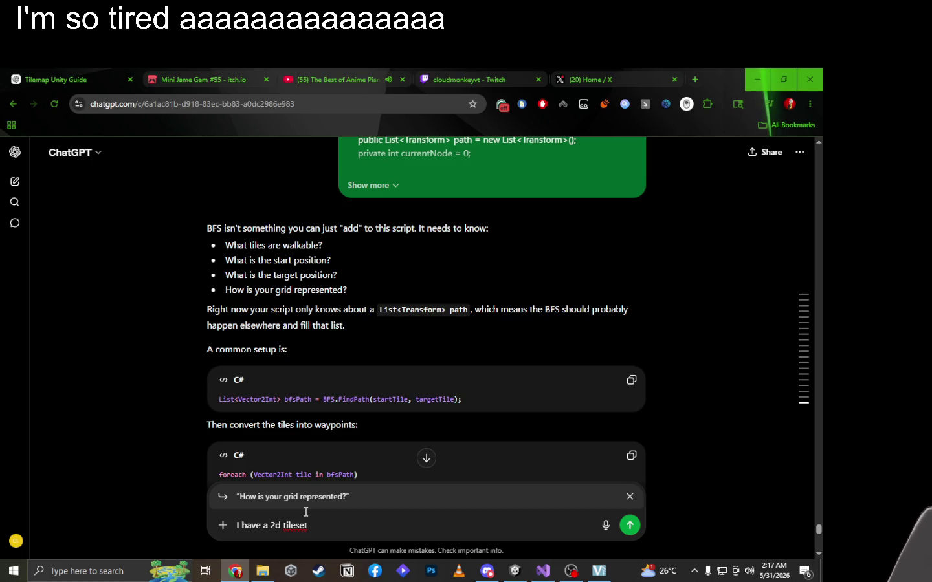
type("collider")
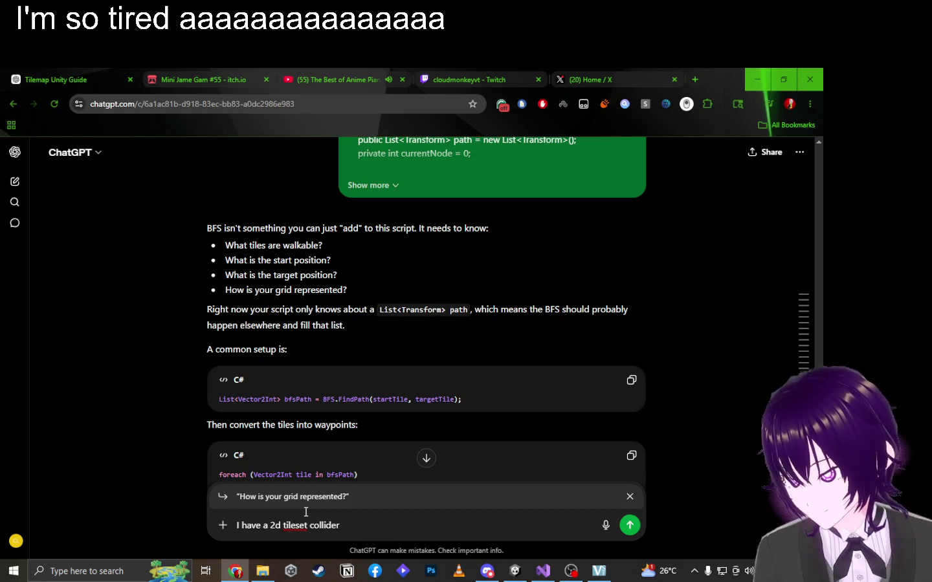
key("Return")
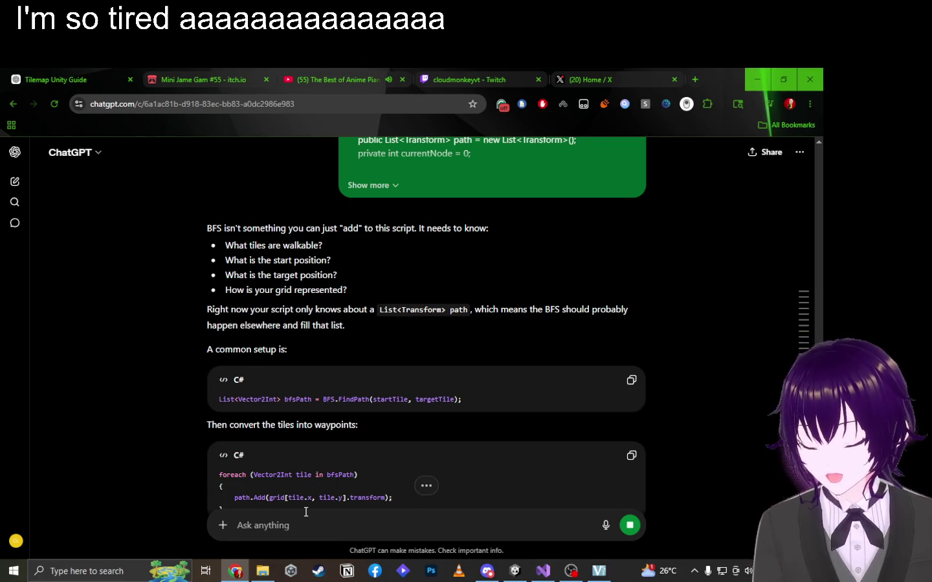
key("alt+Tab")
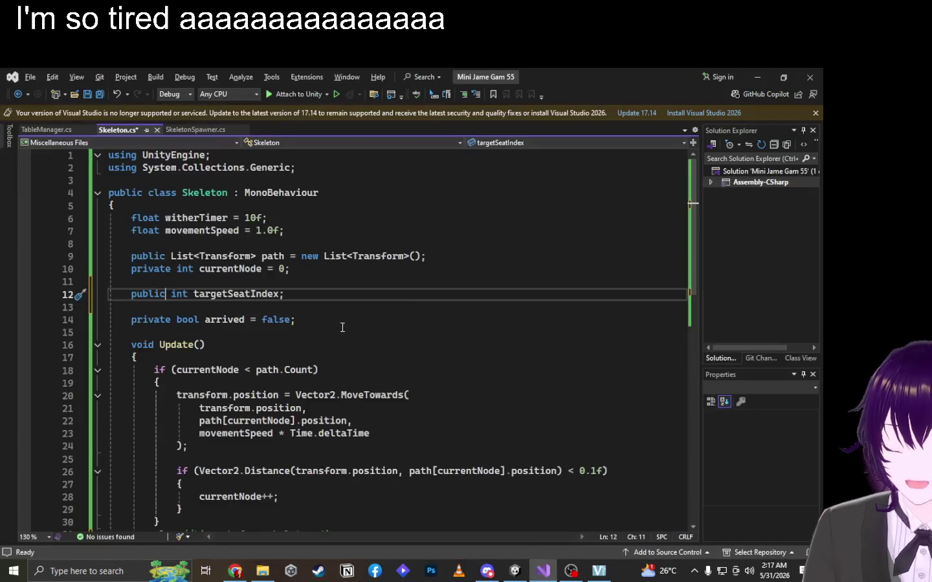
scroll(346, 323, "down", 4)
scroll(399, 373, "up", 3)
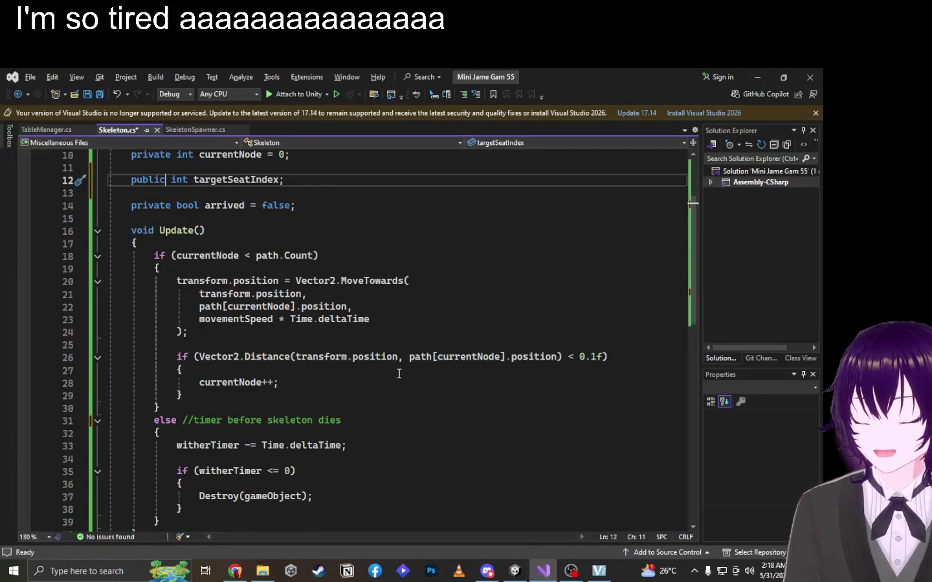
key("alt+Tab")
scroll(399, 379, "down", 3)
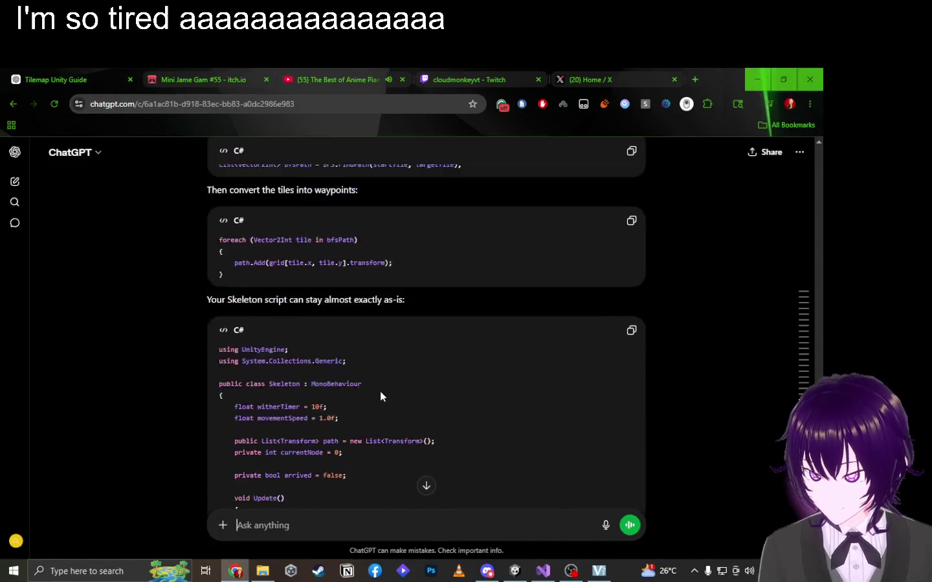
scroll(414, 399, "down", 1)
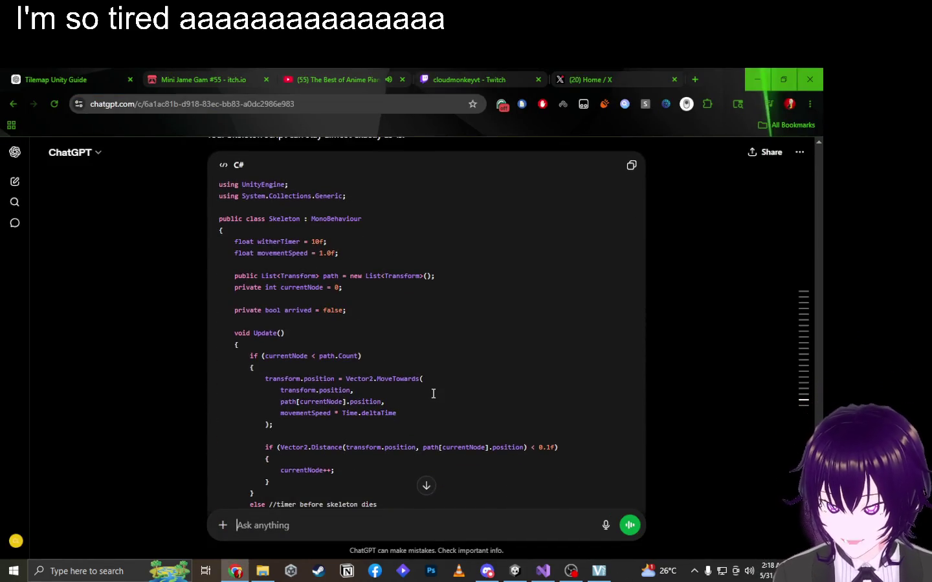
scroll(348, 435, "down", 2)
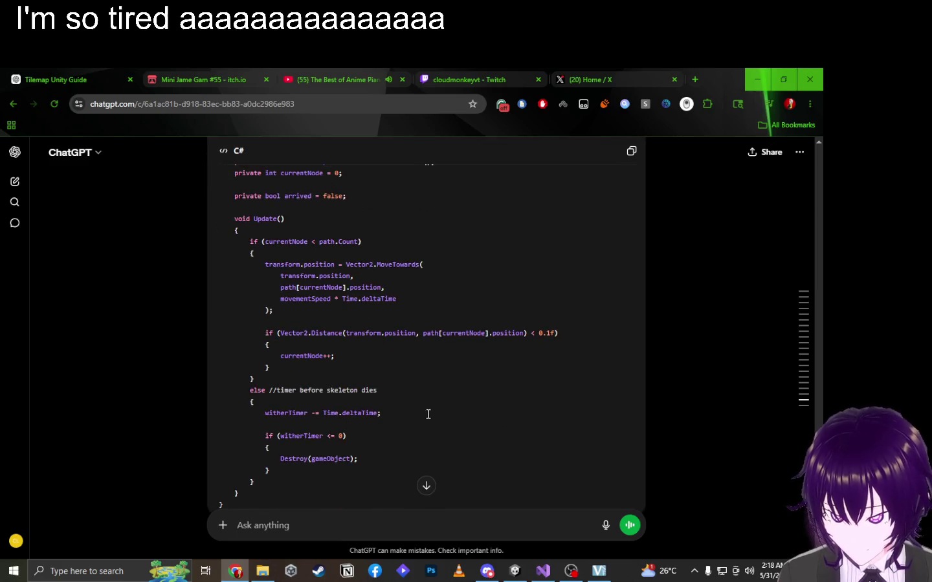
scroll(431, 414, "up", 1)
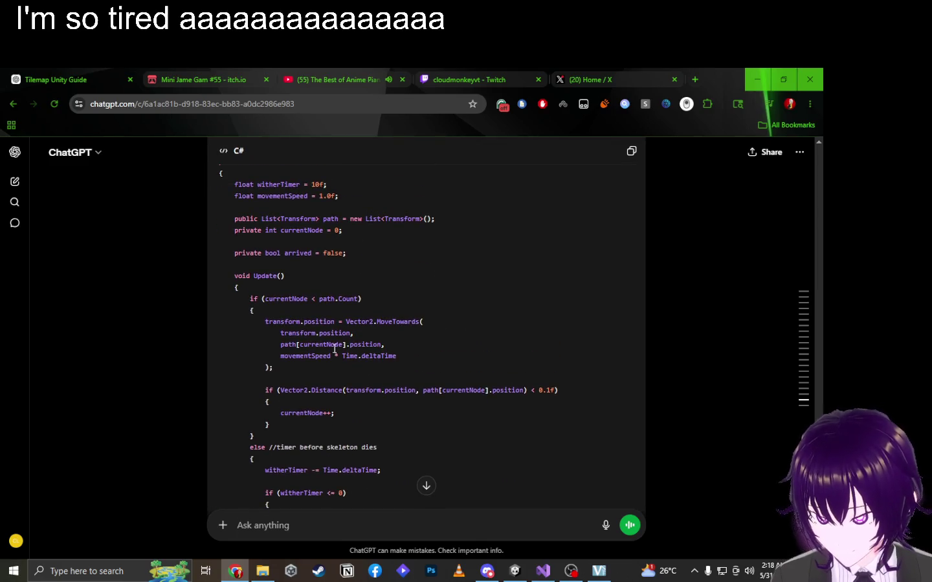
scroll(362, 291, "up", 1)
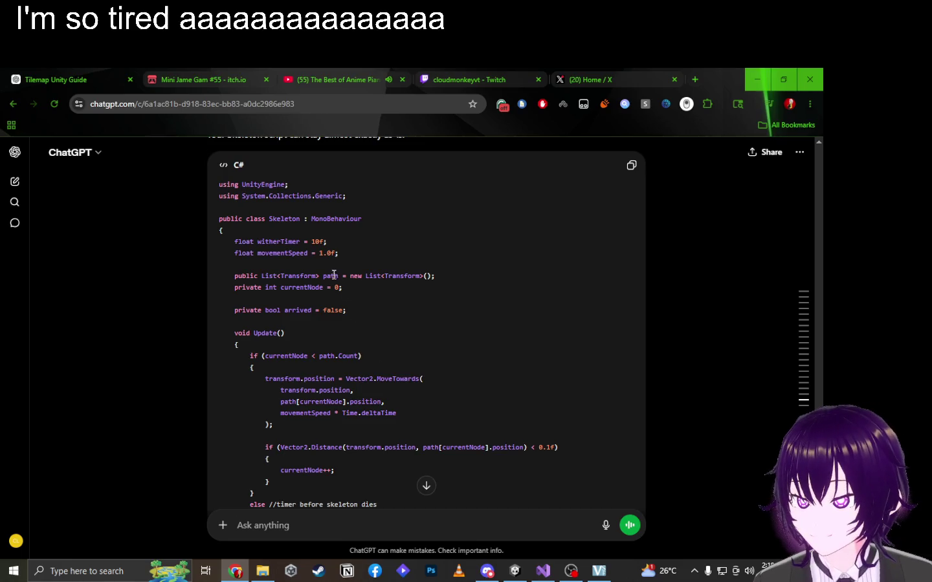
scroll(337, 236, "up", 1)
scroll(337, 237, "up", 3)
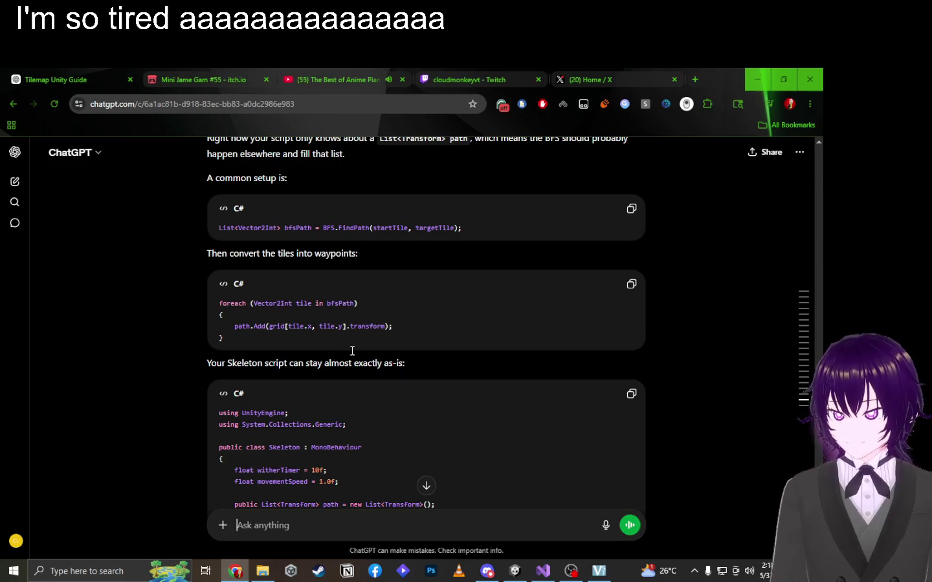
scroll(353, 353, "up", 1)
left_click_drag(295, 288, 451, 288)
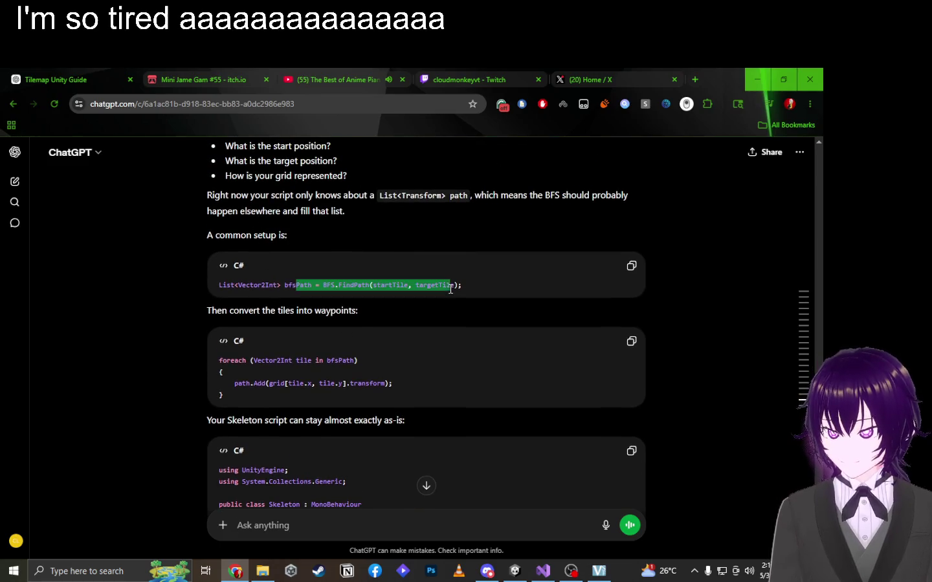
left_click(419, 327)
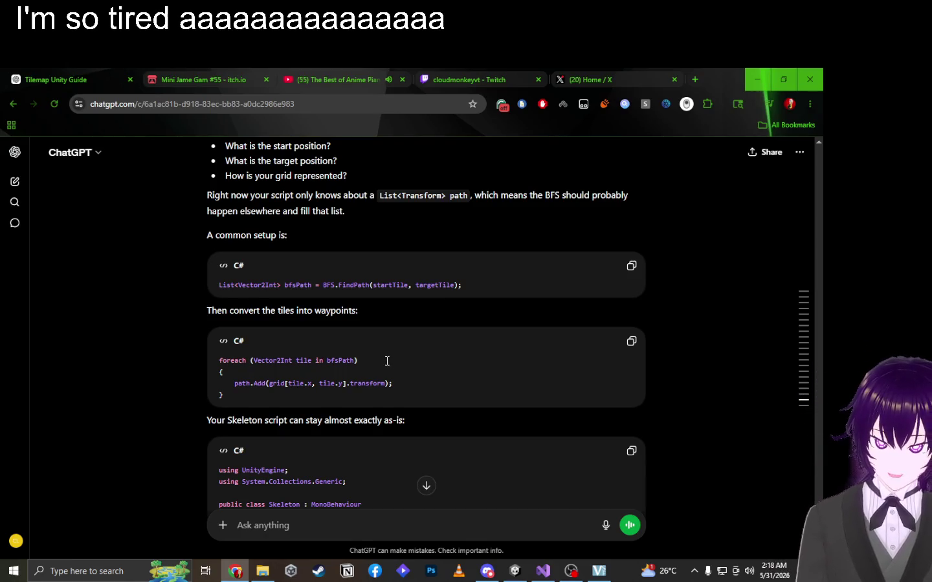
scroll(388, 361, "down", 3)
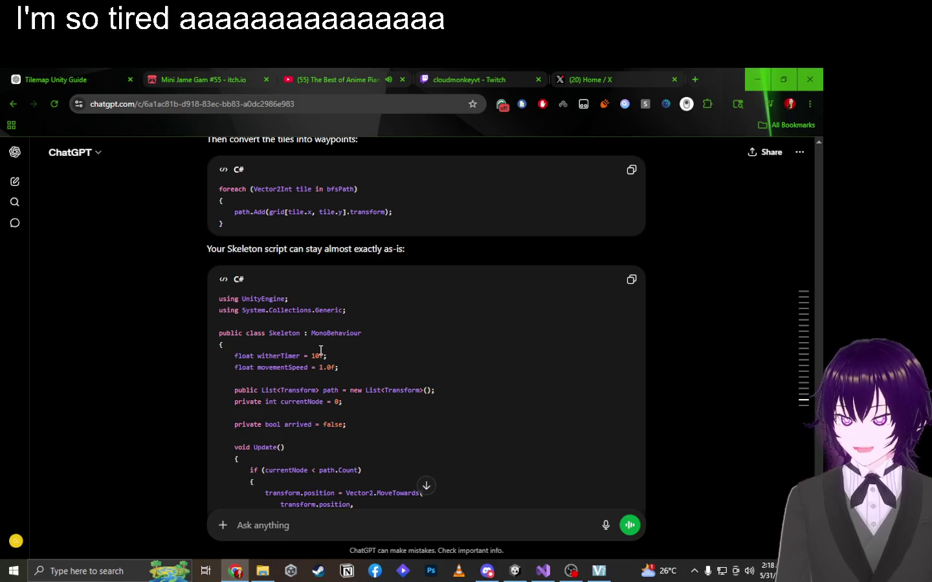
scroll(320, 351, "up", 3)
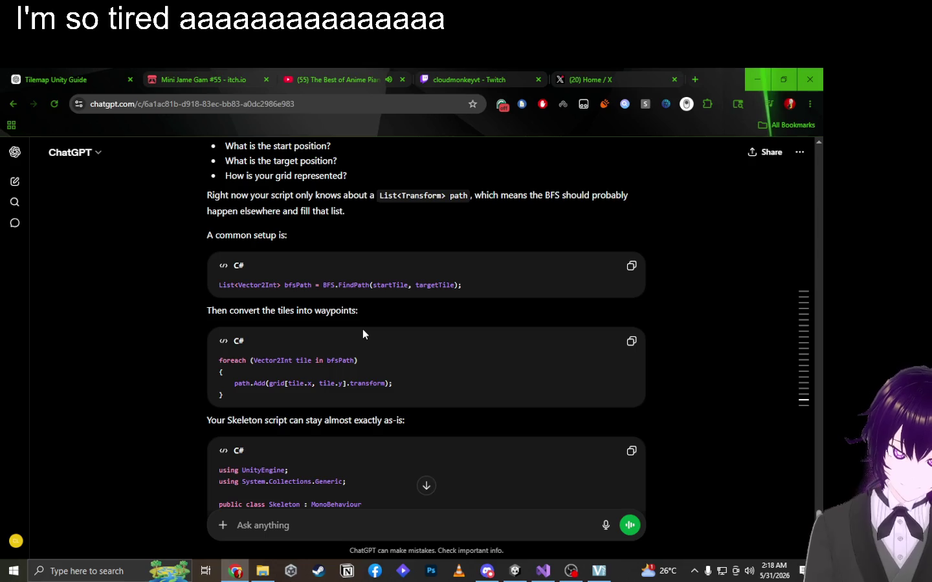
scroll(401, 251, "up", 3)
key("alt+Tab")
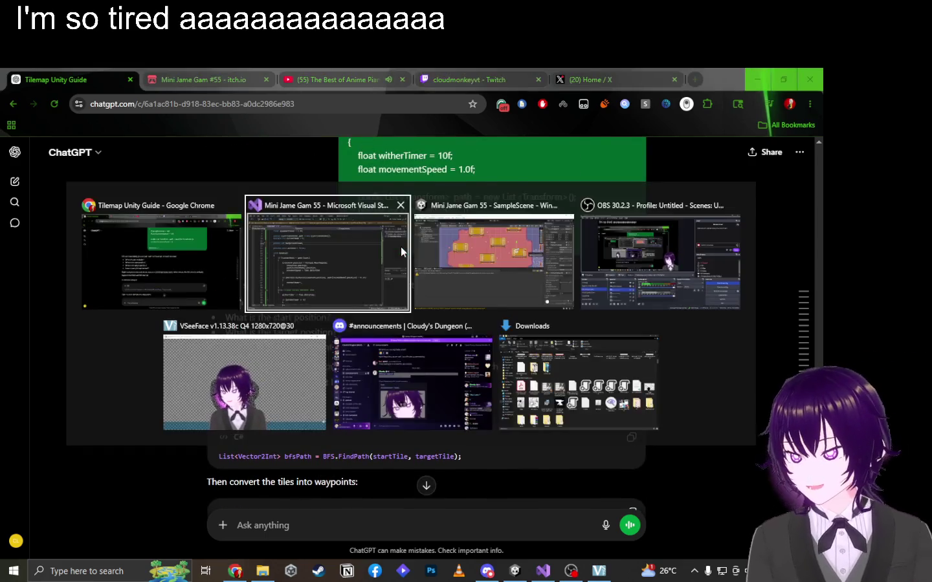
Scroll through ChatGPT's raycast and Tilemap-grid options, highlighting the 'Walk directly to target' comment.
key("alt+Tab")
scroll(441, 329, "down", 10)
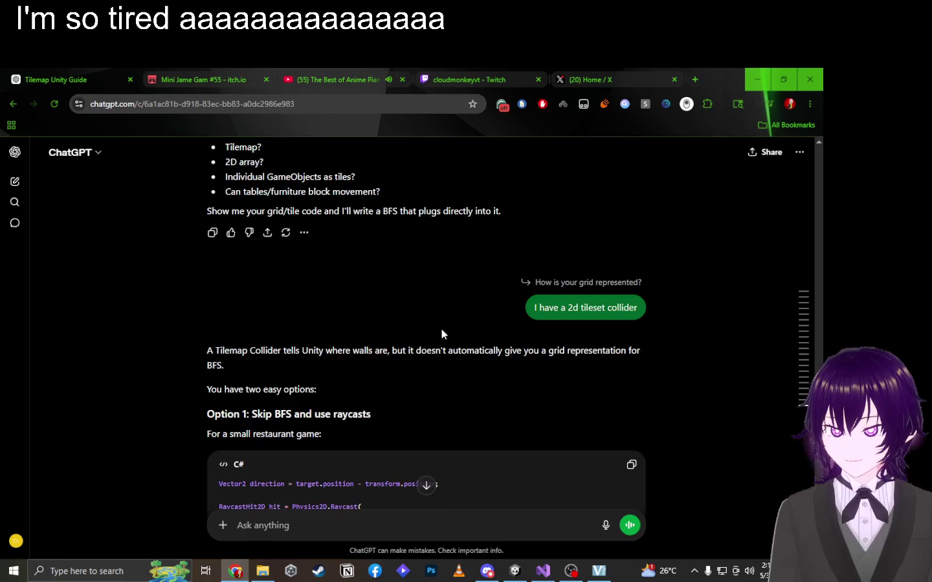
scroll(441, 328, "down", 2)
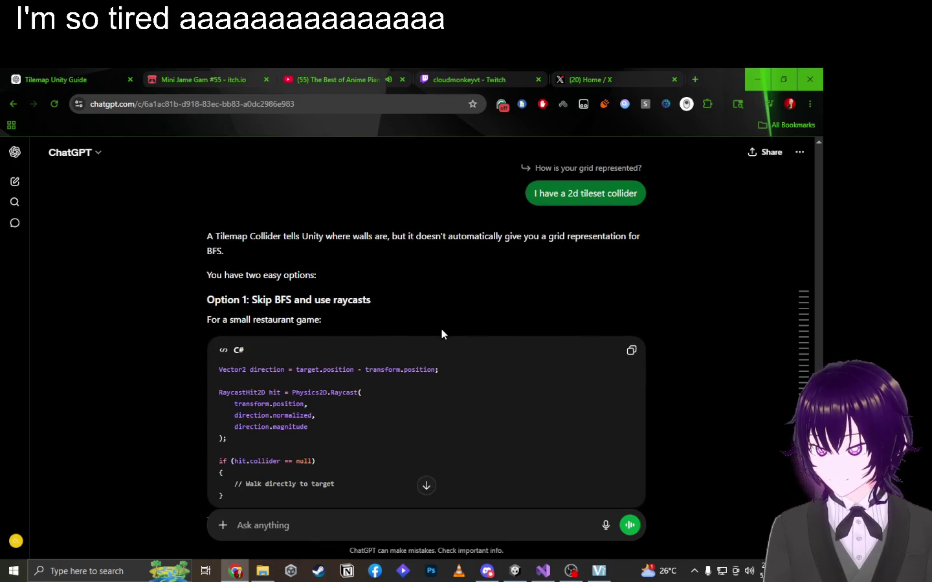
scroll(440, 329, "down", 1)
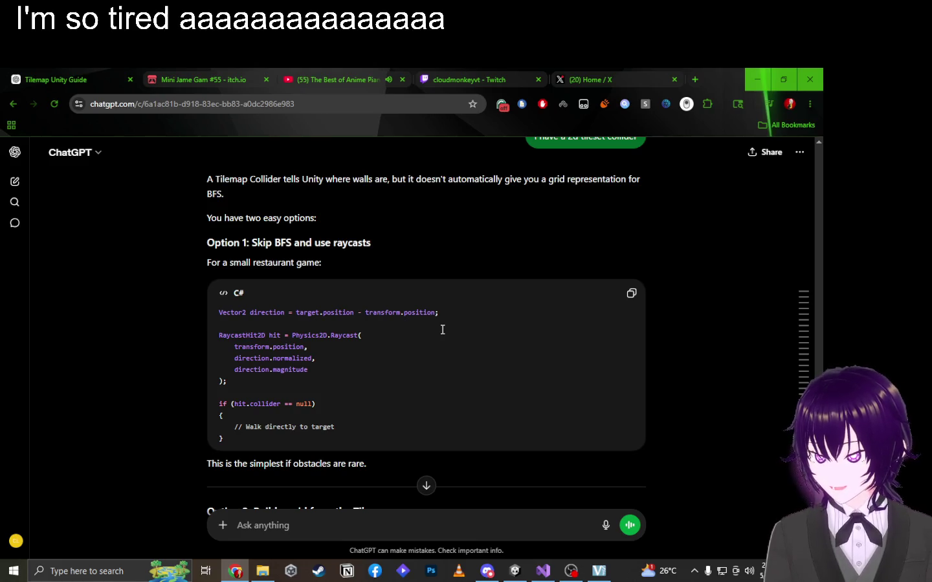
scroll(442, 330, "down", 5)
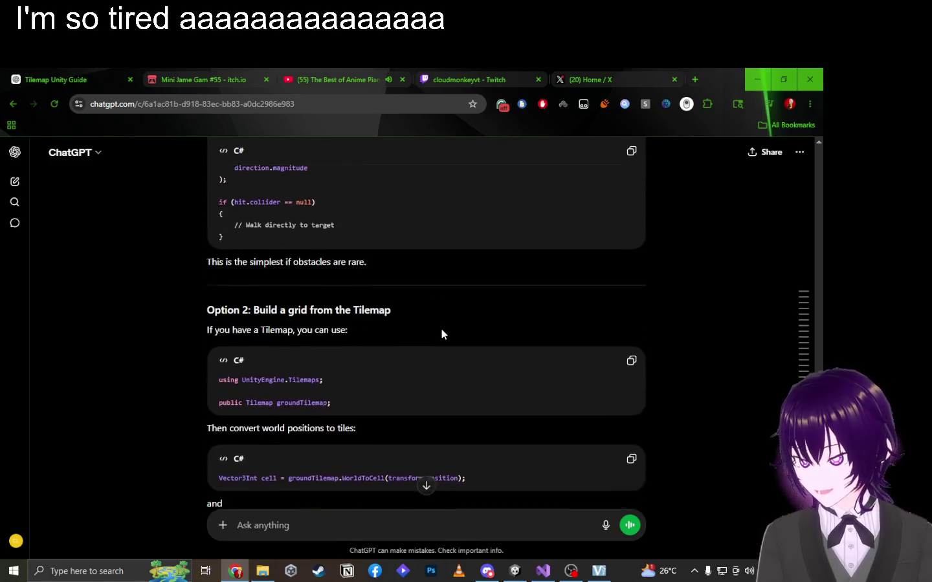
scroll(441, 329, "down", 1)
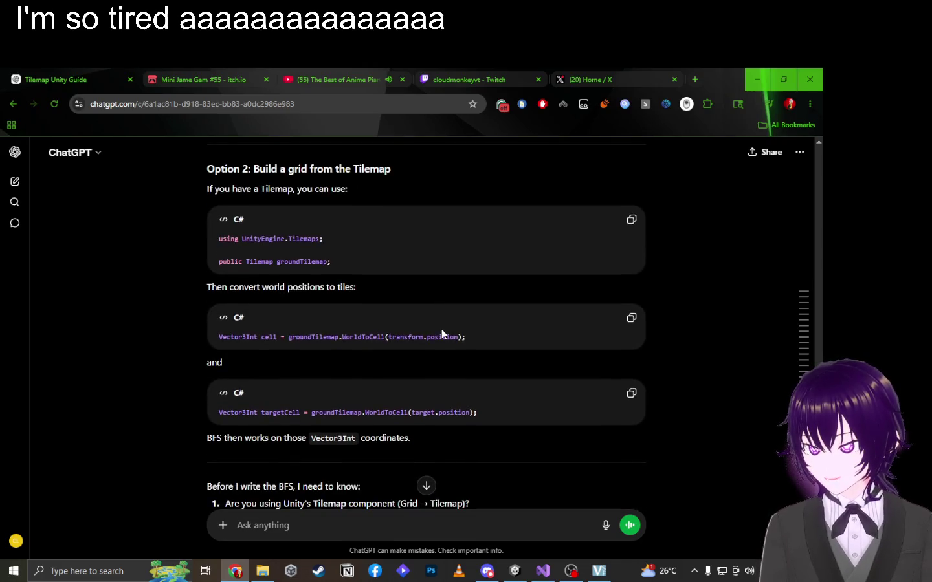
scroll(442, 329, "up", 3)
scroll(441, 334, "up", 3)
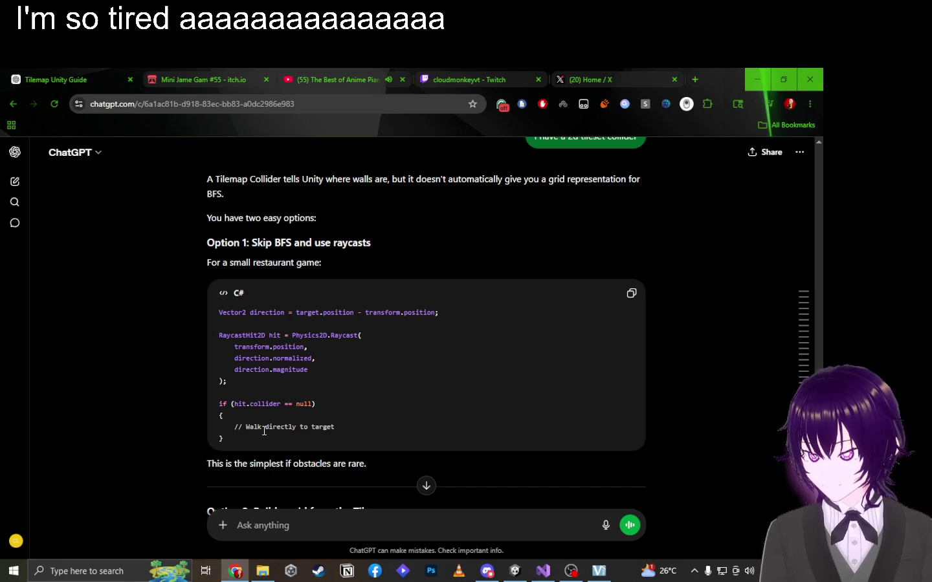
left_click_drag(263, 430, 386, 435)
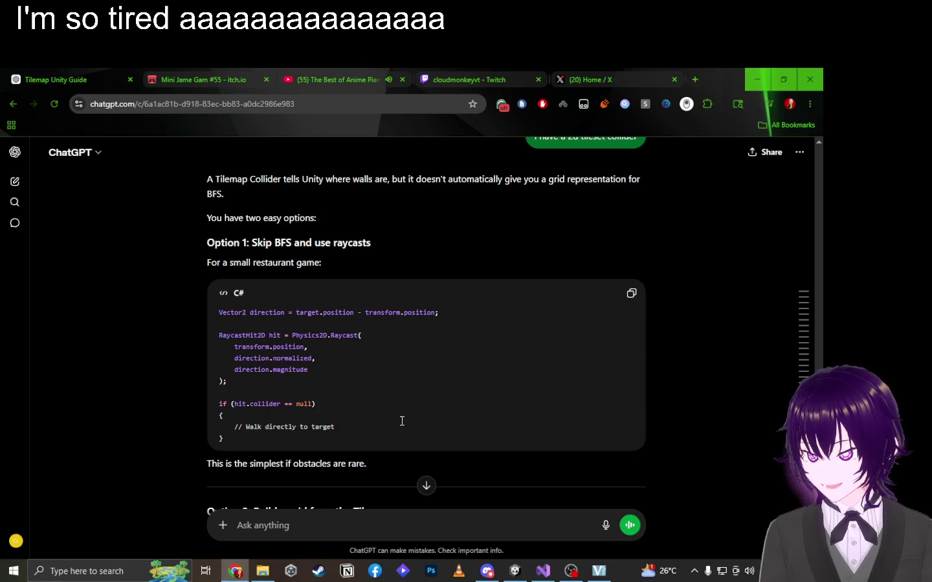
scroll(401, 422, "up", 1)
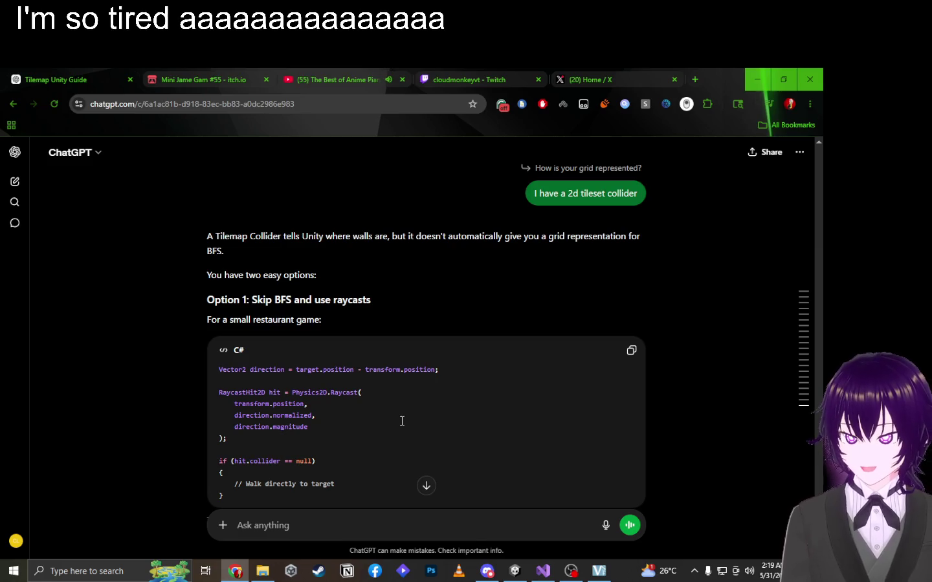
scroll(401, 421, "down", 5)
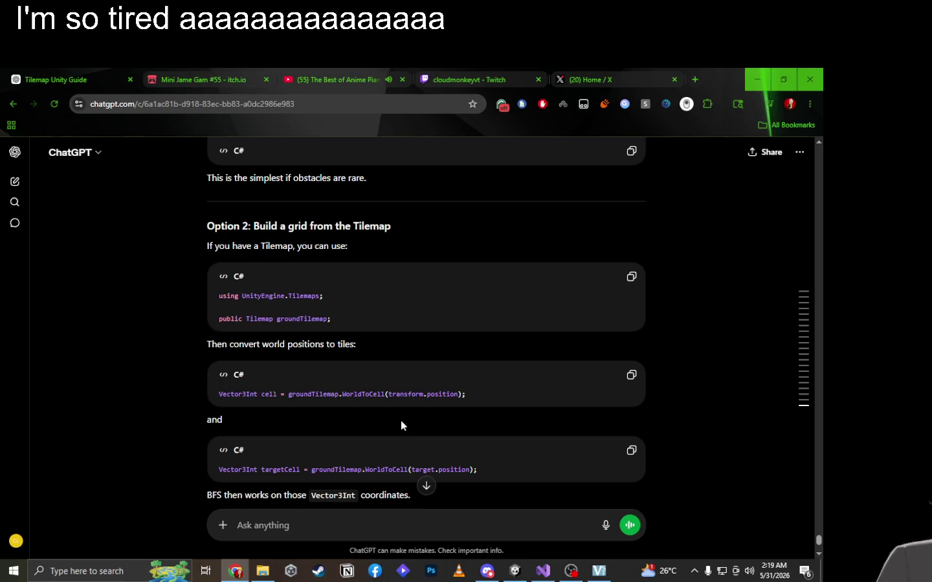
key("alt+Tab")
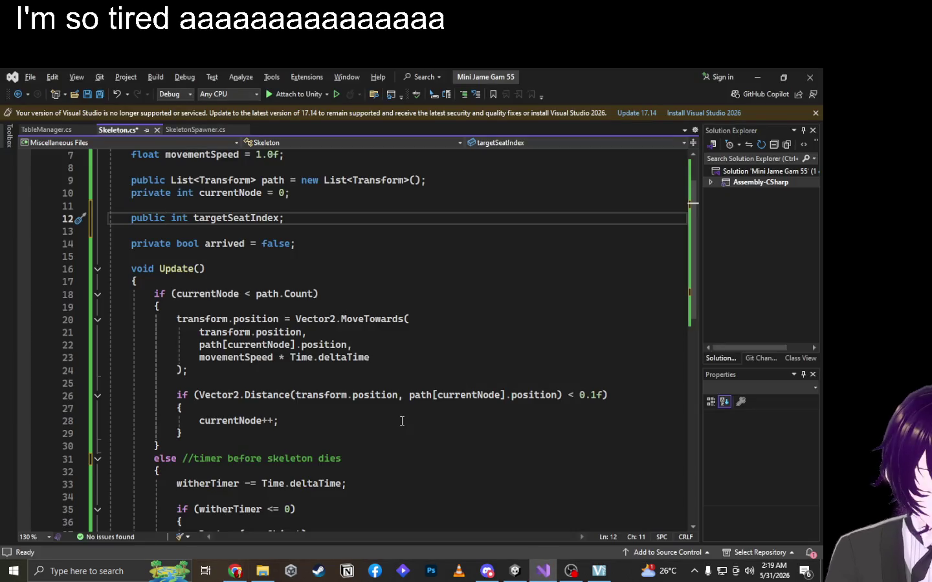
Change the OBS Text source's text to 'I will be right back, I'm getting snacc'.
left_click(571, 571)
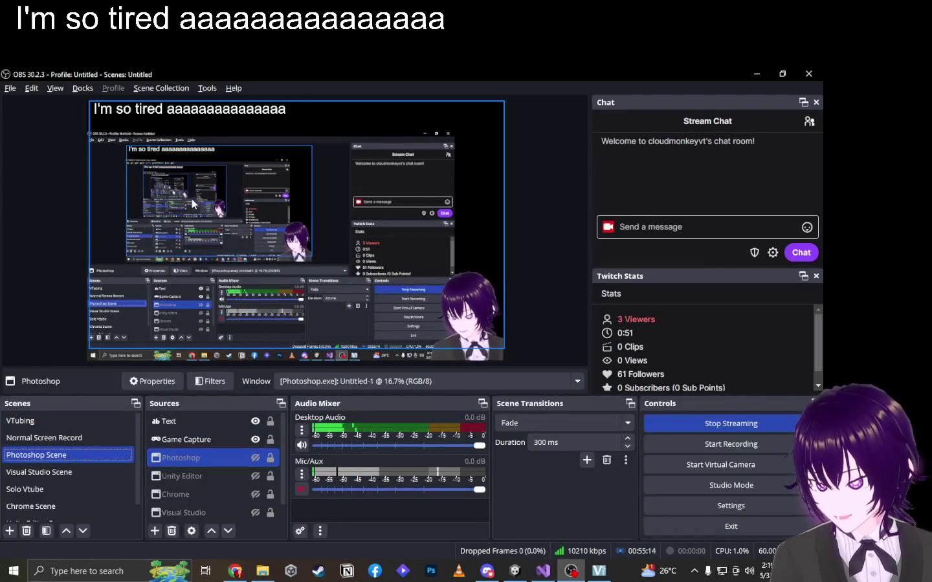
left_click(173, 114)
left_click(173, 115)
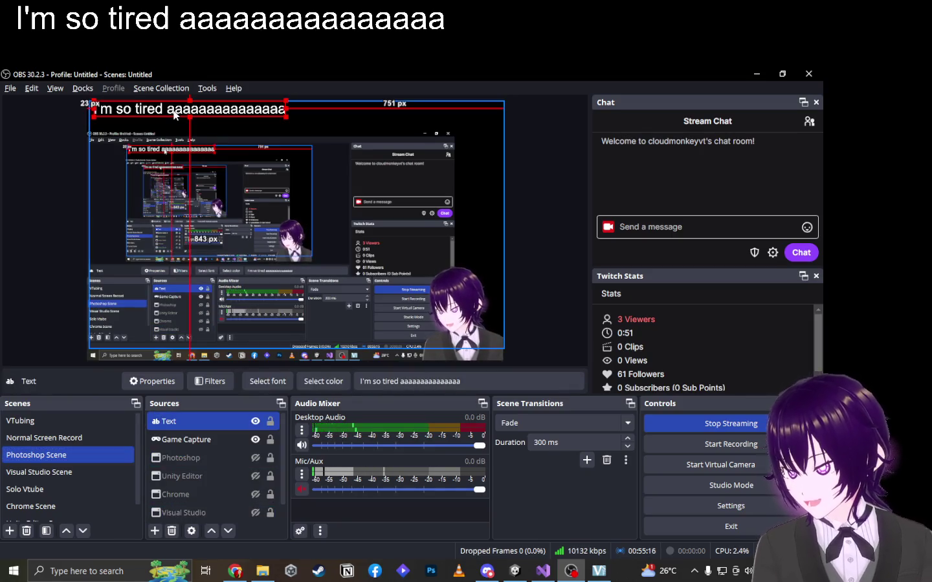
right_click(195, 422)
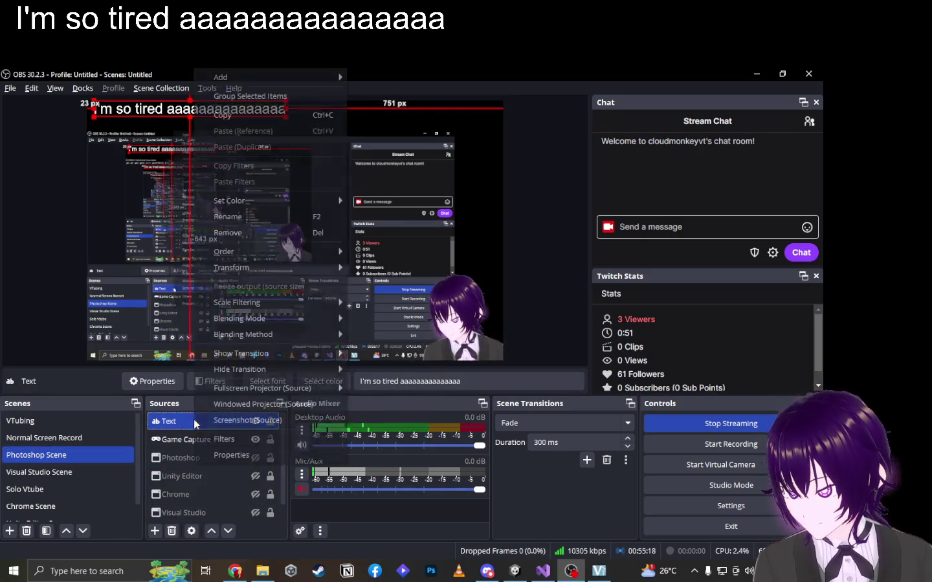
left_click(259, 454)
key("ctrl+a")
type("I will ")
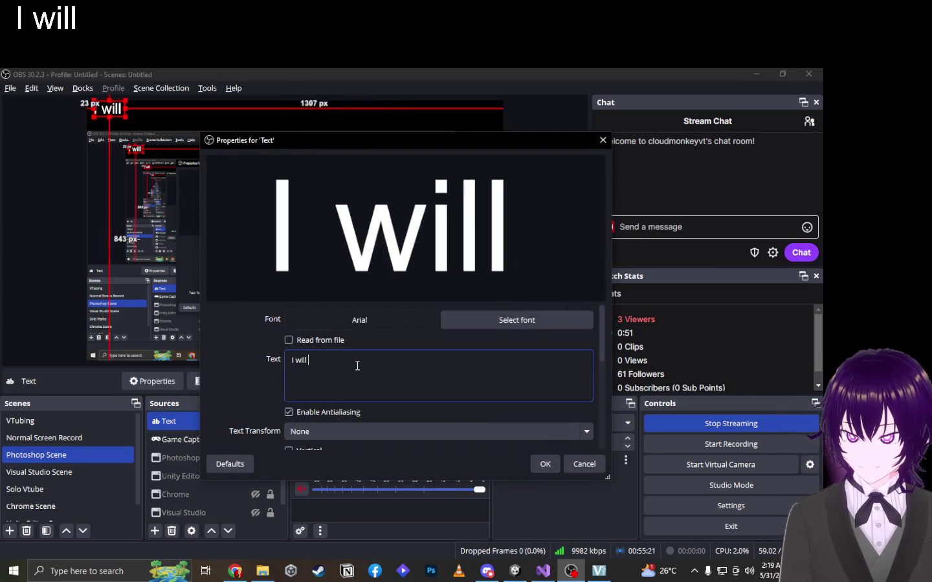
type("be right back, I'm getting snacc")
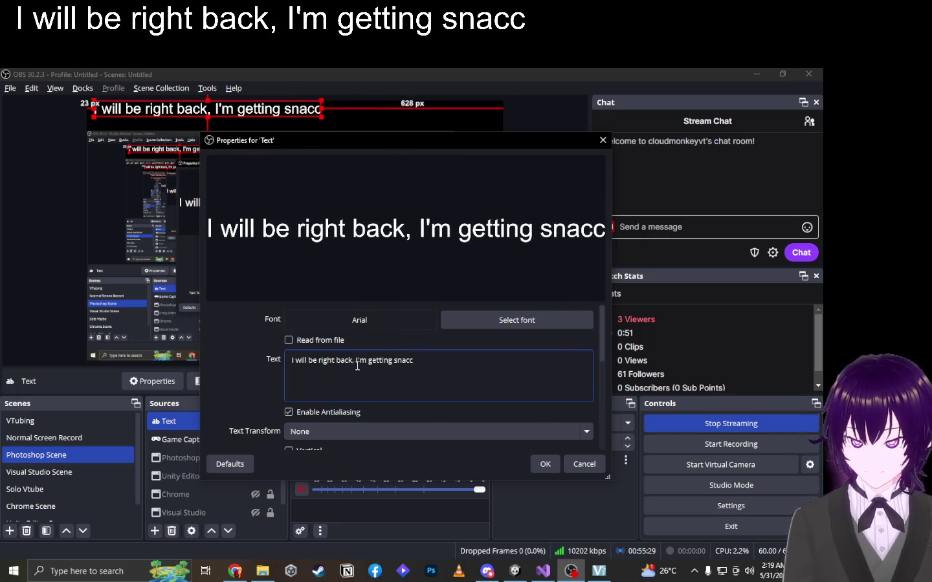
left_click(541, 465)
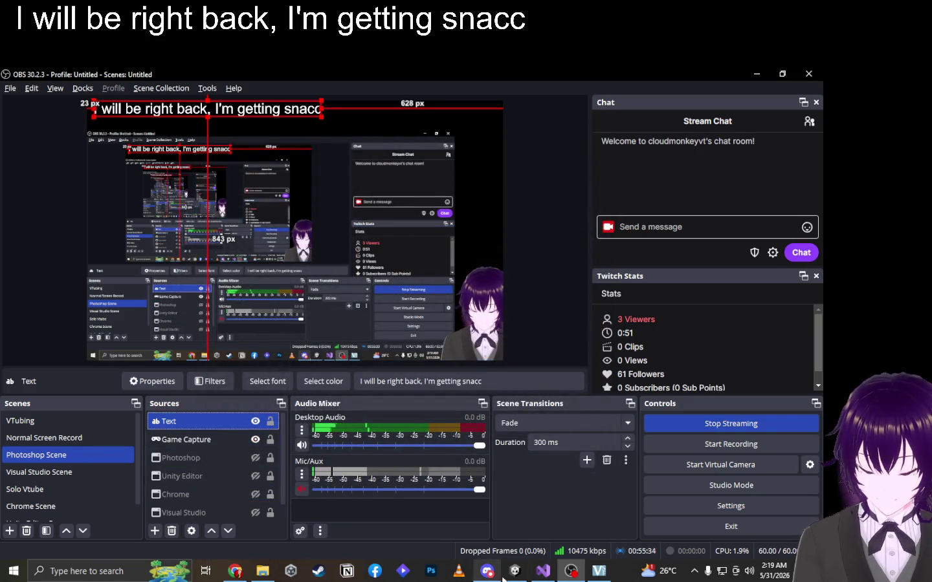
left_click(544, 570)
Inspect the Transform path List declaration on line 9 of Skeleton.cs.
scroll(184, 346, "down", 2)
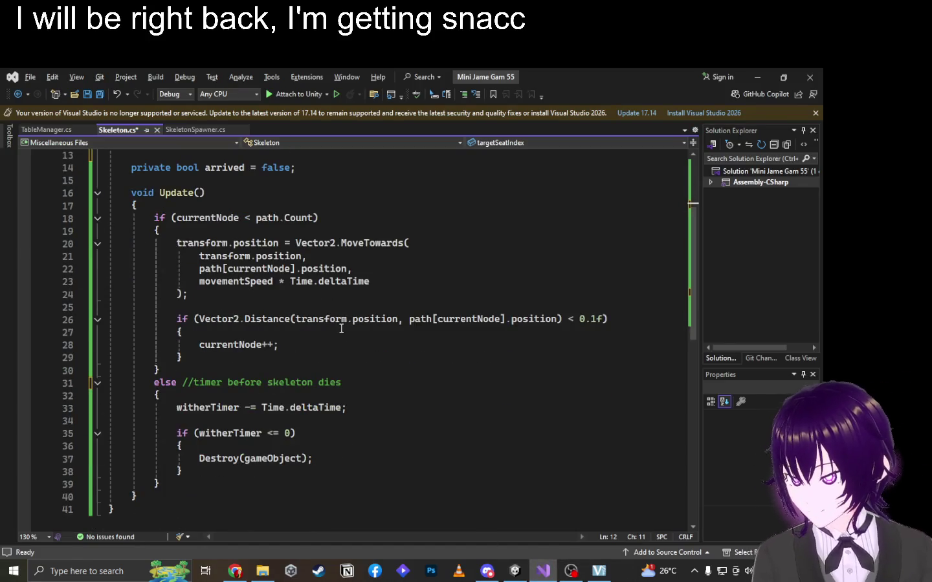
scroll(322, 356, "up", 4)
key("alt+Tab")
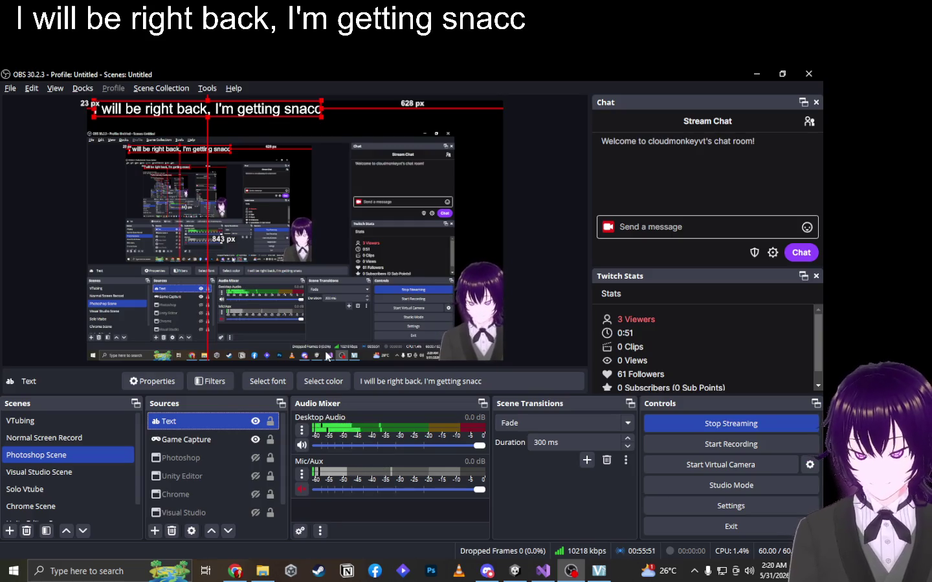
left_click(541, 570)
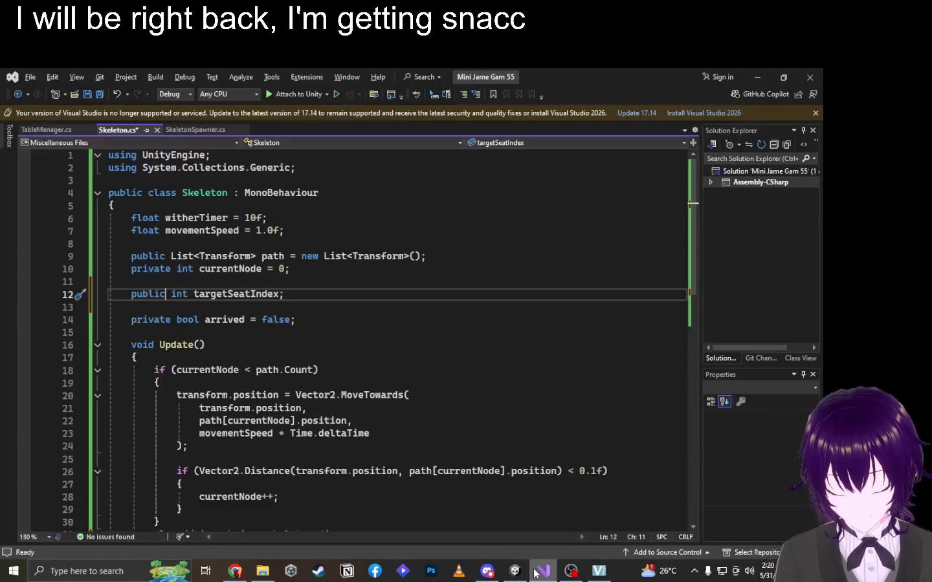
left_click(231, 282)
left_click(312, 268)
left_click(406, 256)
double_click(392, 256)
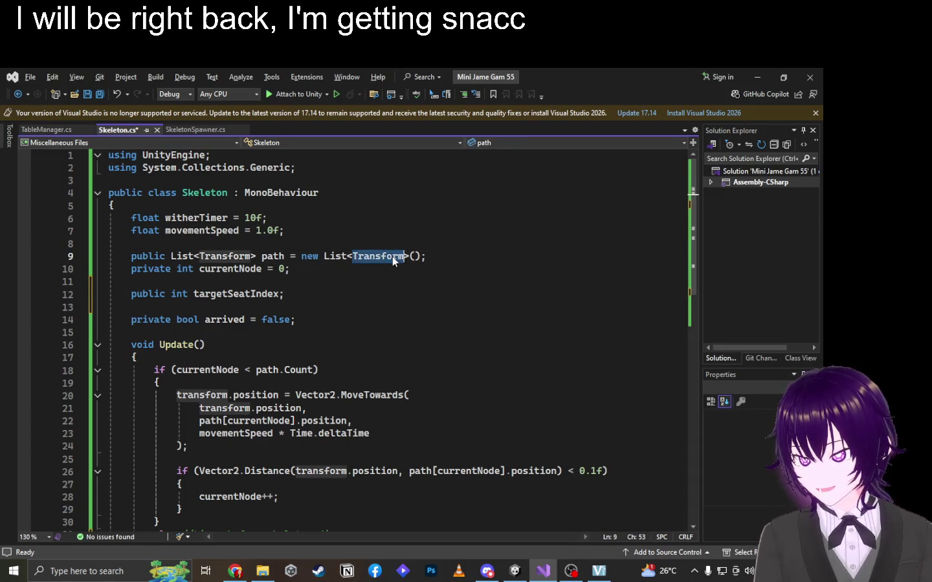
double_click(331, 257)
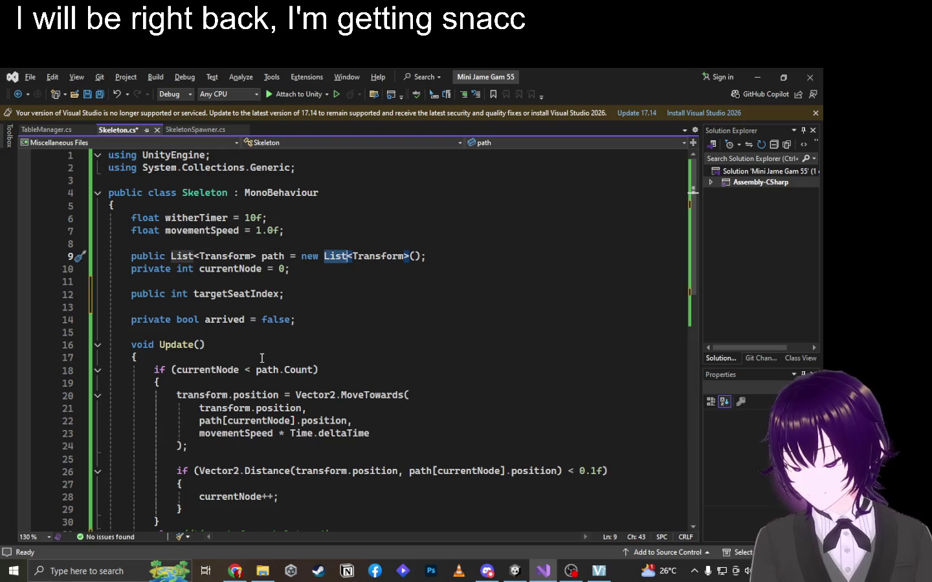
left_click(235, 572)
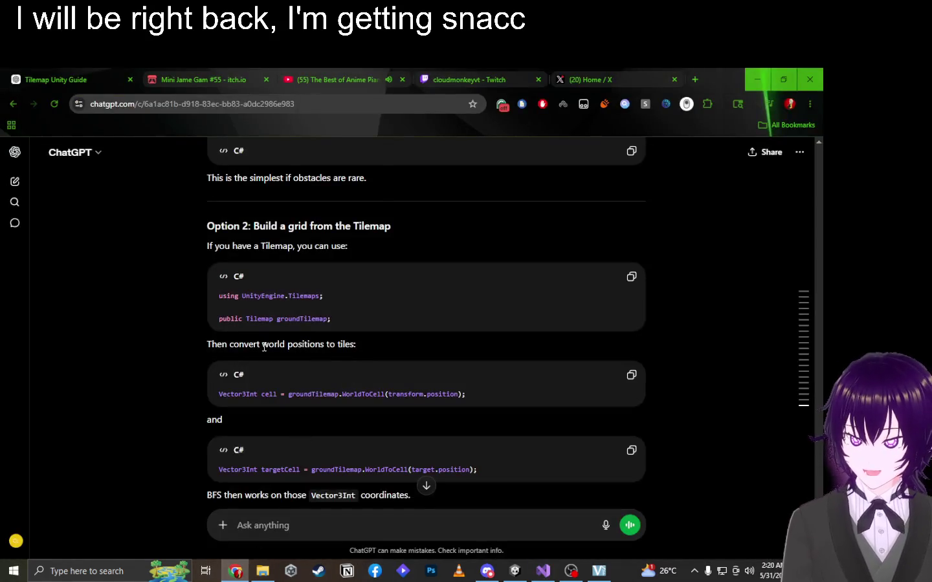
Review ChatGPT's Option 2 code converting positions to tile cells with WorldToCell.
scroll(358, 293, "up", 2)
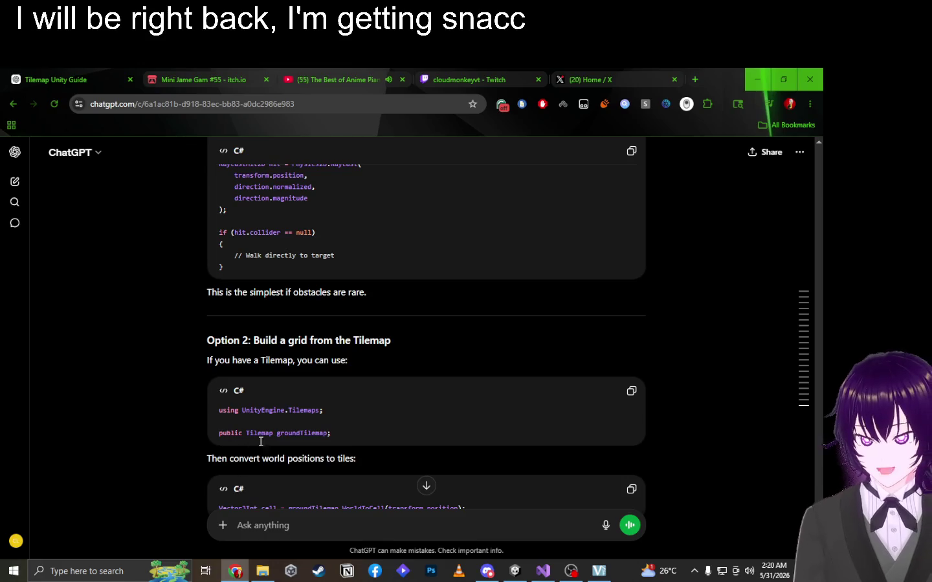
scroll(363, 442, "down", 1)
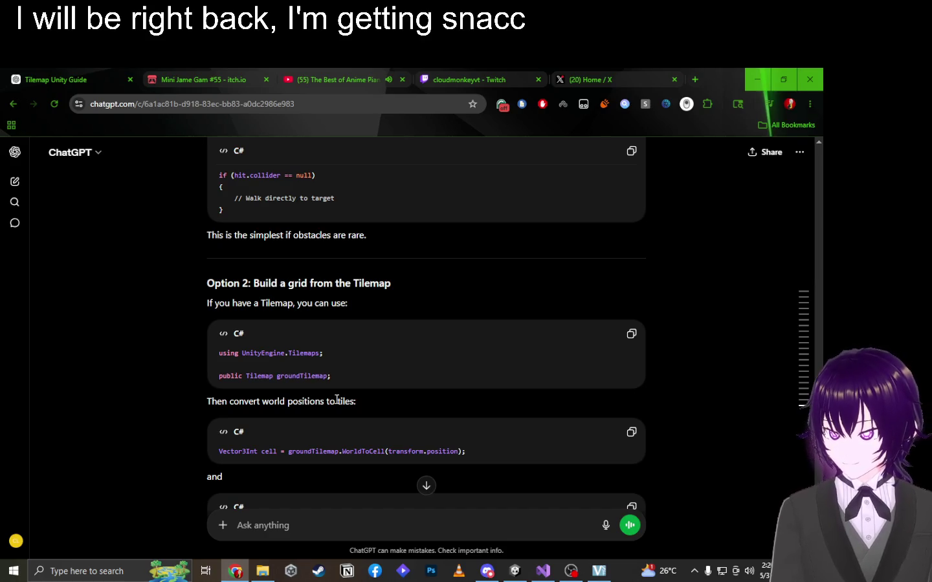
scroll(337, 399, "down", 2)
left_click_drag(349, 346, 394, 342)
left_click(395, 343)
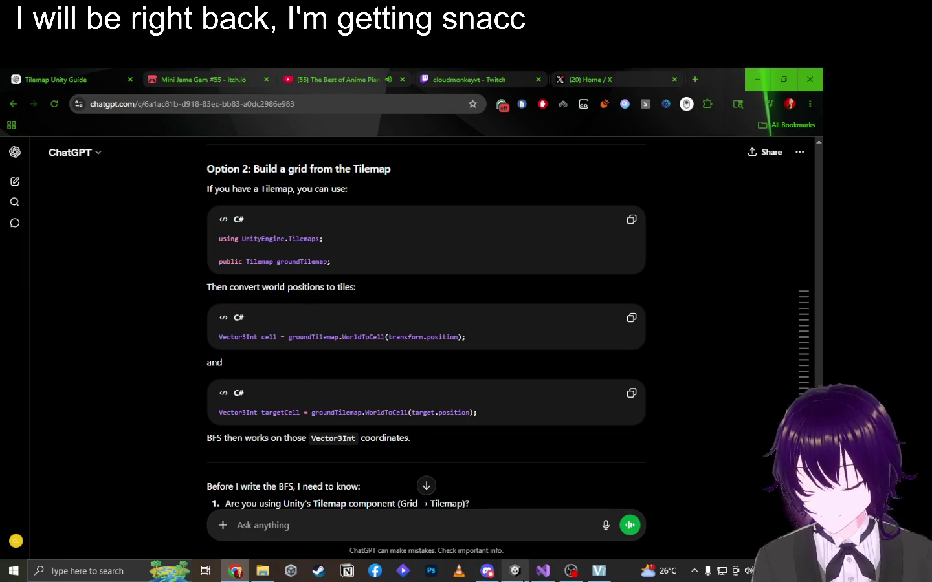
left_click(543, 571)
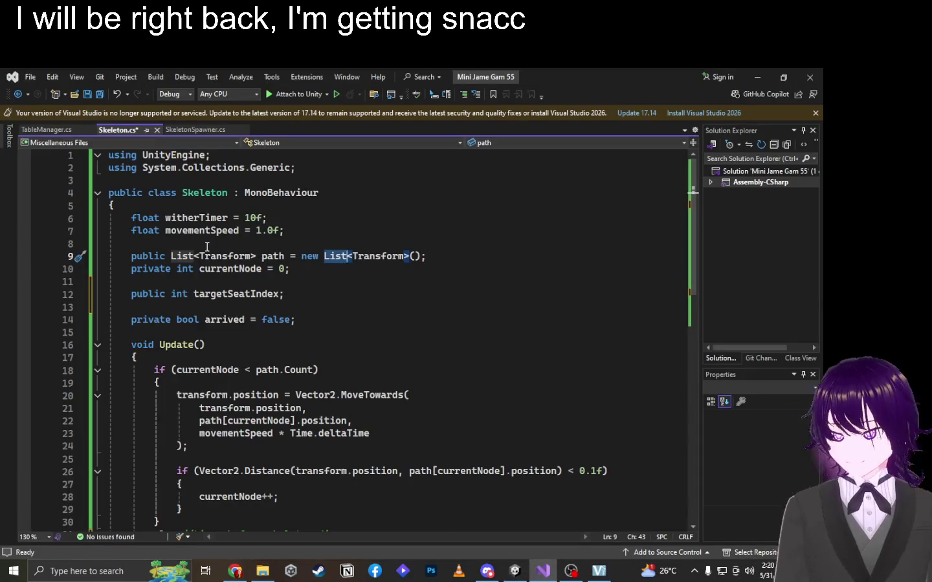
Add 'using UnityEngine.TileMaps;' as line 2 of Skeleton.cs, save it, and switch to Unity.
left_click(260, 157)
key("Return")
type("u")
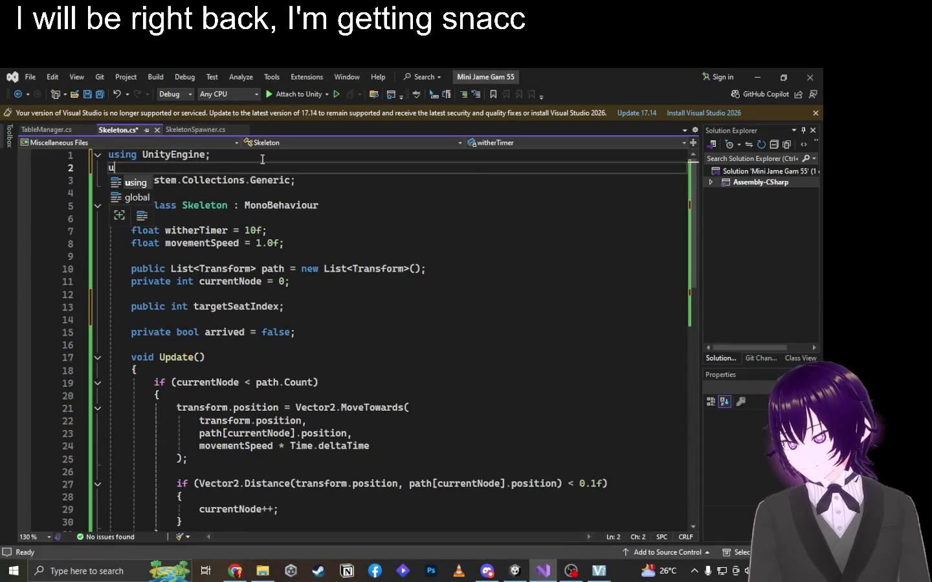
type("sing Un")
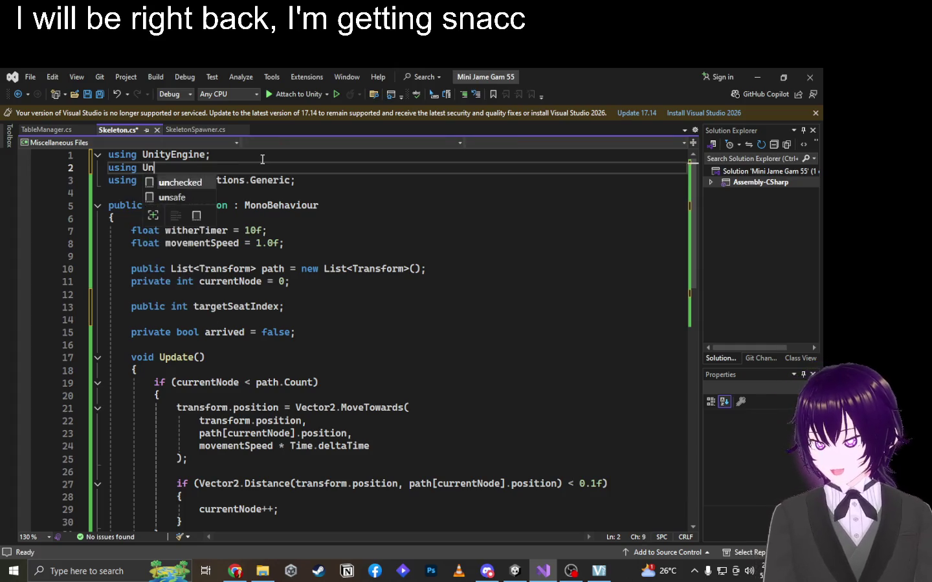
type("ityEngine.t")
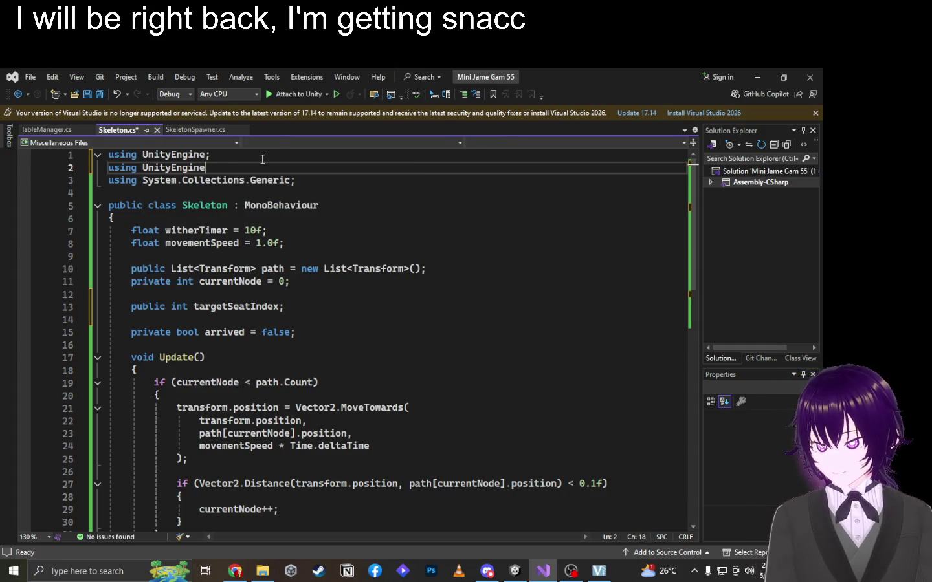
key("BackSpace")
type("Tile")
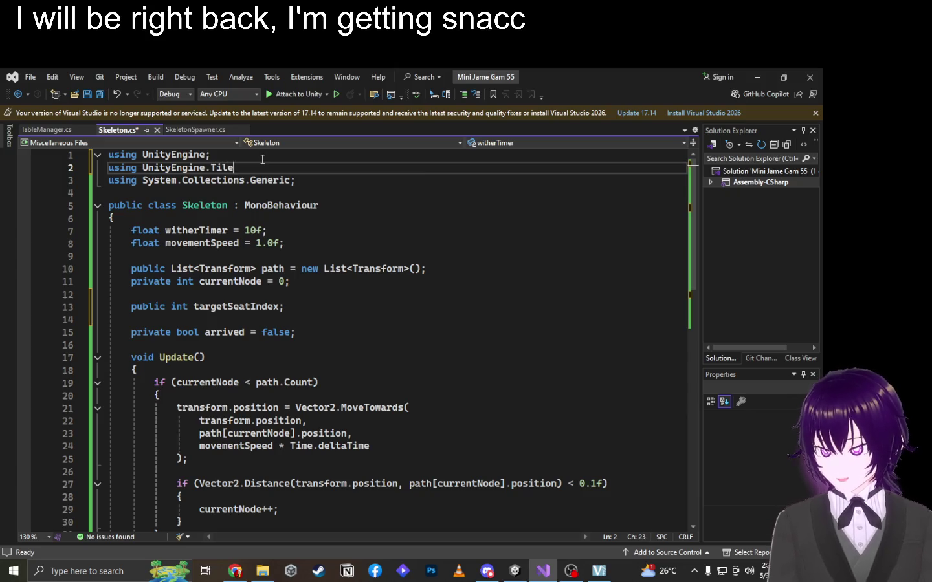
type("Maps;")
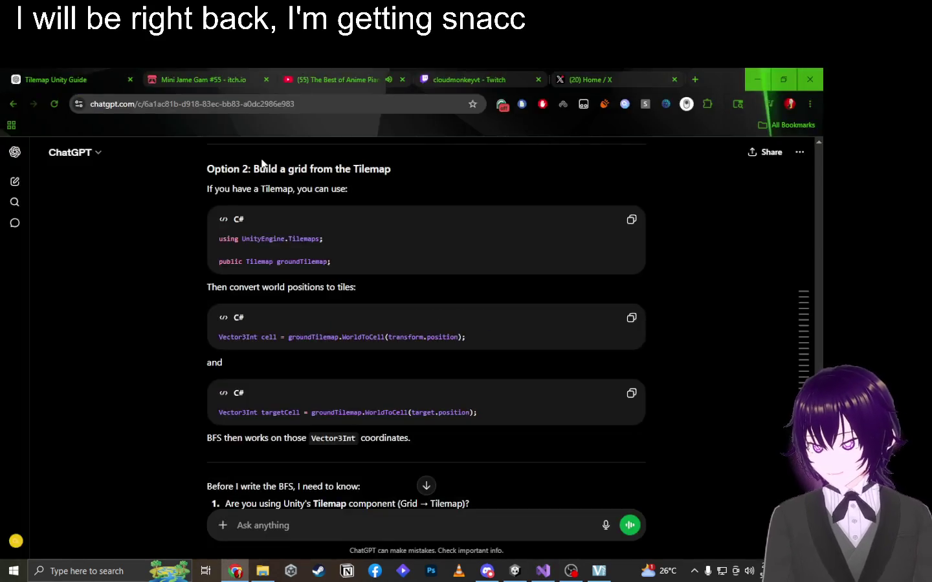
key("ctrl+s")
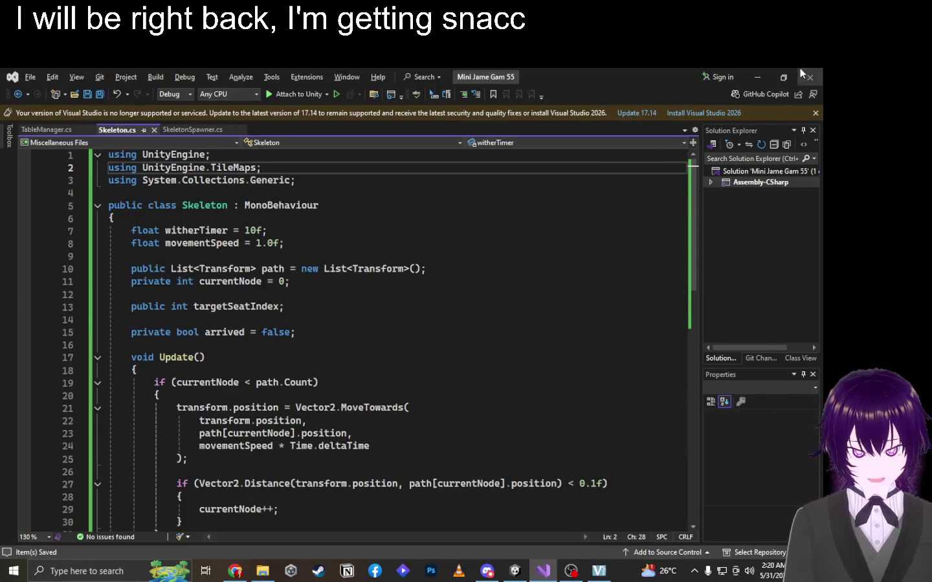
left_click(799, 73)
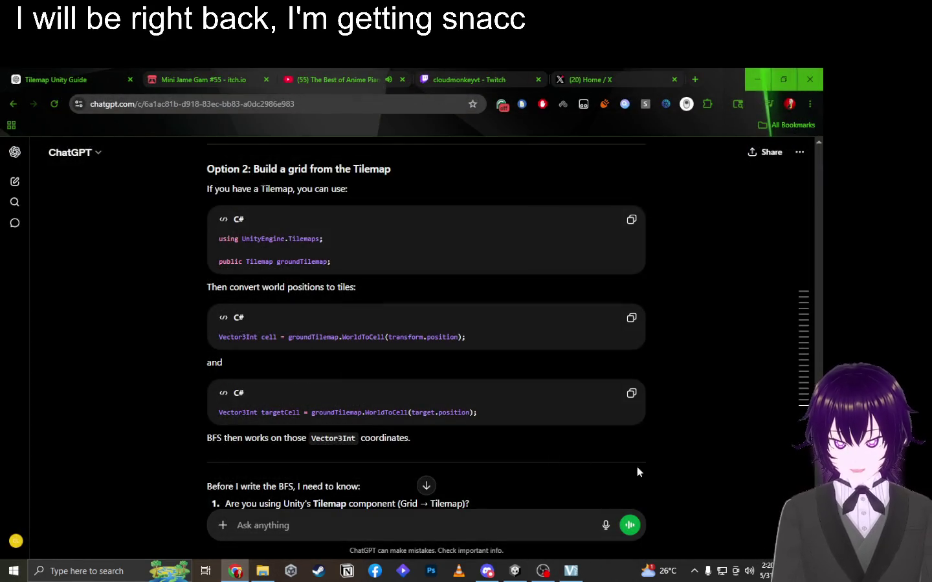
left_click(515, 571)
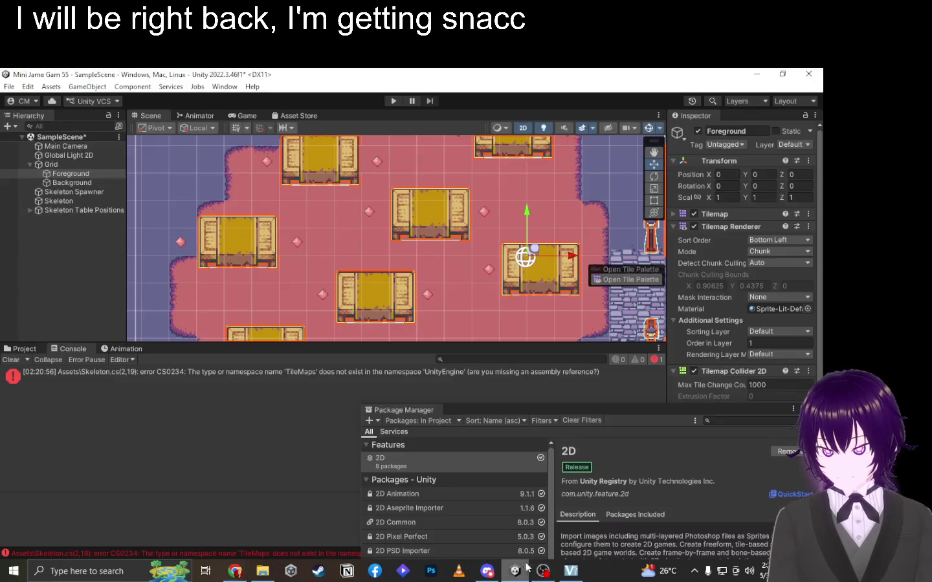
Move the Package Manager aside and select Skeleton in the Hierarchy to view its components.
scroll(744, 349, "down", 1)
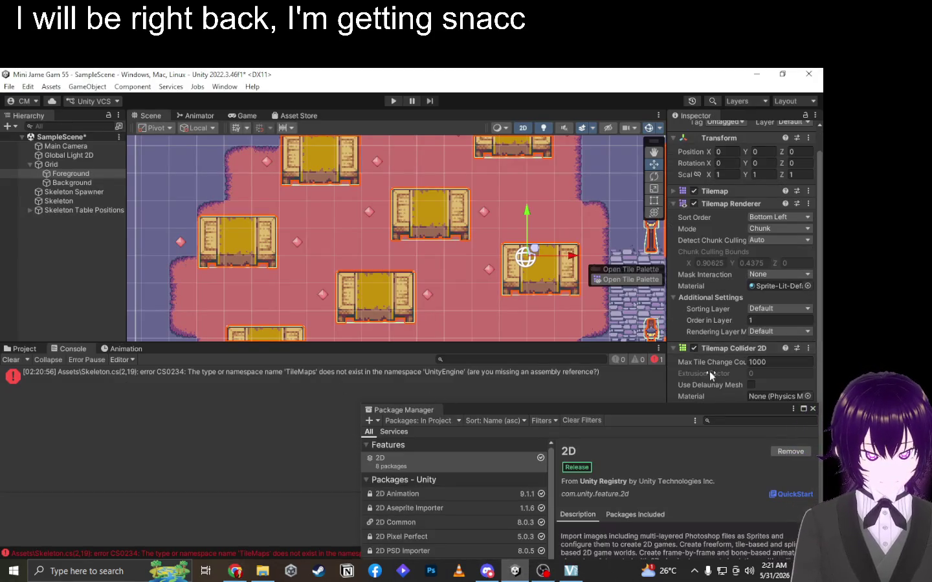
mouse_move(697, 404)
left_mouse_down()
mouse_move(658, 405)
mouse_move(505, 249)
mouse_move(573, 306)
mouse_move(589, 451)
left_mouse_up()
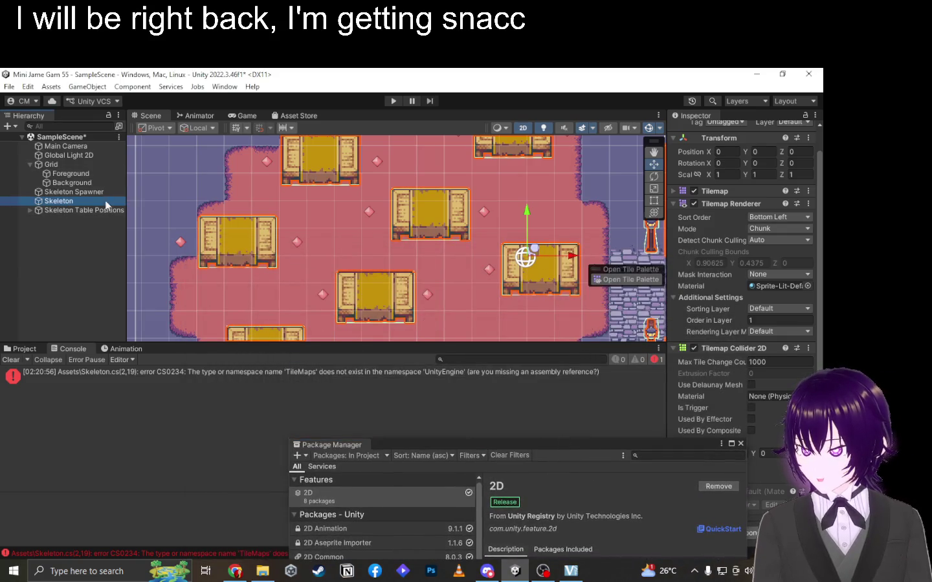
left_click(84, 201)
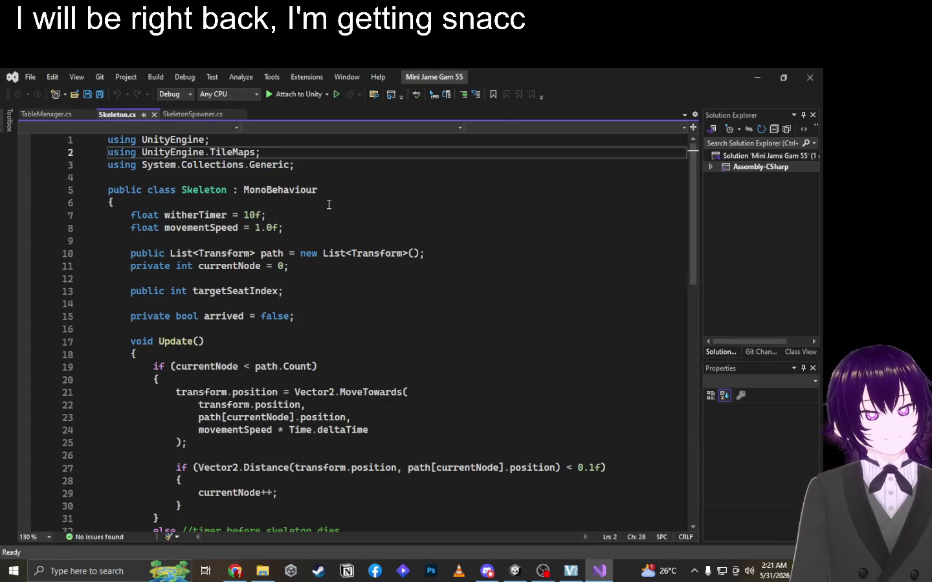
Type and delete the throwaway word 'boom' after currentNode++ in Skeleton.cs.
scroll(359, 340, "down", 5)
scroll(360, 339, "down", 5)
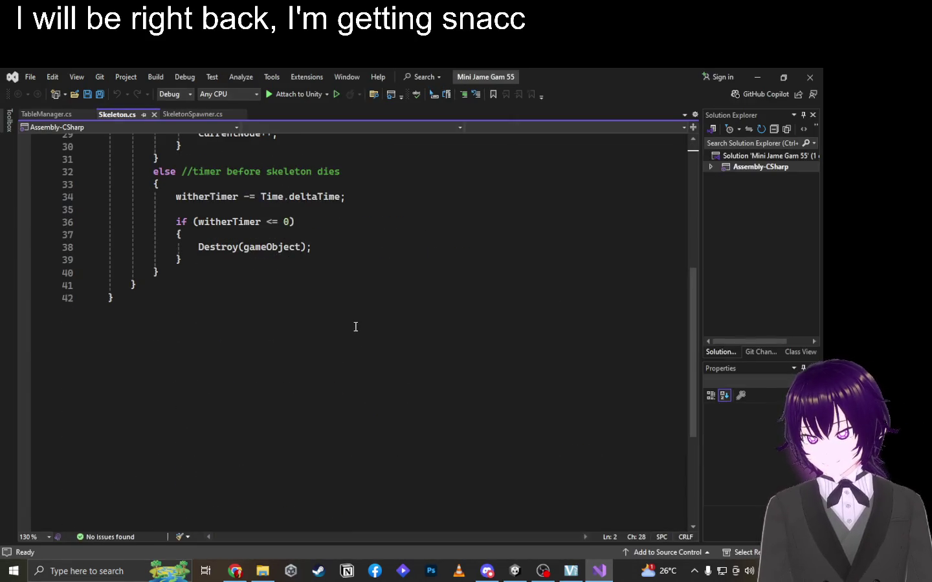
scroll(356, 324, "up", 3)
left_click(356, 327)
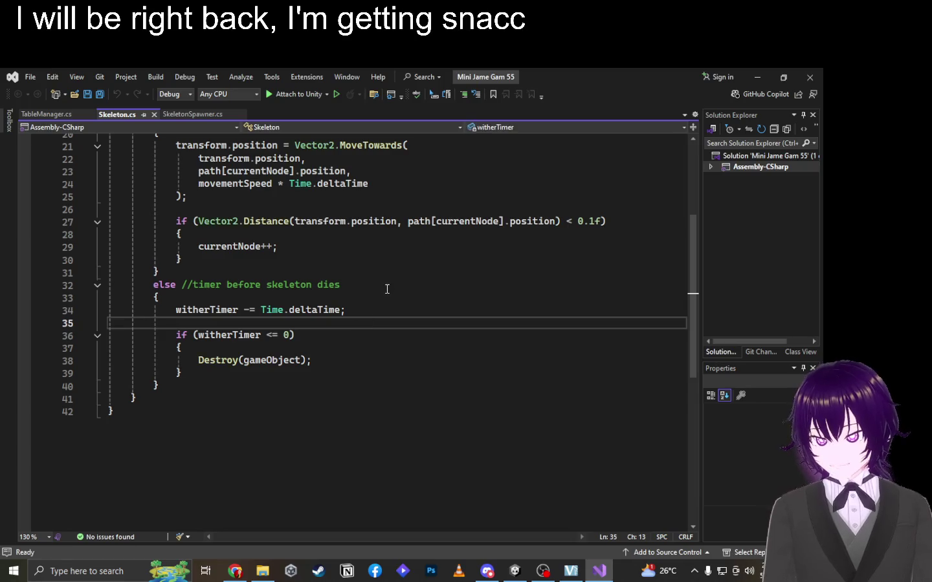
scroll(355, 327, "up", 4)
left_click(336, 400)
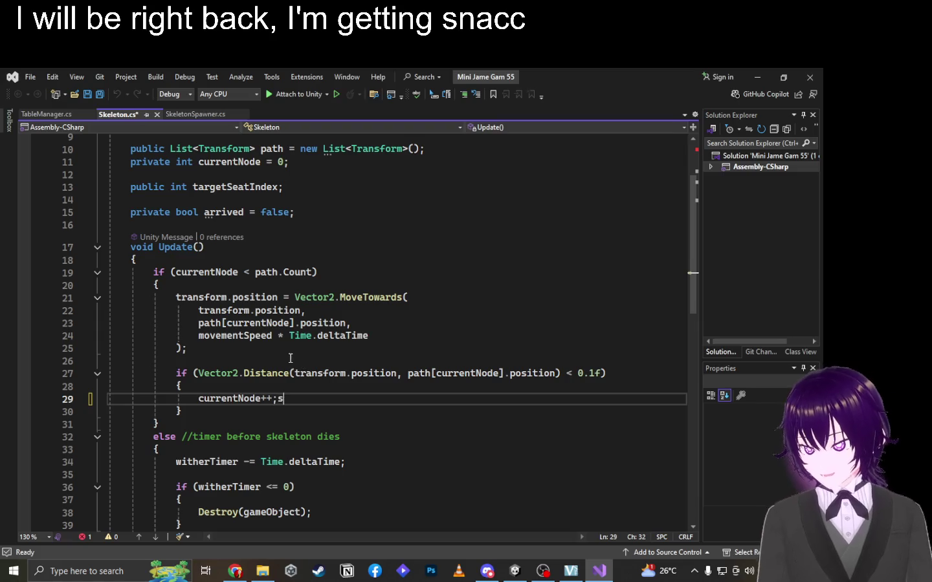
type("boom")
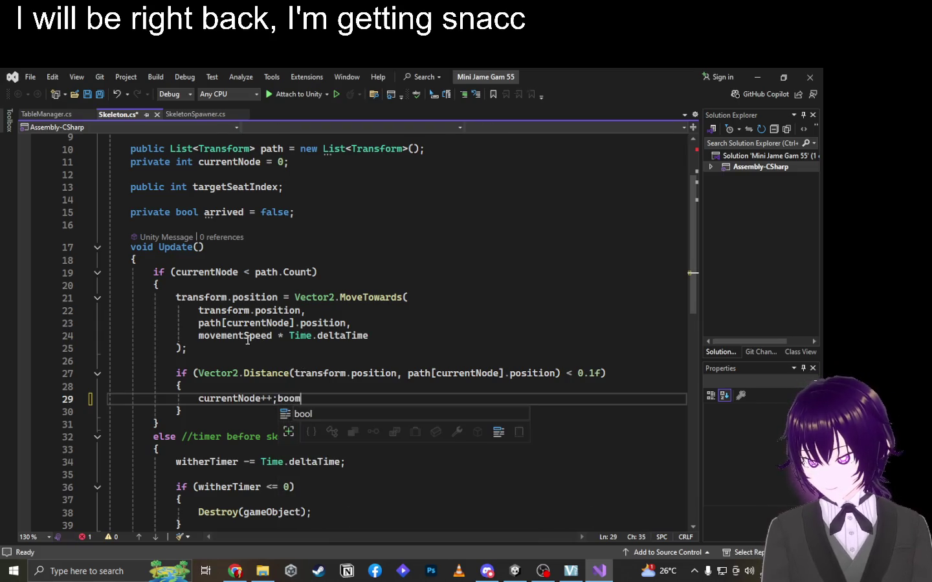
key("Escape")
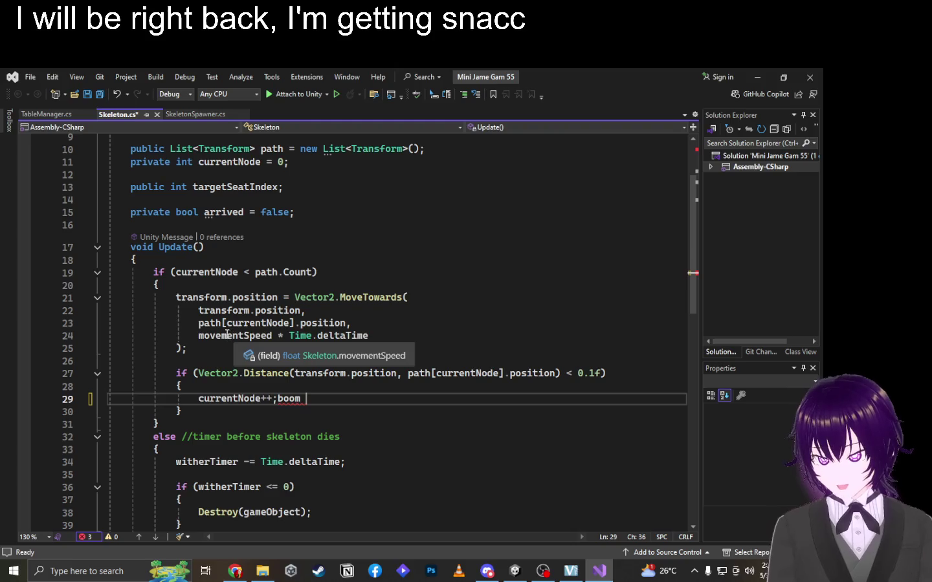
key("BackSpace")
key("BackSpace")
key("BackSpace")
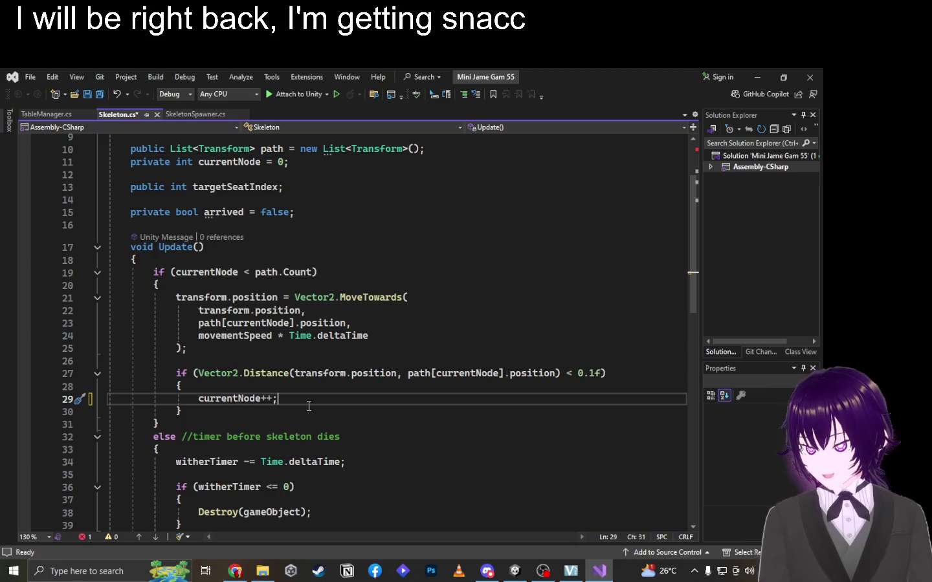
Look over the script around line 28 and the Destroy call.
left_click(321, 387)
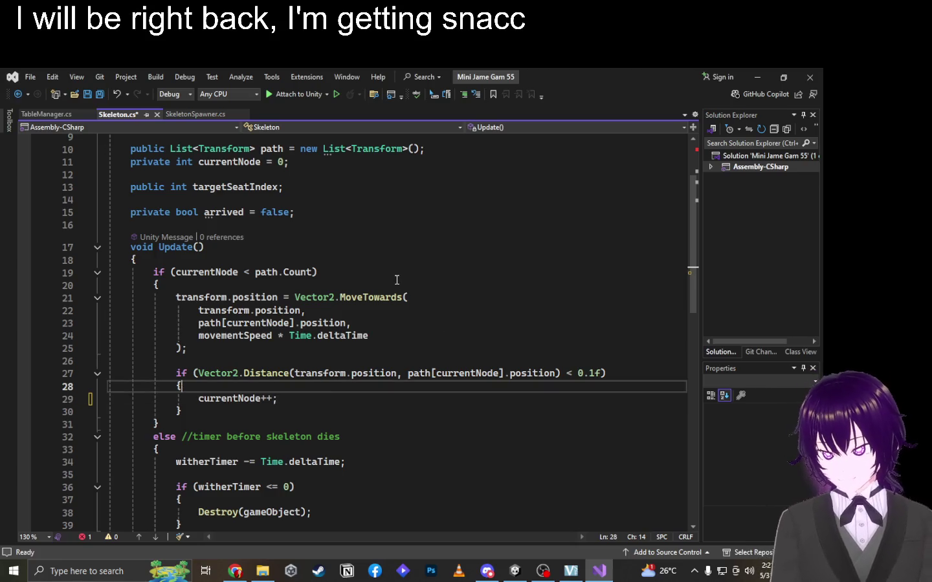
scroll(397, 279, "down", 5)
left_click(345, 286)
left_click(344, 322)
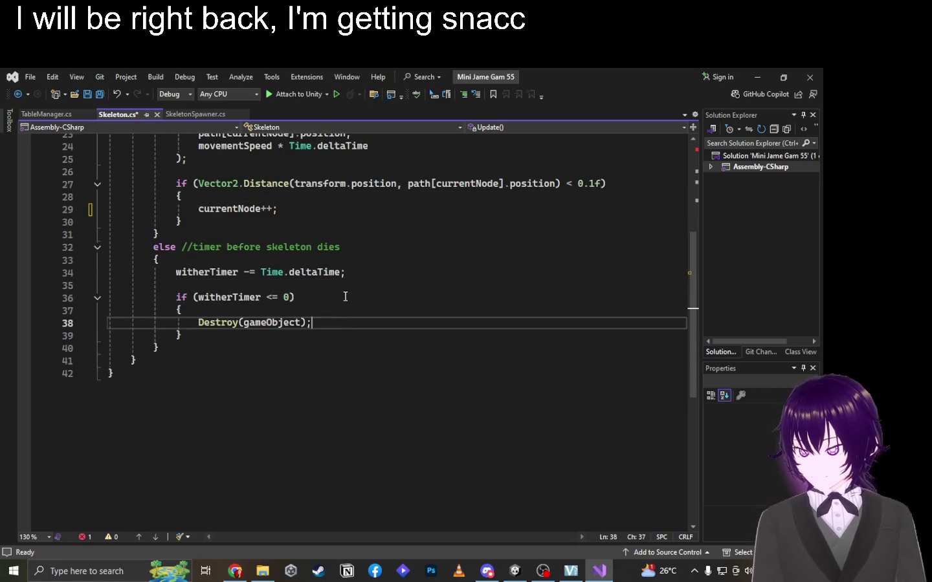
scroll(345, 297, "up", 6)
scroll(330, 265, "up", 2)
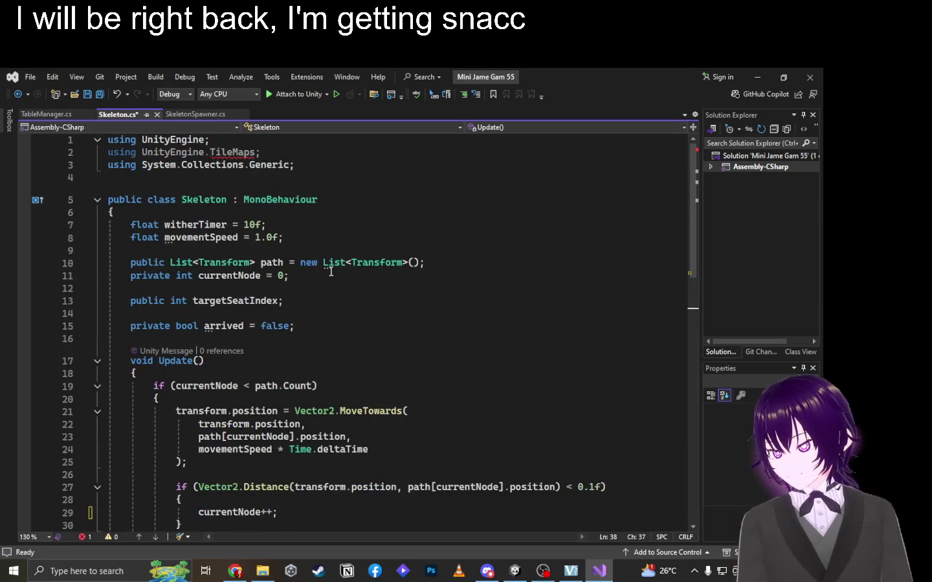
Correct line 2 to 'using UnityEngine.Tilemaps;', checking the spelling against ChatGPT's code.
left_click(253, 153)
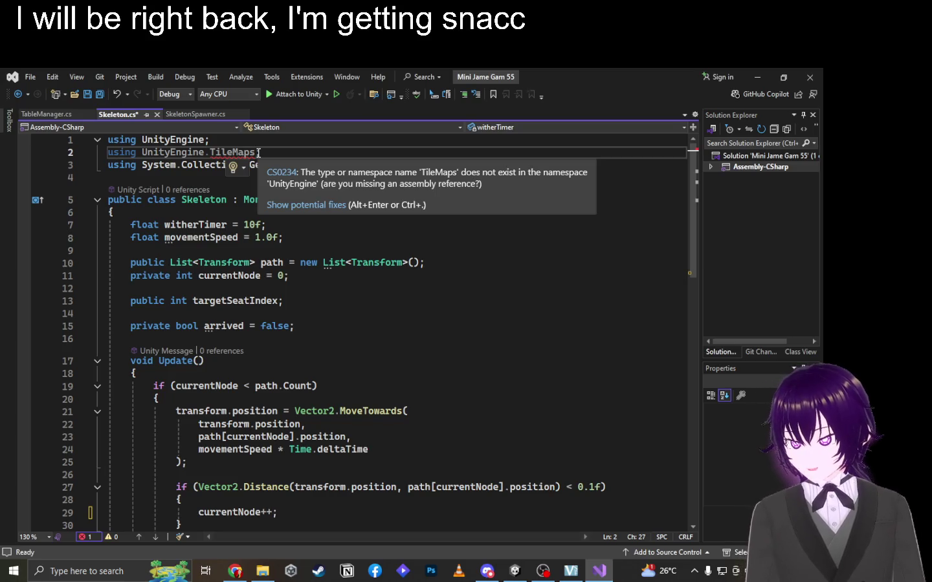
key("BackSpace")
key("BackSpace")
key("BackSpace")
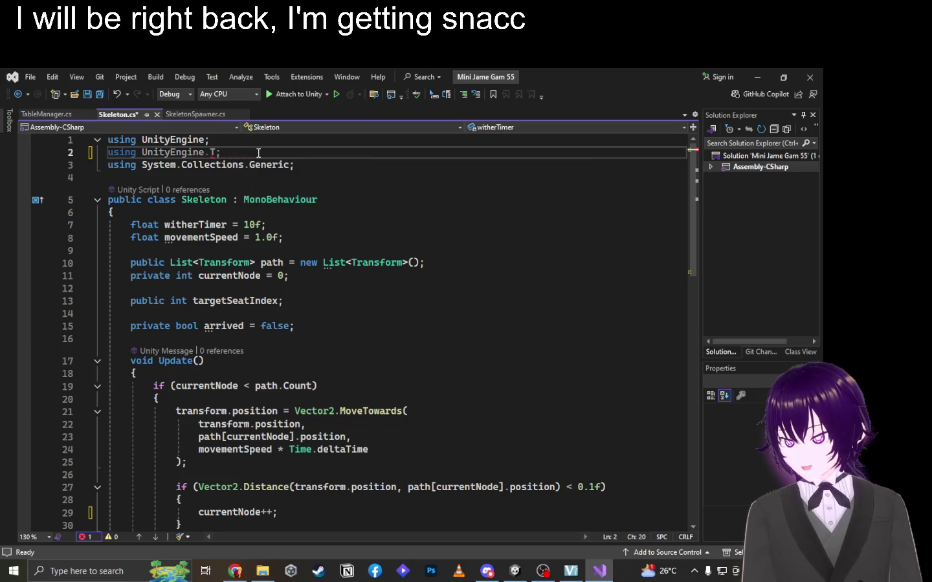
type("ll")
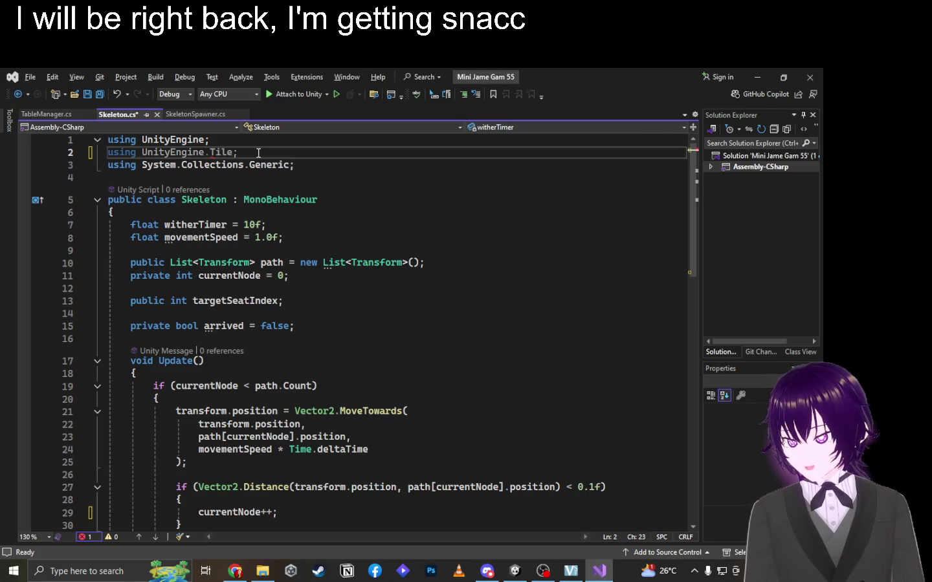
key("alt+Tab")
key("alt+Tab")
key("Tab")
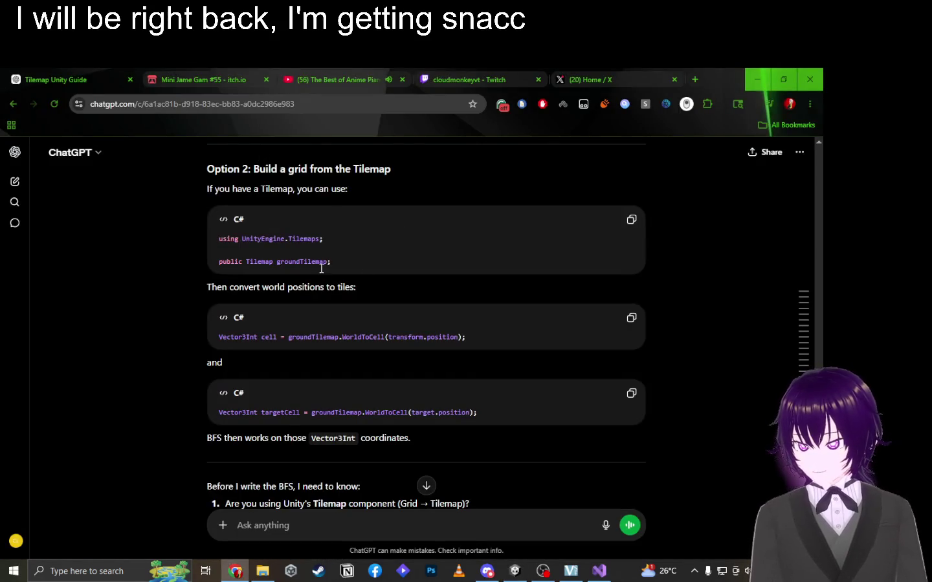
key("alt+Tab")
key("alt+Tab")
key("Tab")
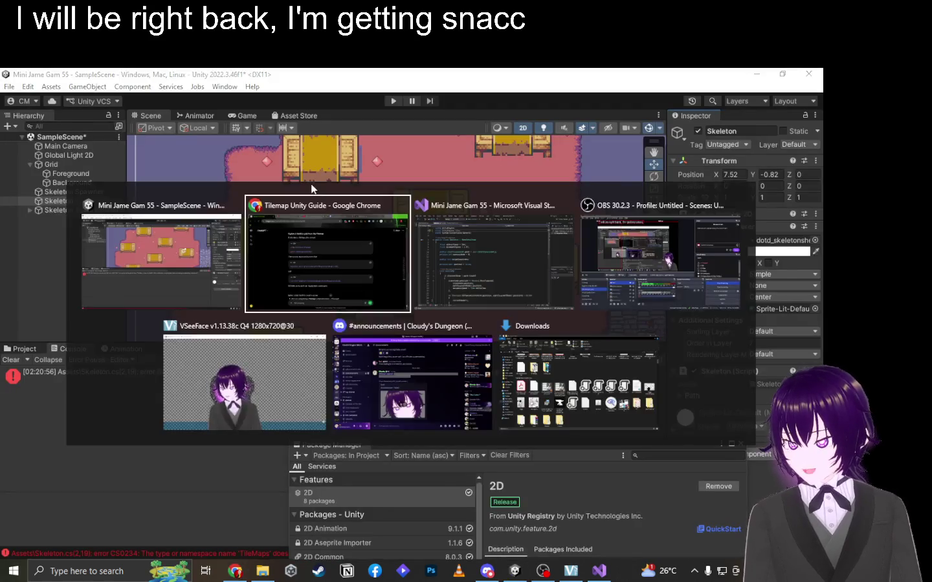
type("maps;")
left_click(311, 183)
Review the witherTimer and movementSpeed field declarations, then bring back ChatGPT's tilemap reference.
left_click(320, 200)
left_click(386, 226)
left_click(387, 238)
left_click(384, 226)
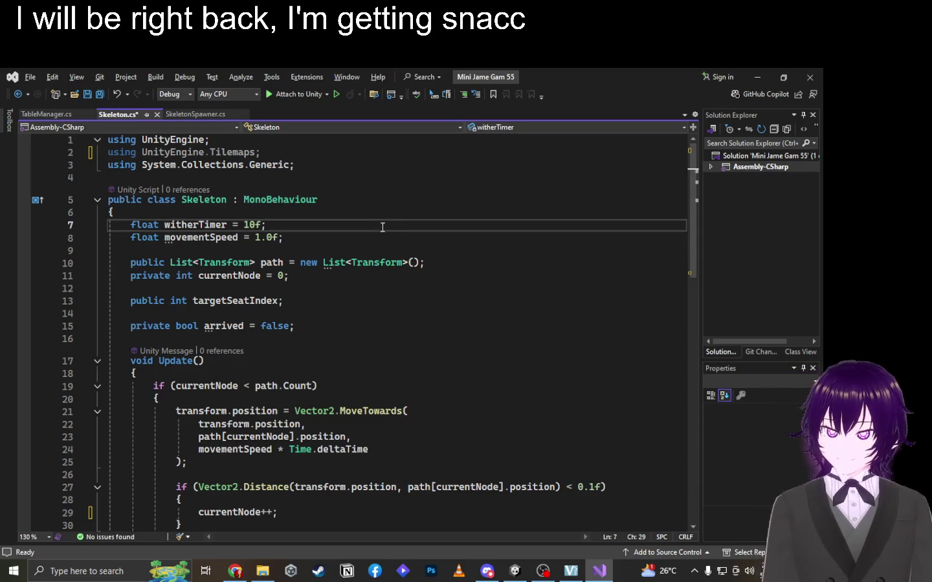
left_click(387, 213)
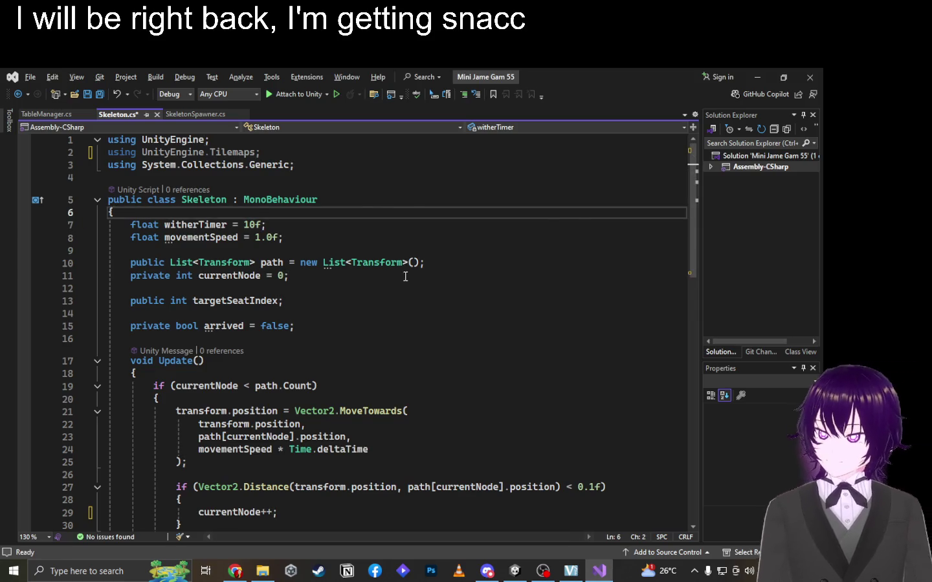
key("alt+Tab")
left_click(431, 227)
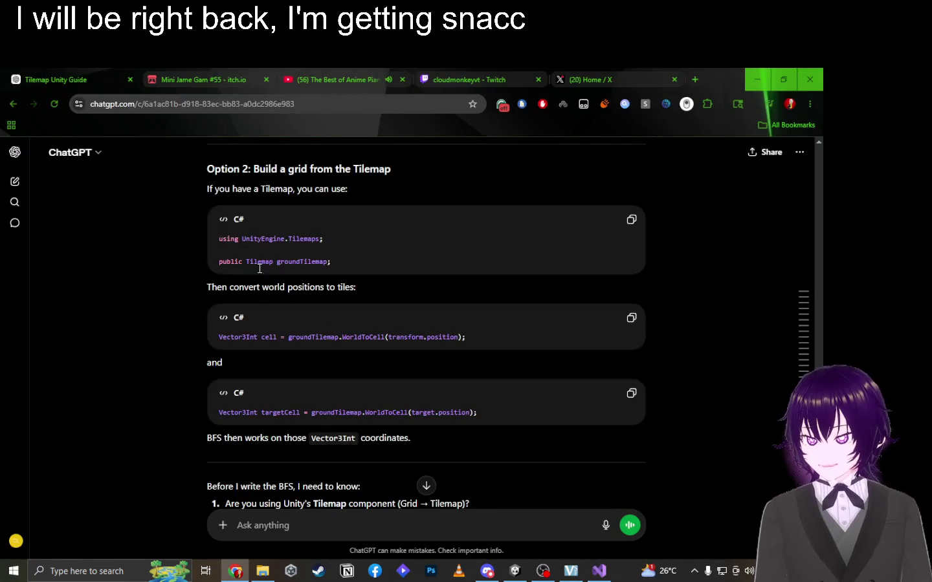
Add ChatGPT's groundTilemap field declaration to the Skeleton class above the arrived field.
left_click_drag(218, 262, 337, 261)
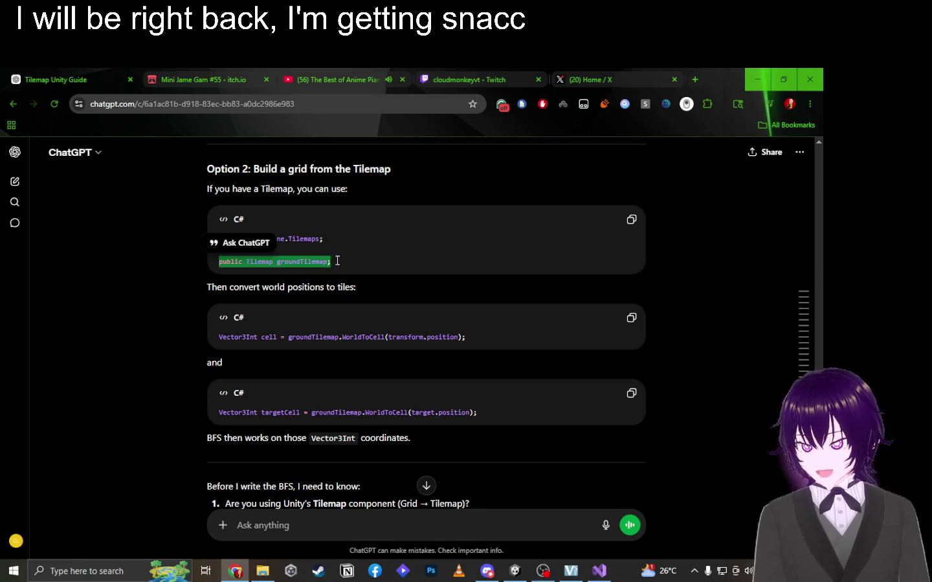
key("alt+Tab")
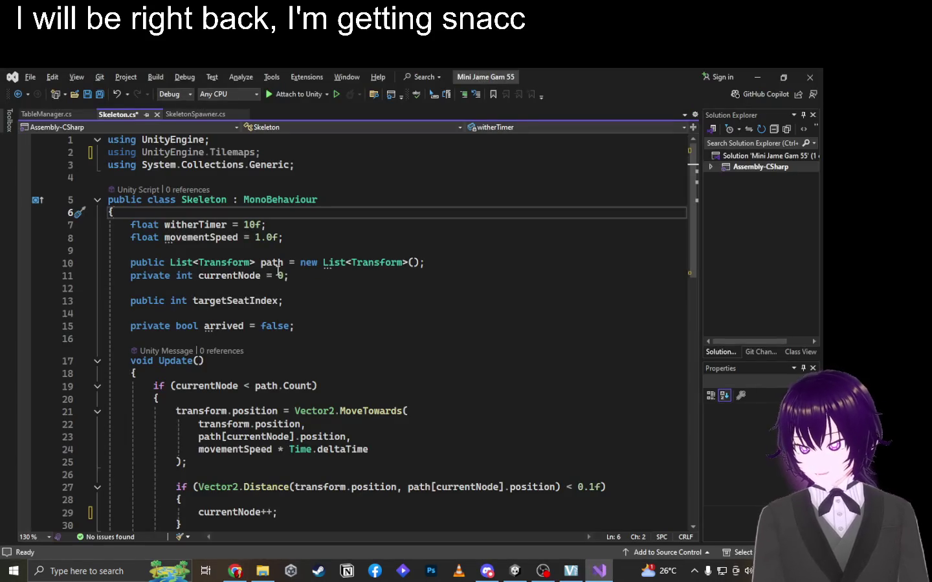
left_click(365, 332)
left_click(346, 338)
left_click(363, 312)
key("Return")
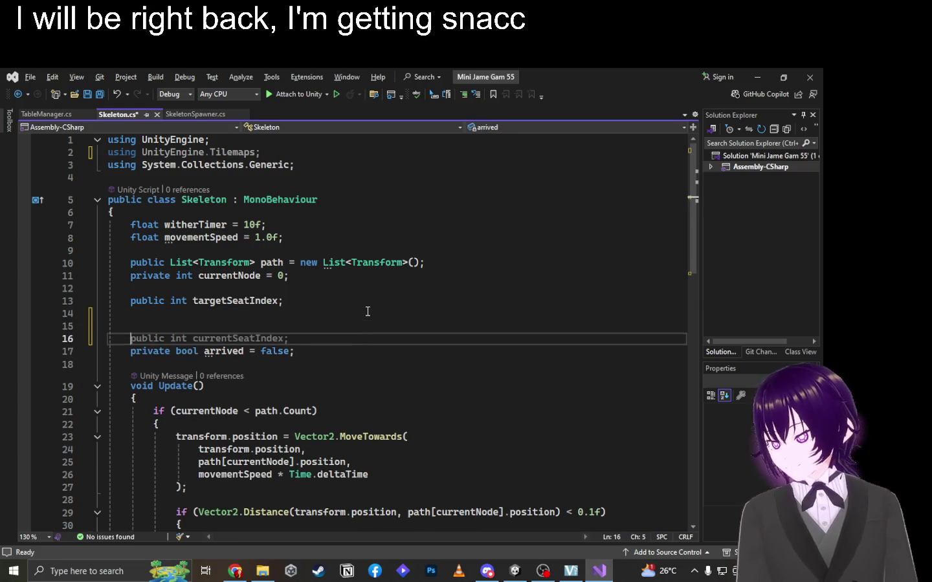
type("public Tilemap groundTilemap;")
key("Tab")
key("alt+Tab")
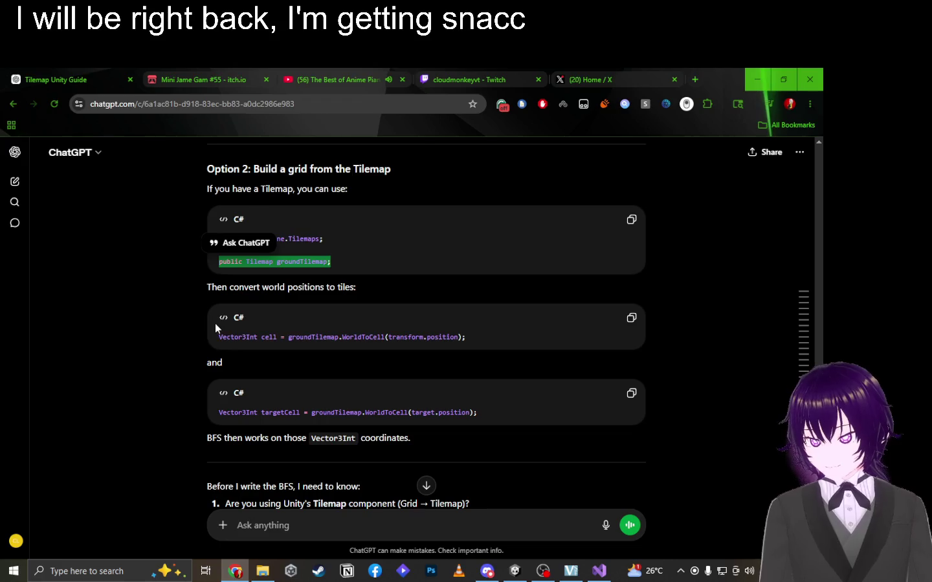
Select the passage on converting world positions to tiles and quote it in a new question.
mouse_move(218, 337)
left_mouse_down()
mouse_move(484, 334)
mouse_move(464, 335)
left_mouse_up()
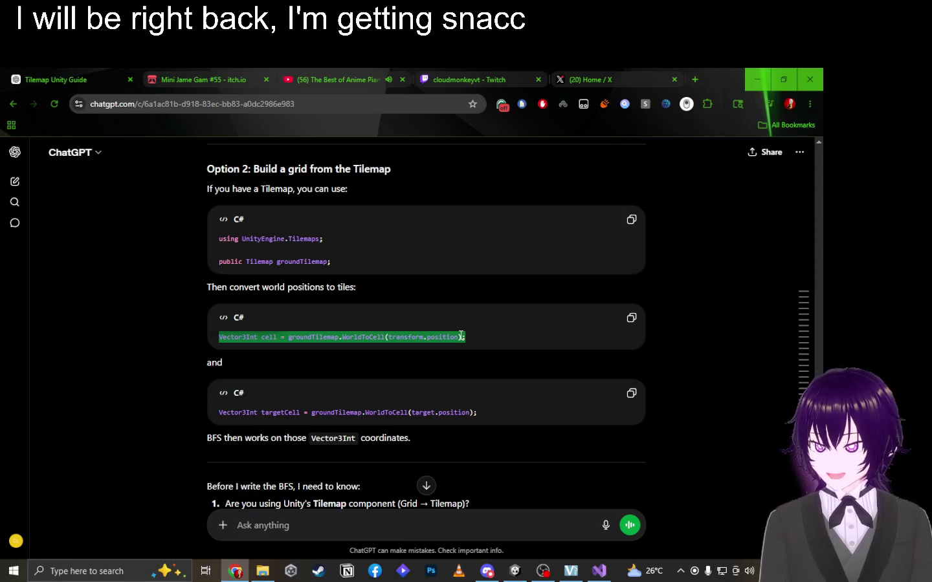
scroll(461, 336, "down", 1)
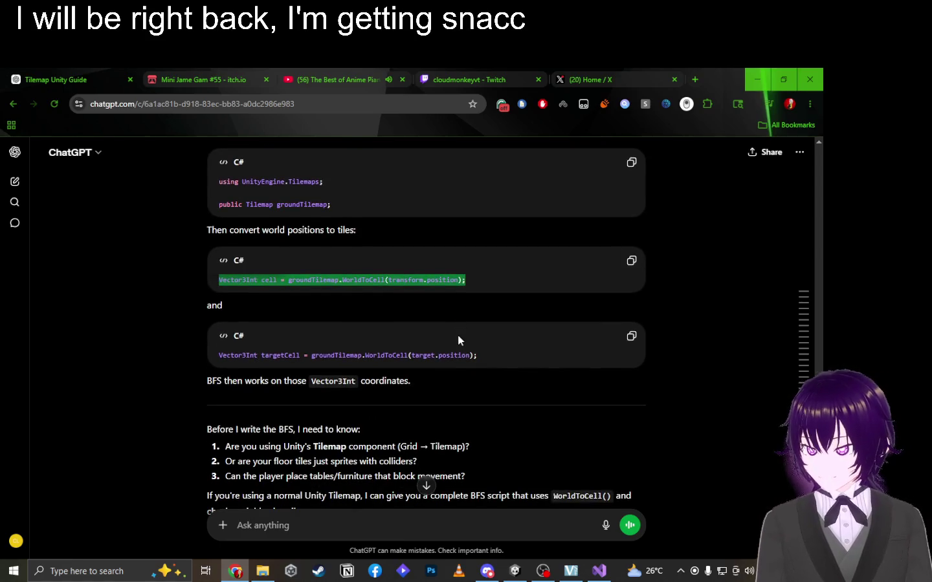
left_click(400, 315)
scroll(400, 316, "down", 1)
scroll(399, 315, "up", 3)
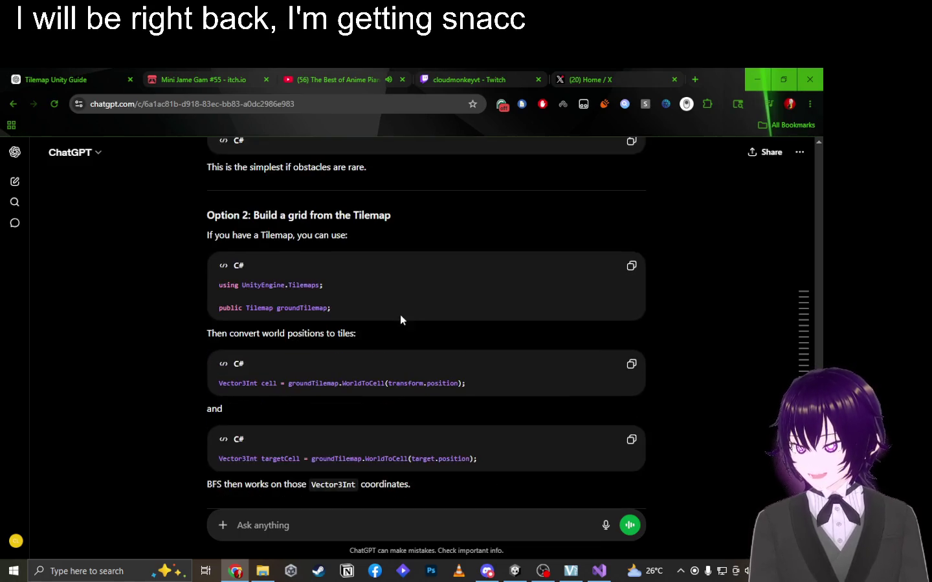
scroll(401, 315, "down", 1)
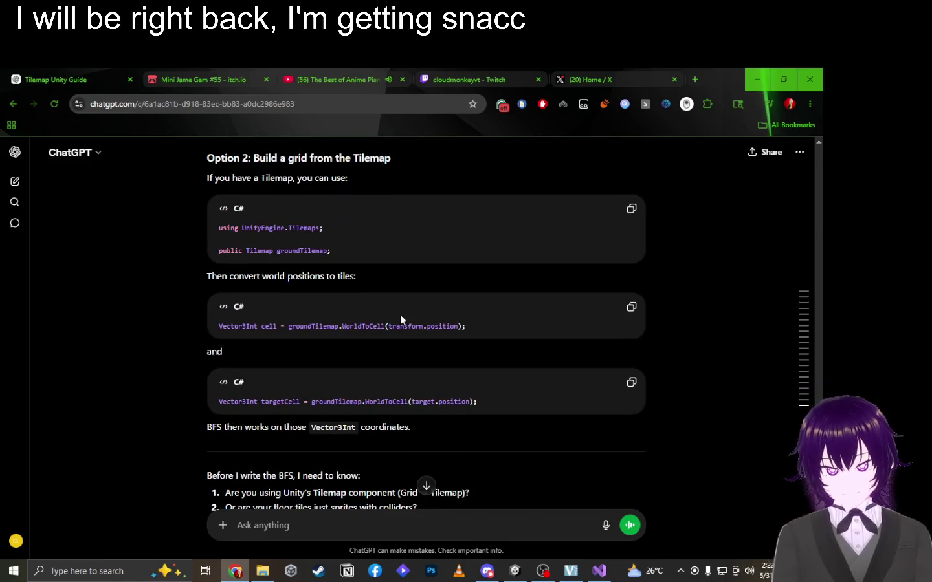
mouse_move(207, 279)
left_mouse_down()
mouse_move(245, 316)
mouse_move(451, 447)
mouse_move(376, 405)
left_mouse_up()
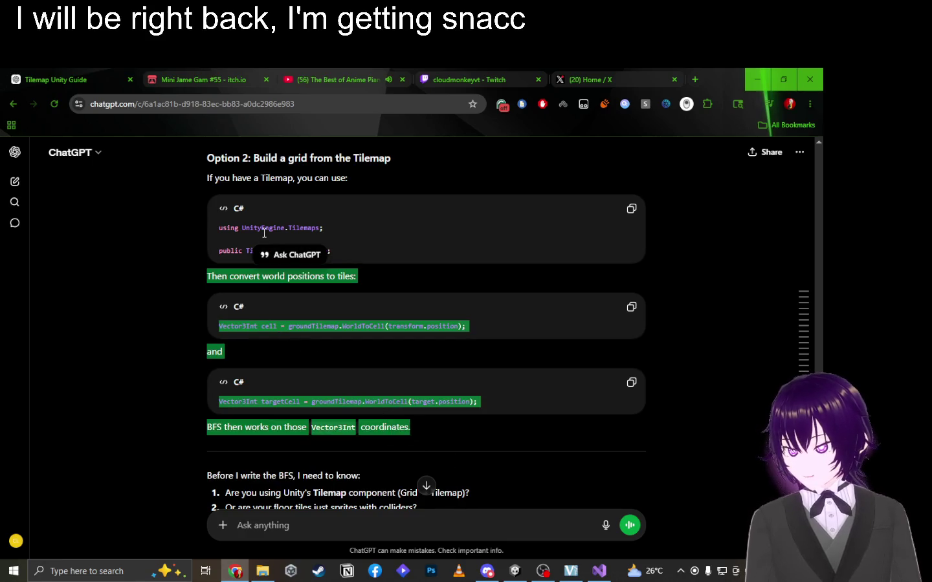
left_click(277, 255)
Send 'What would this look like' about the quoted passage and scroll to the reply.
type("What would this look like")
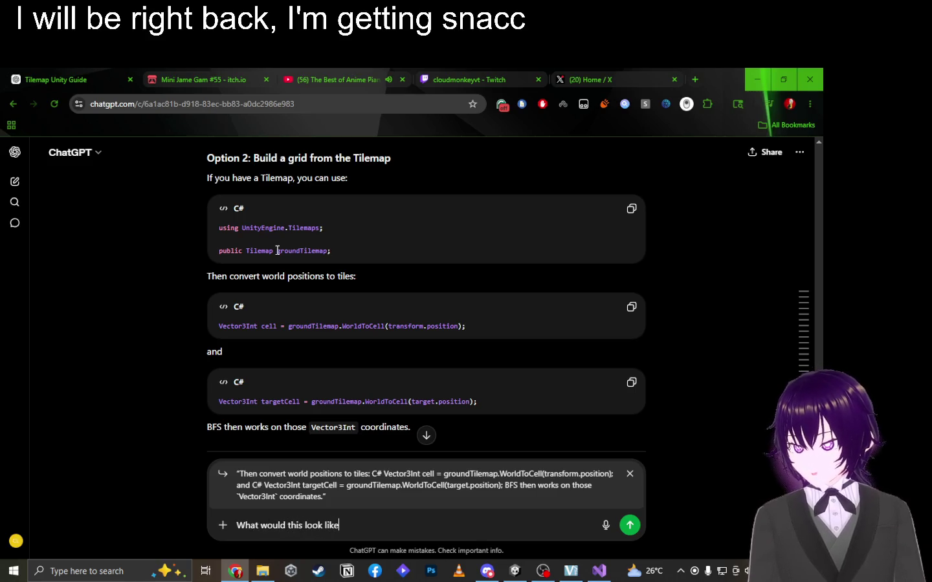
key("Return")
key("alt+Tab")
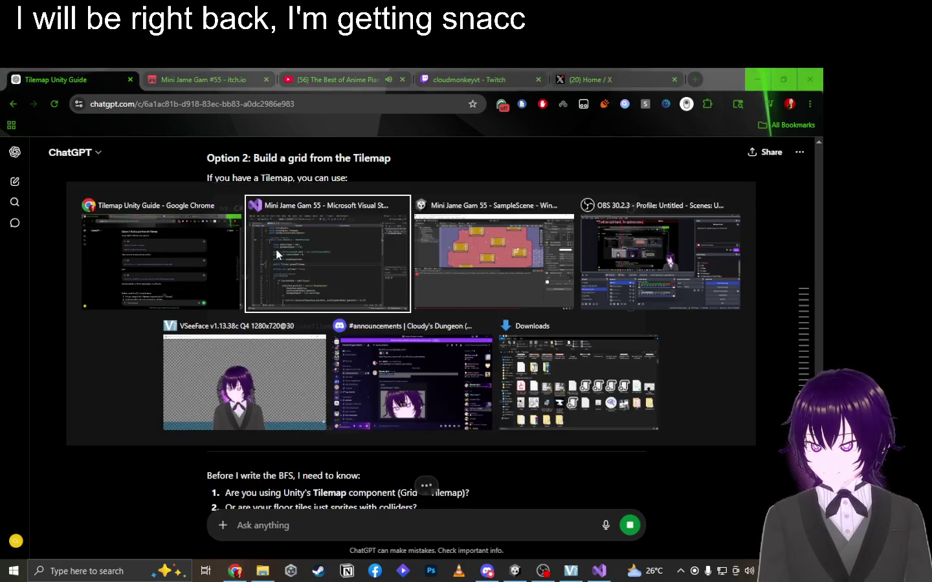
key("Tab")
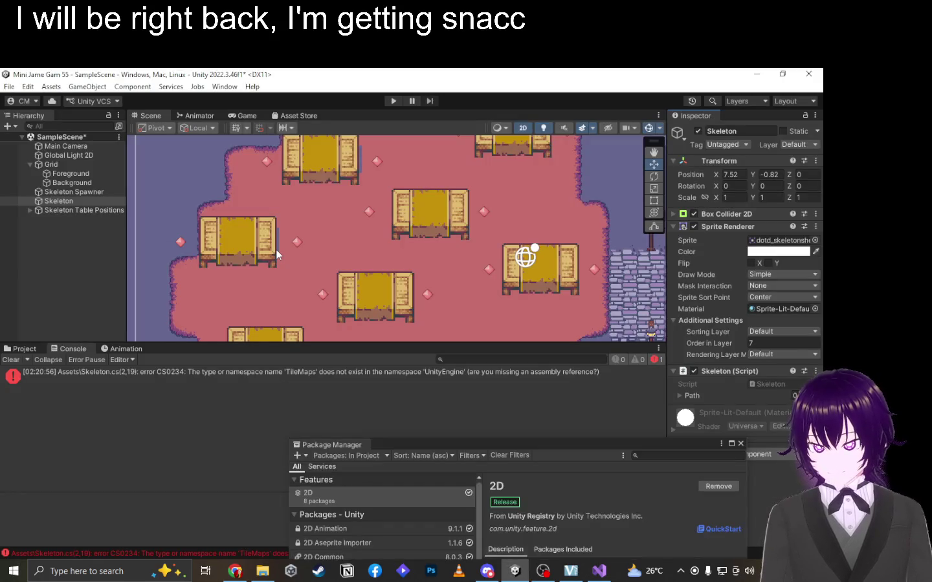
key("alt+Tab")
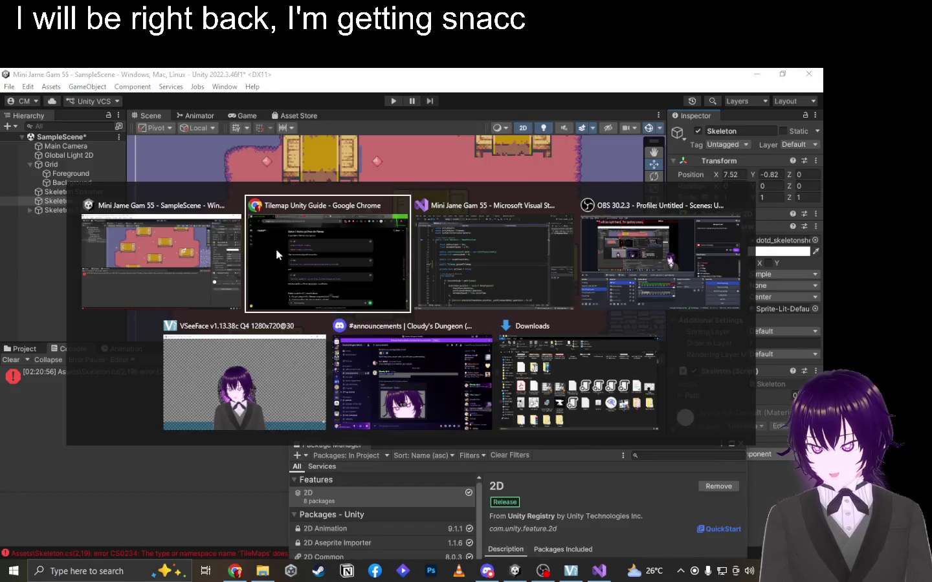
scroll(276, 250, "down", 10)
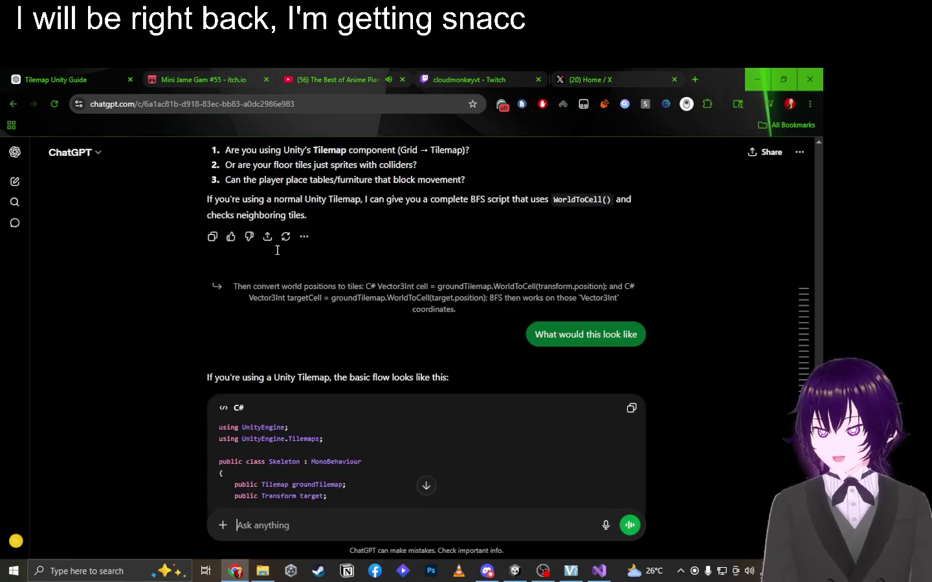
scroll(277, 250, "down", 1)
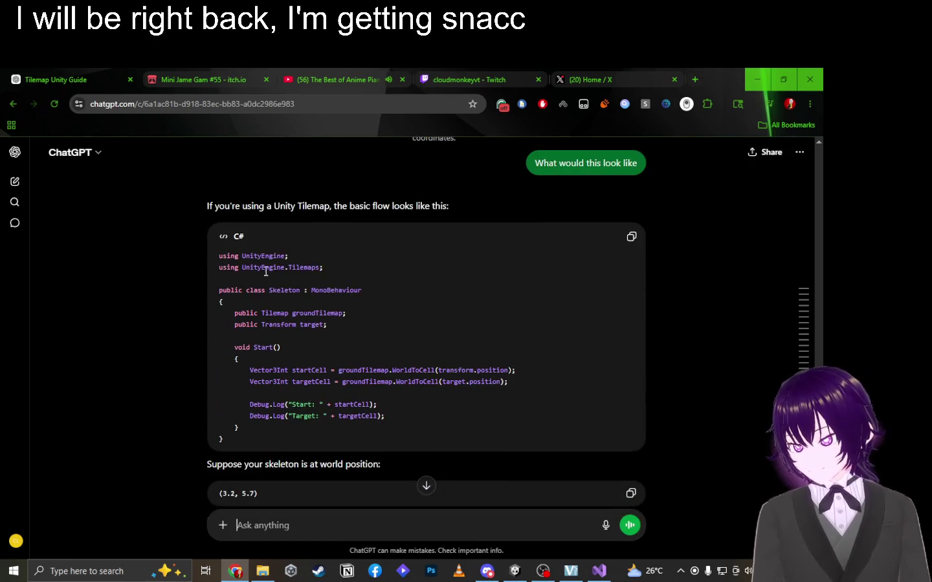
left_click_drag(340, 370, 435, 367)
left_click(328, 352)
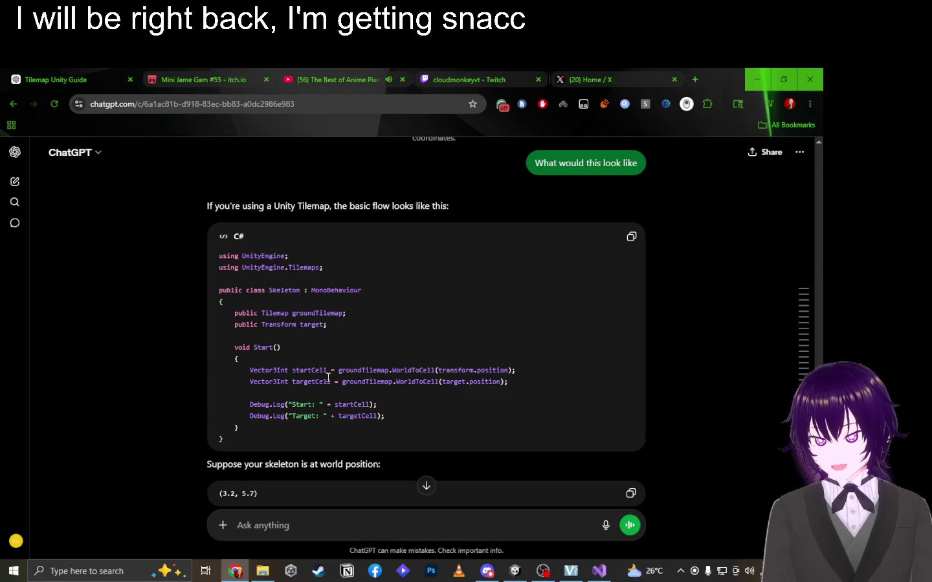
mouse_move(343, 381)
left_mouse_down()
mouse_move(527, 382)
mouse_move(518, 379)
left_mouse_up()
left_click(356, 350)
scroll(338, 308, "down", 2)
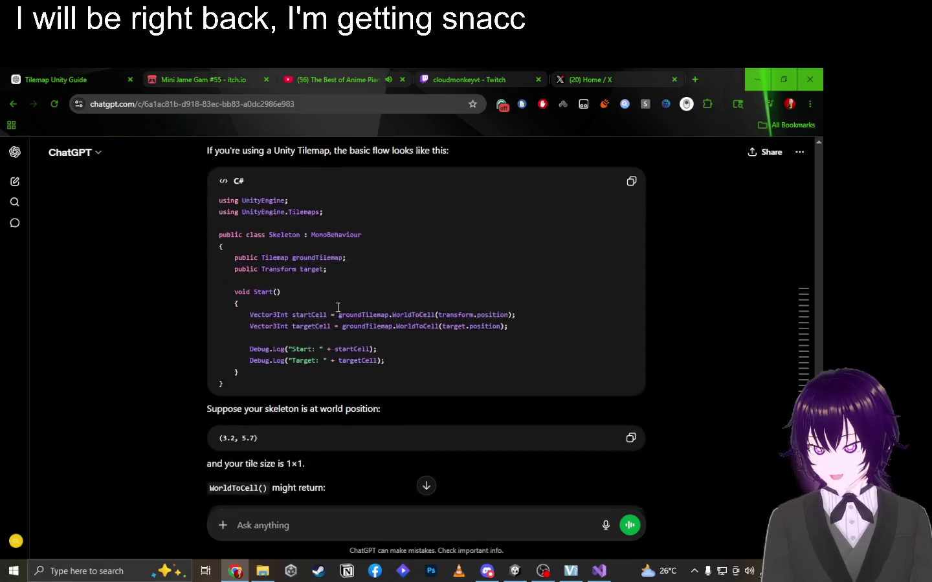
scroll(338, 307, "down", 2)
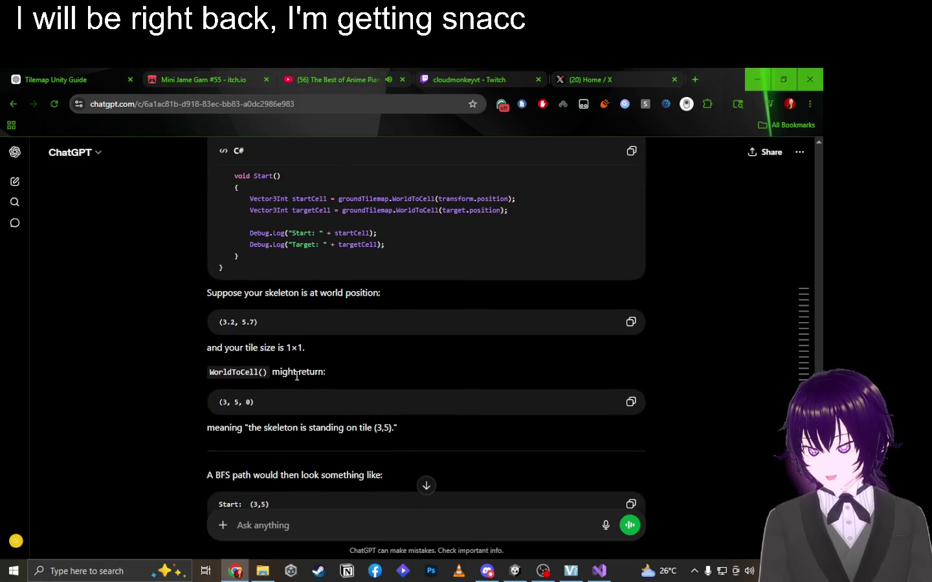
scroll(293, 378, "down", 1)
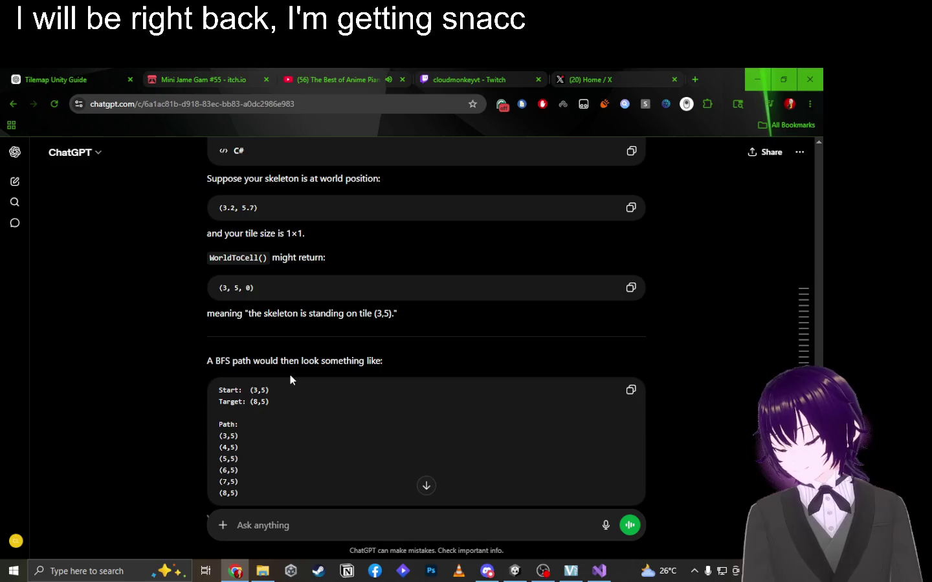
scroll(290, 374, "down", 5)
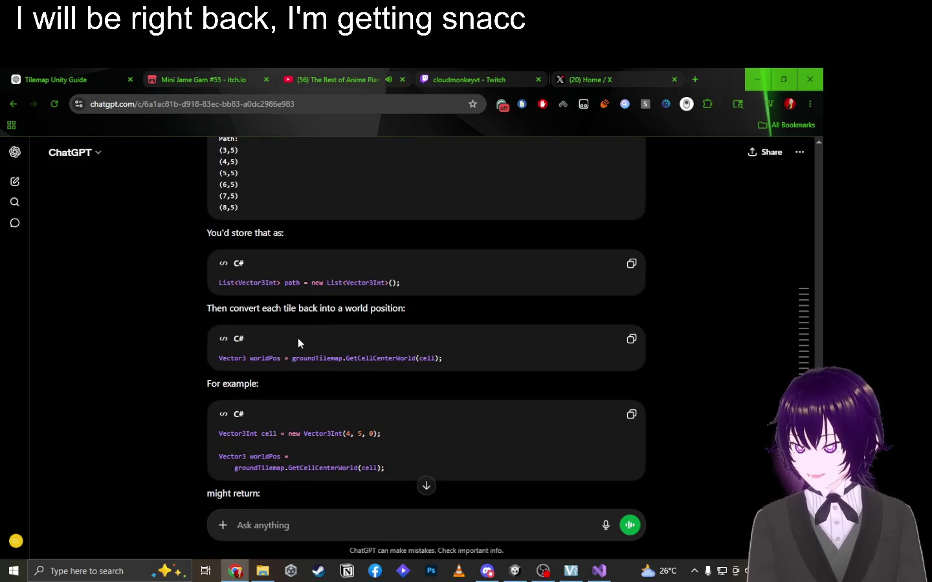
left_click(339, 529)
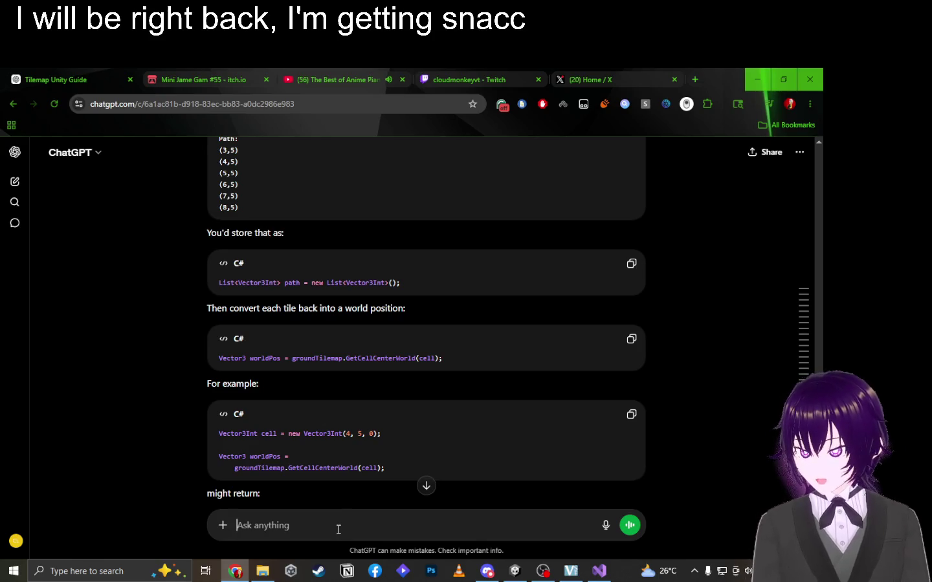
Send ChatGPT the question 'How does it avoid the obstacles'.
type("Ho")
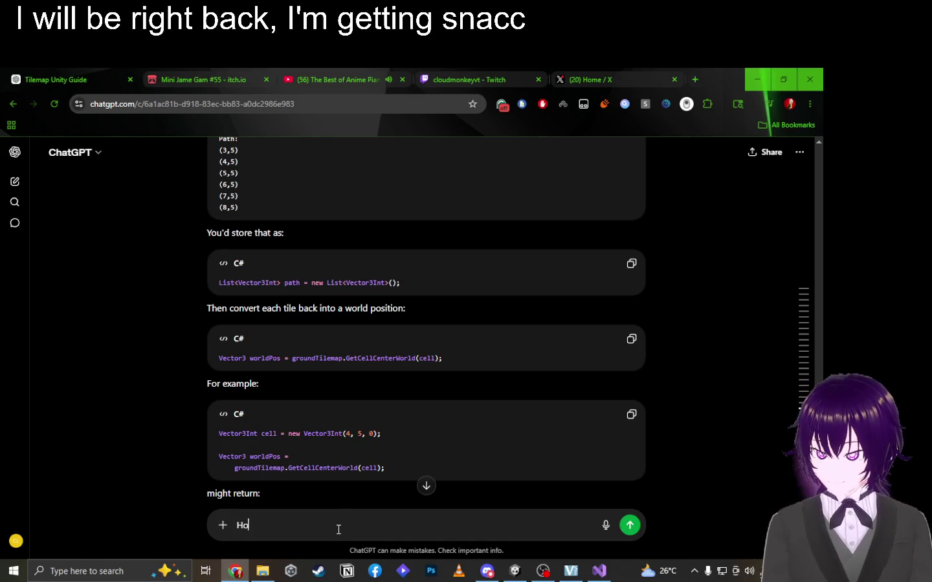
type("w does it avoid")
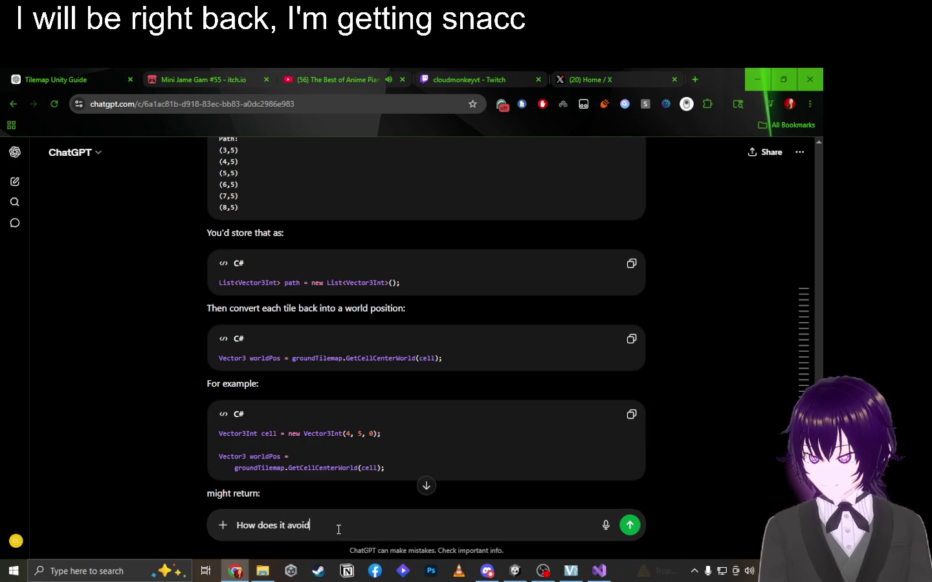
type(" the obst")
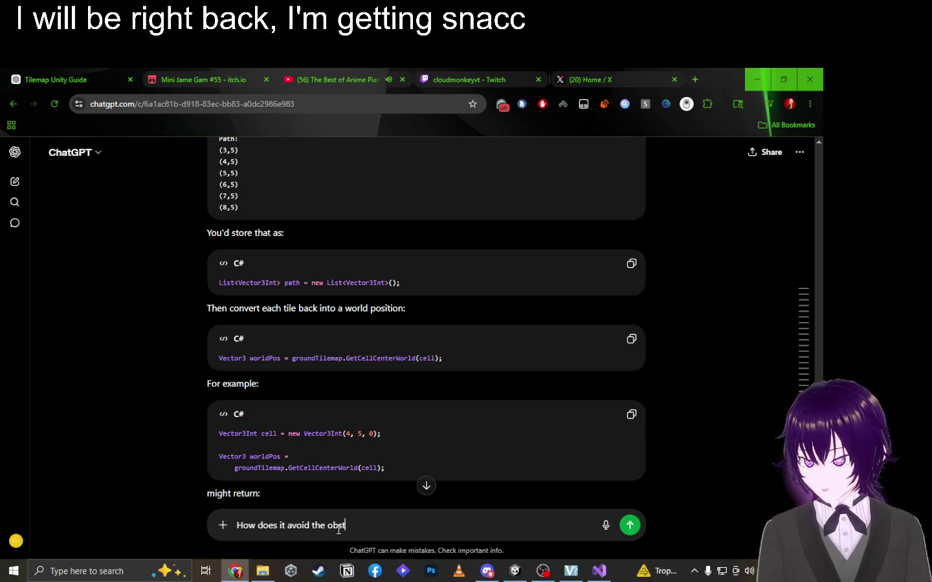
type("acles")
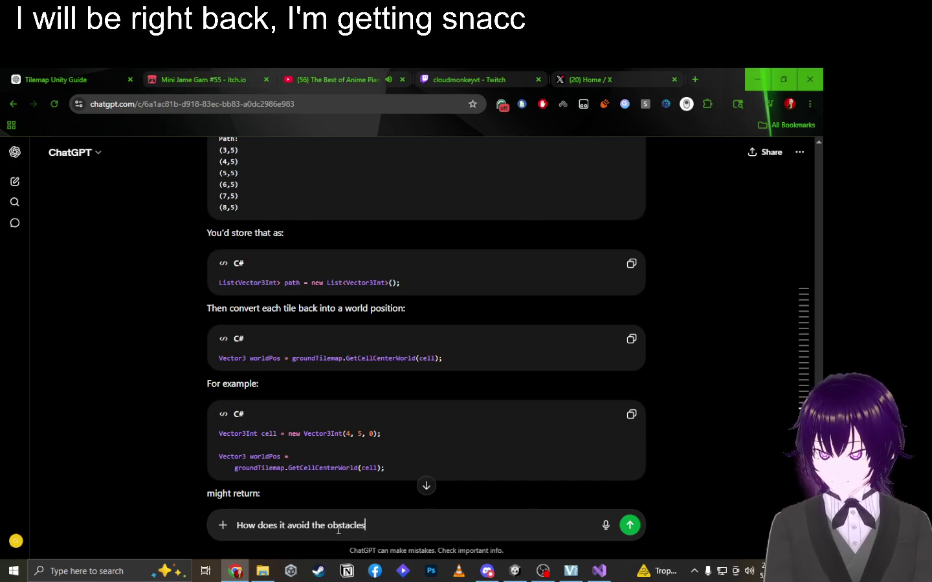
key("Return")
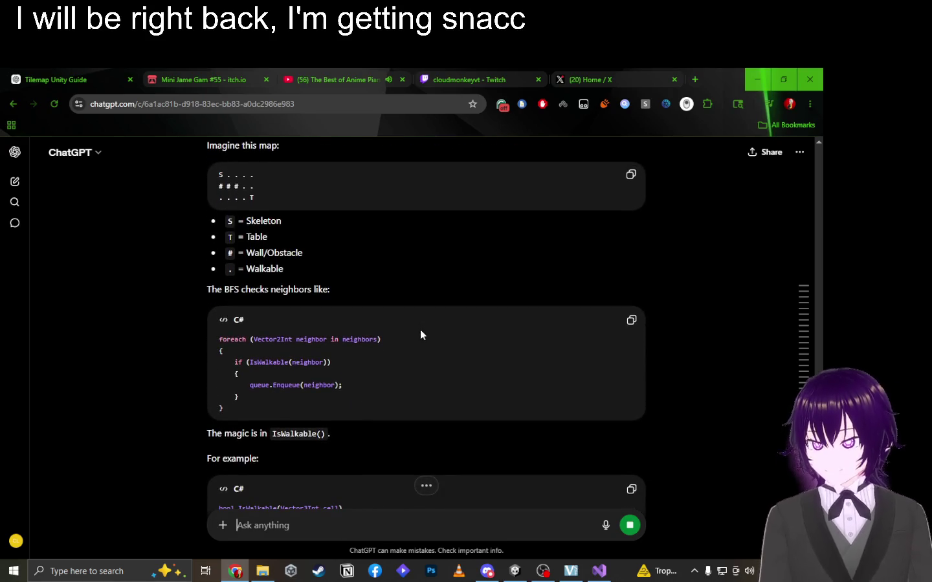
scroll(420, 329, "up", 8)
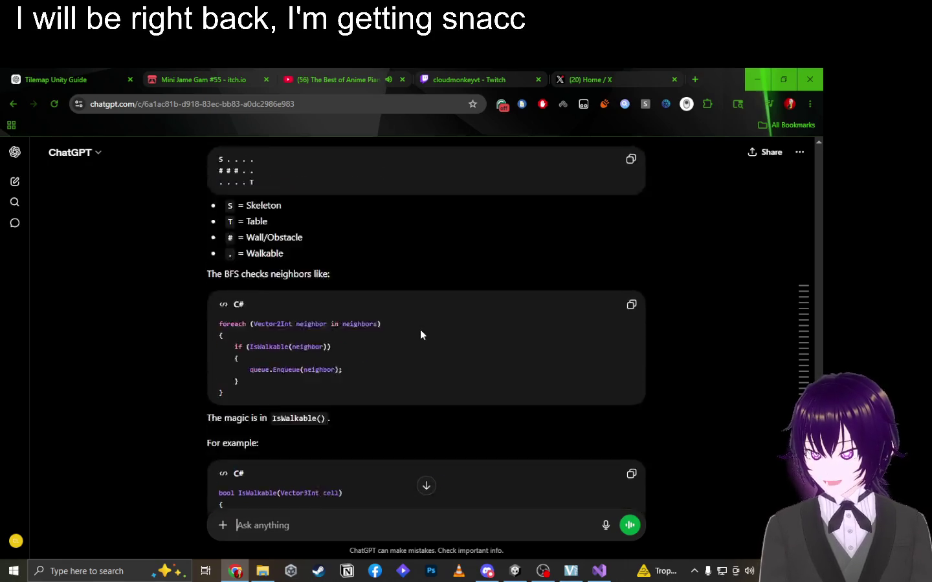
scroll(421, 331, "up", 15)
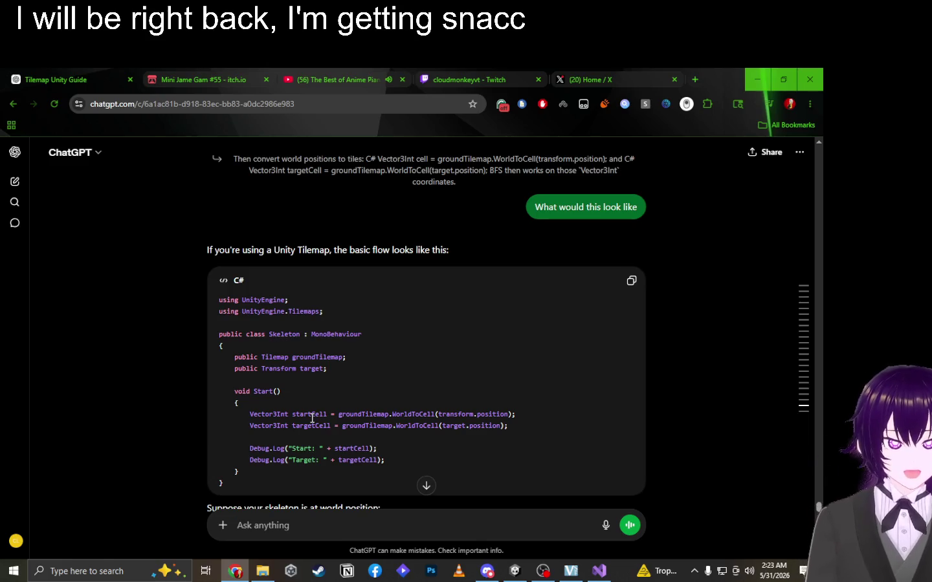
triple_click(410, 359)
left_click(431, 369)
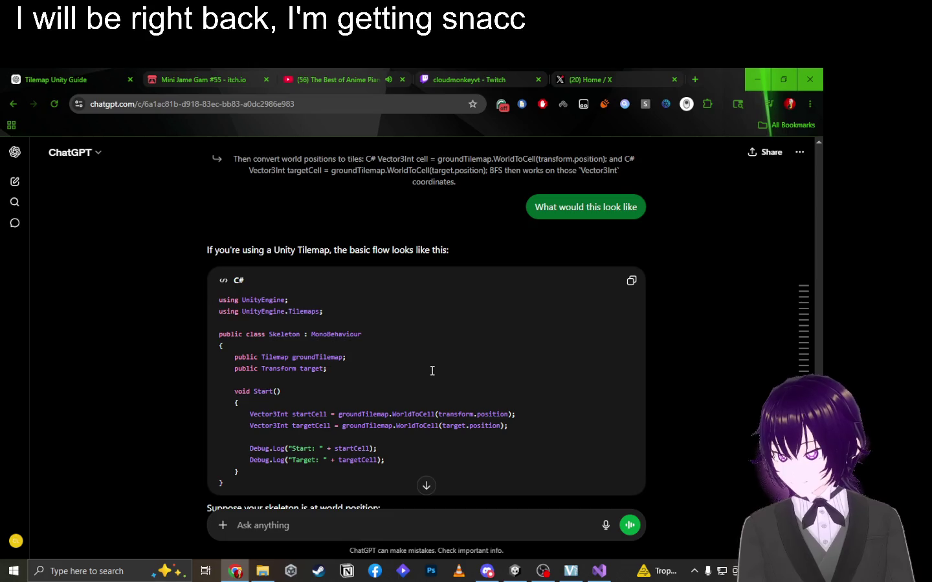
scroll(433, 370, "down", 3)
scroll(432, 371, "down", 3)
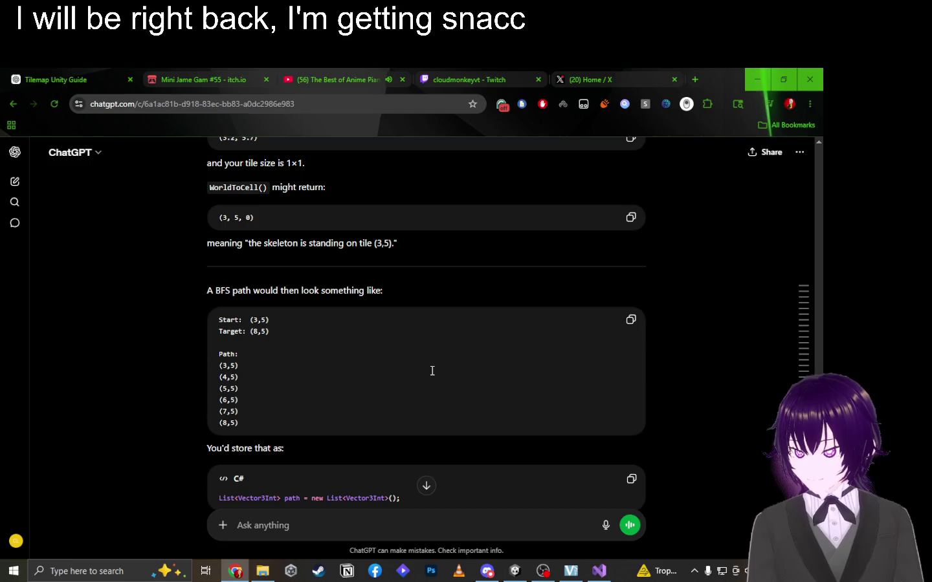
scroll(432, 370, "down", 1)
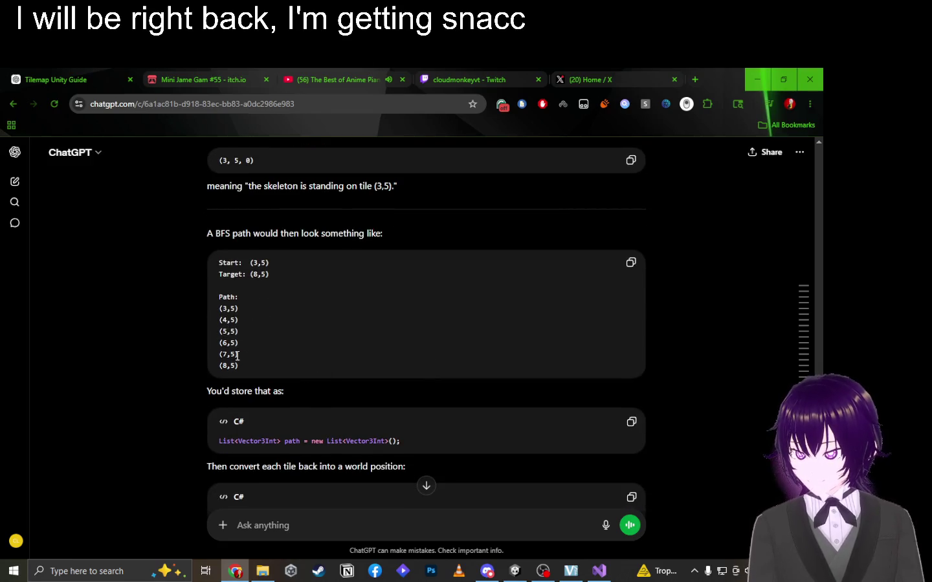
scroll(312, 338, "down", 3)
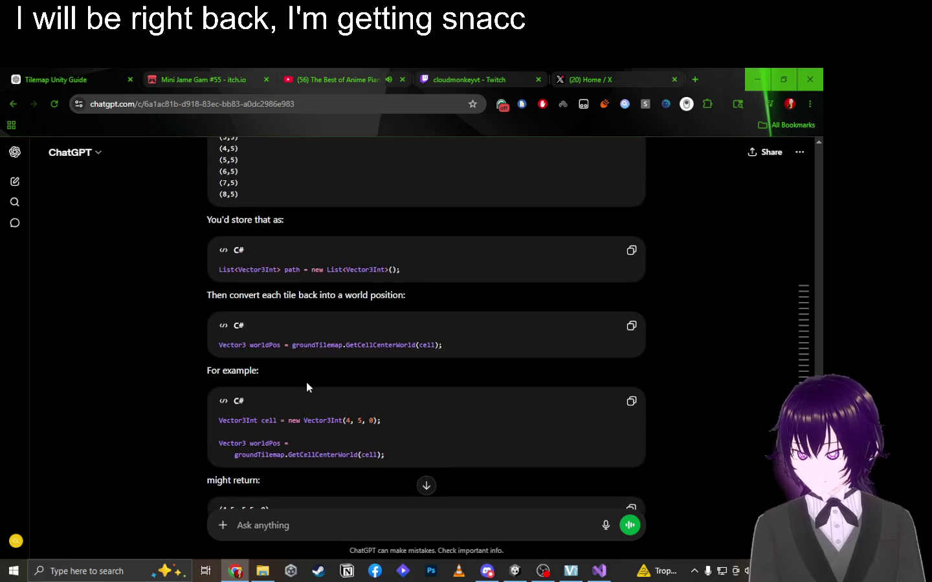
scroll(307, 387, "down", 4)
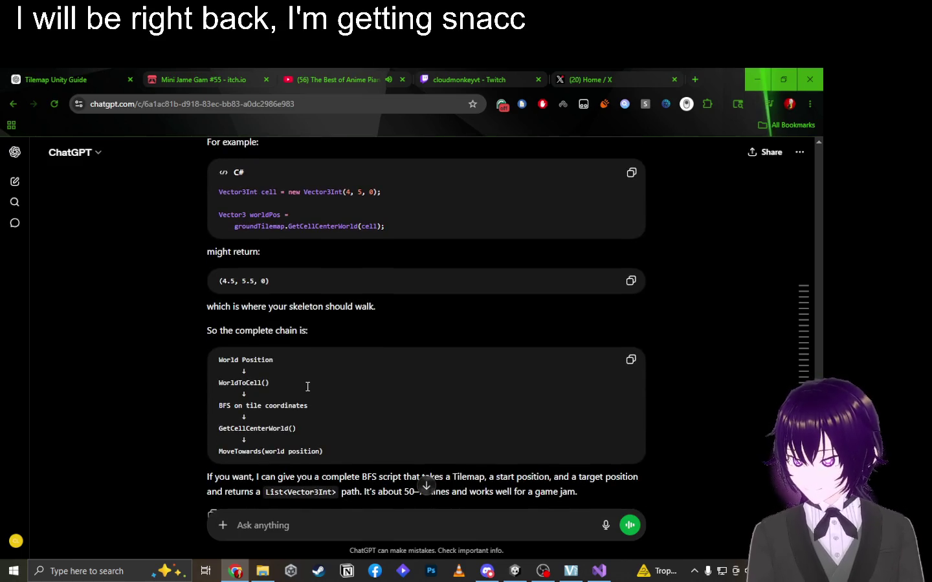
scroll(307, 387, "down", 1)
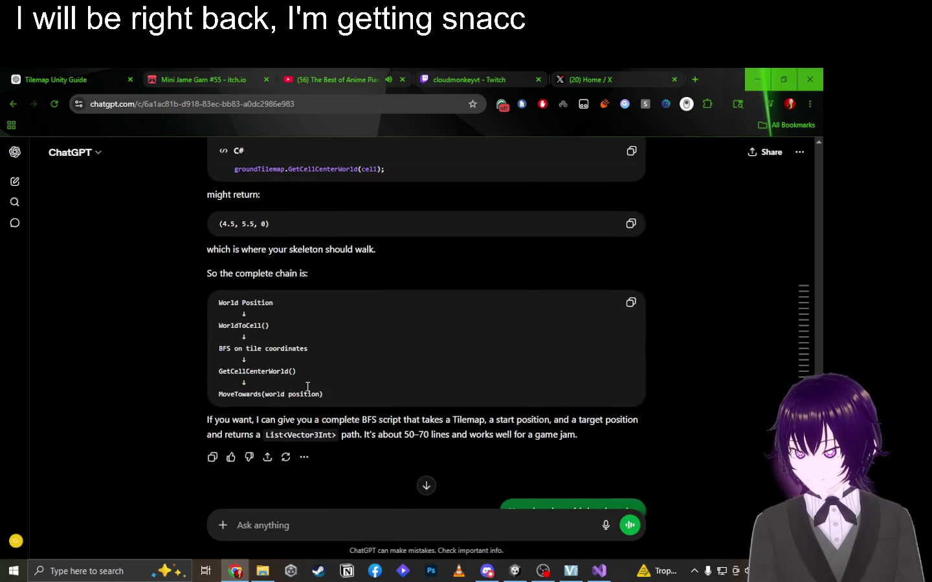
scroll(307, 386, "up", 3)
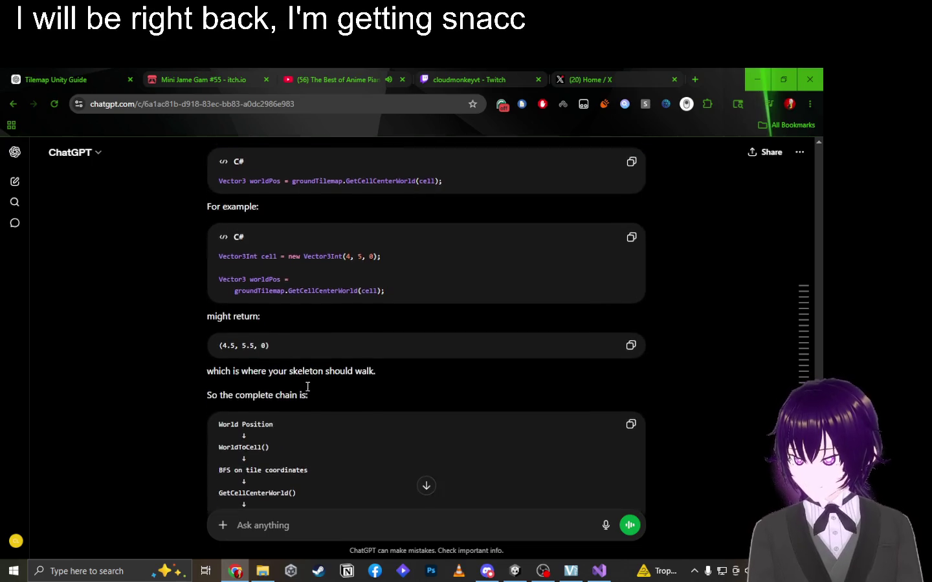
scroll(305, 386, "down", 12)
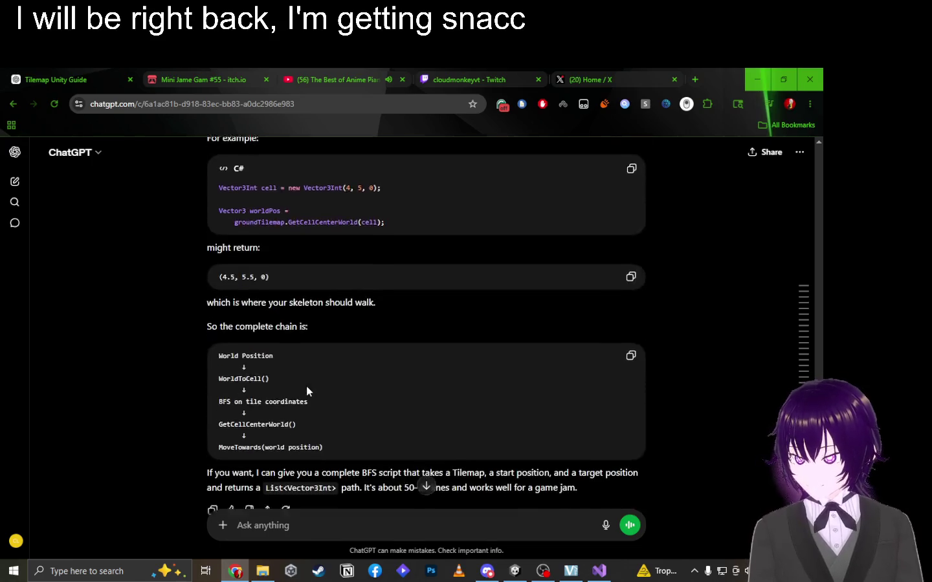
scroll(316, 414, "up", 6)
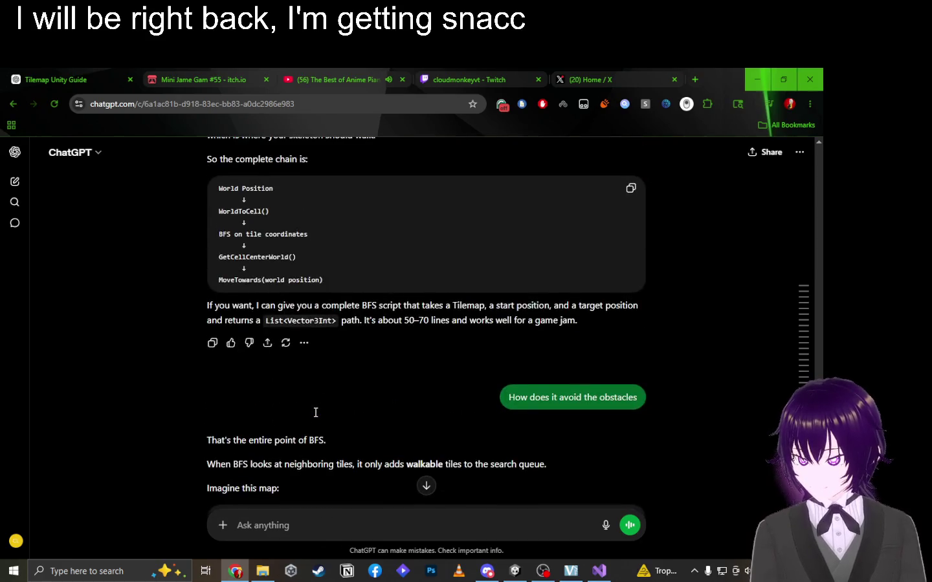
scroll(316, 414, "down", 2)
scroll(315, 412, "down", 3)
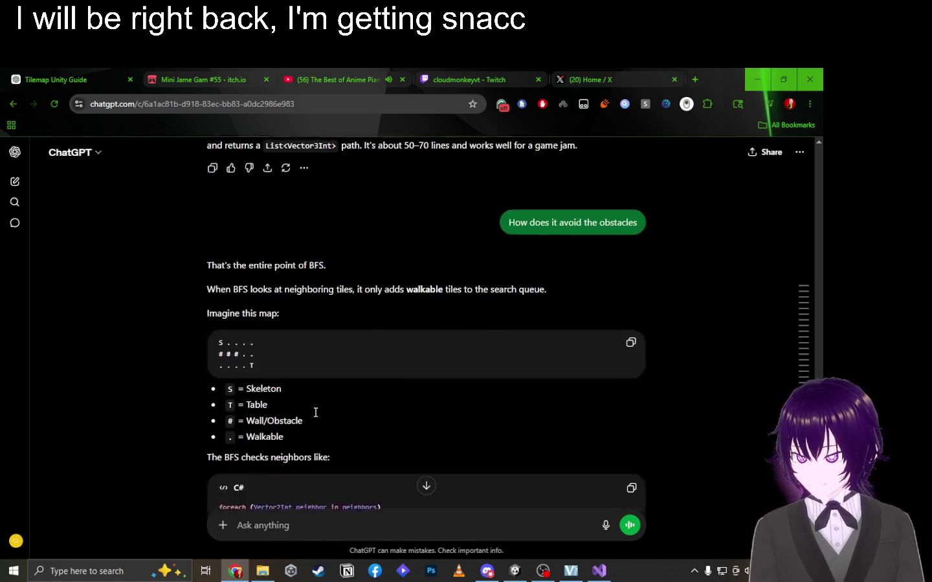
scroll(315, 417, "up", 1)
Select groundTilemap, WorldToCell and the startCell/targetCell lines in the earlier example code.
left_click_drag(288, 235, 390, 218)
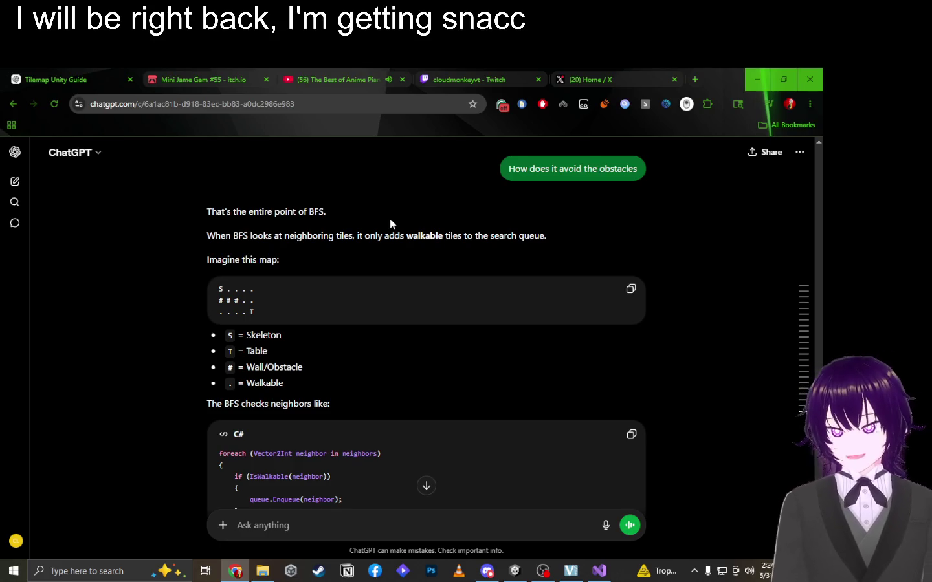
scroll(389, 218, "up", 10)
scroll(390, 219, "up", 8)
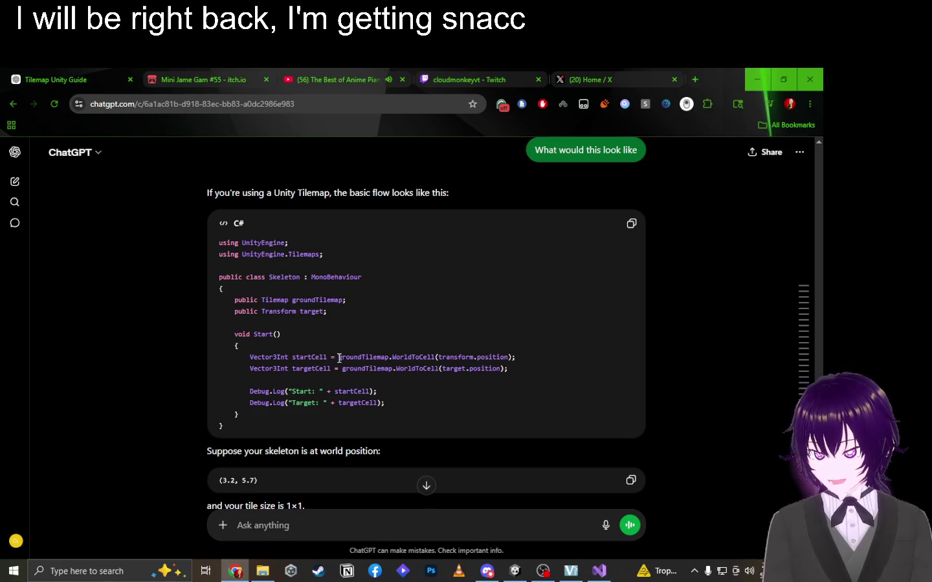
mouse_move(340, 358)
left_mouse_down()
mouse_move(410, 358)
mouse_move(388, 356)
left_mouse_up()
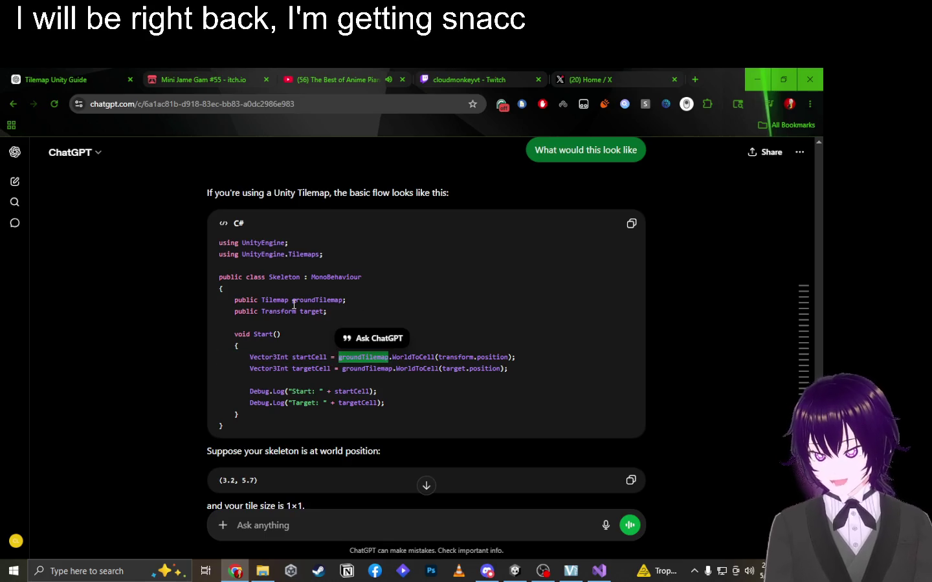
double_click(412, 358)
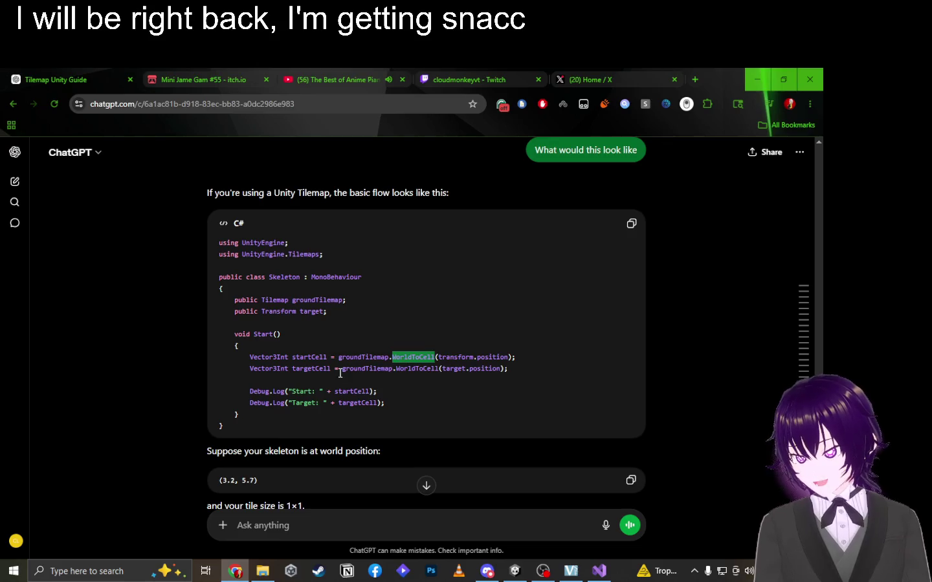
mouse_move(252, 357)
left_mouse_down()
mouse_move(345, 369)
mouse_move(511, 369)
mouse_move(333, 361)
left_mouse_up()
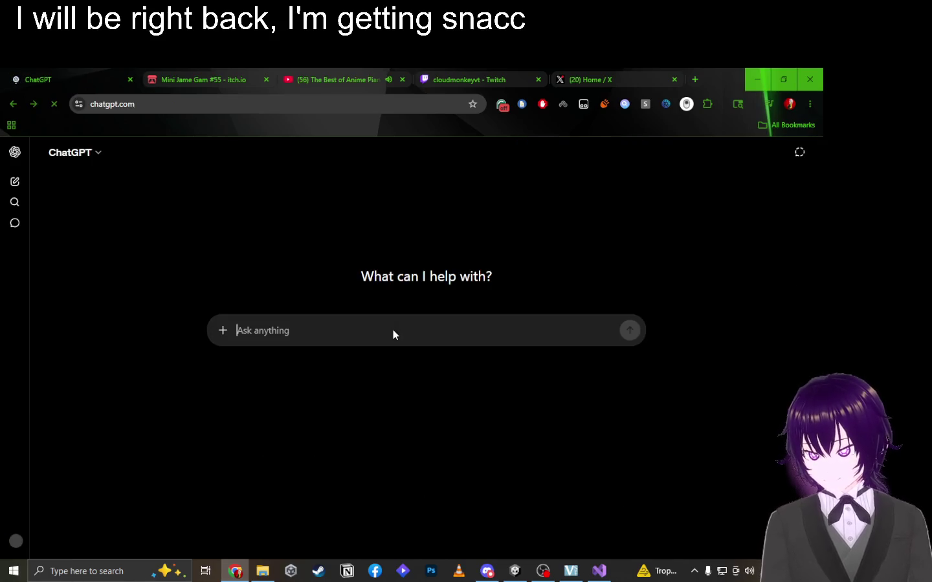
Reload the ChatGPT page with F5 and scroll back up to the IsWalkable obstacle answer.
key("F5")
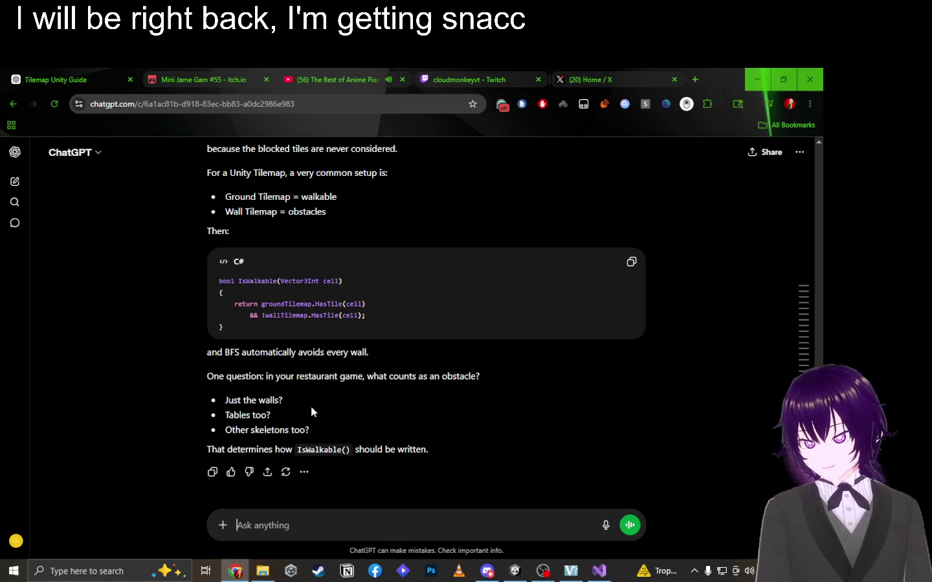
scroll(311, 408, "up", 1)
scroll(311, 411, "up", 3)
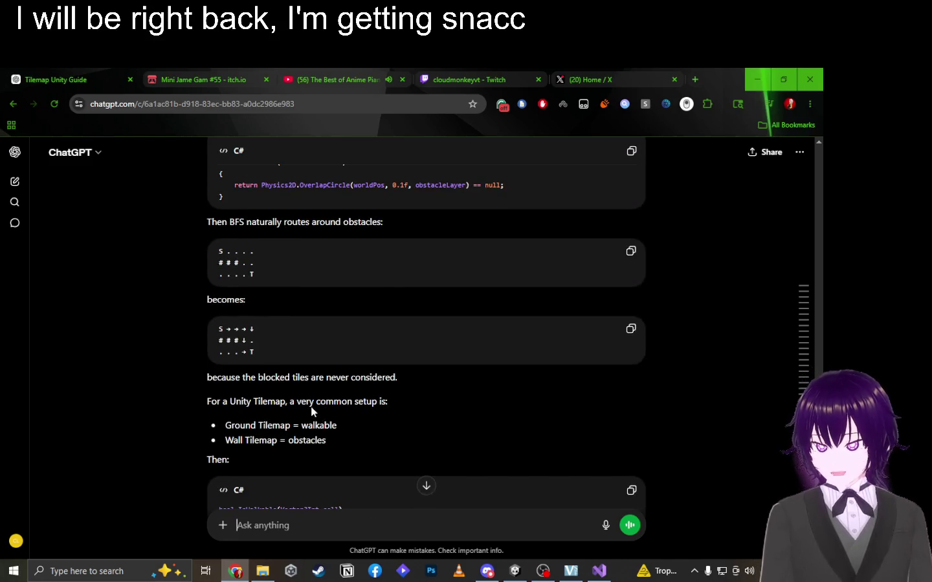
scroll(312, 410, "up", 3)
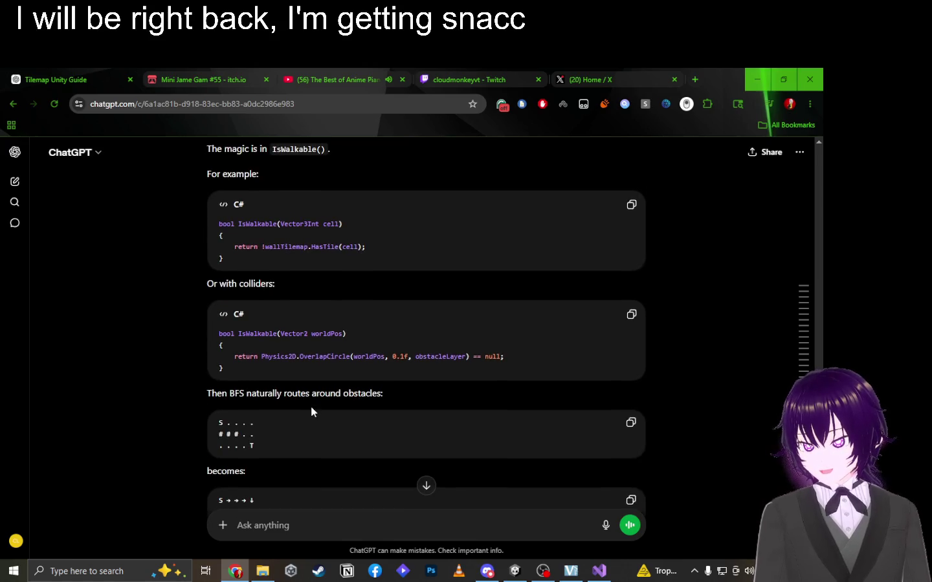
Send ChatGPT the question 'So what's the full script'.
scroll(311, 406, "up", 8)
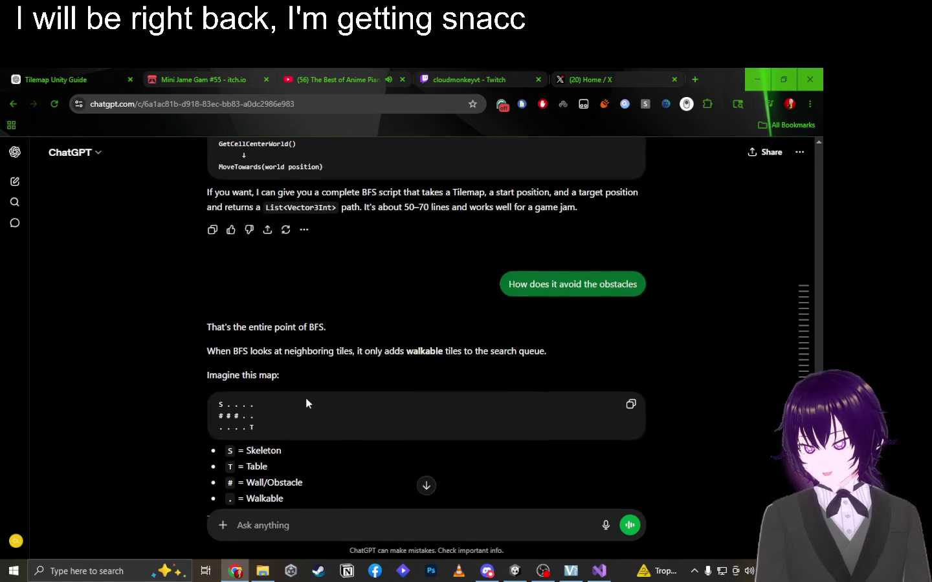
left_click(301, 521)
type("So what's the full s")
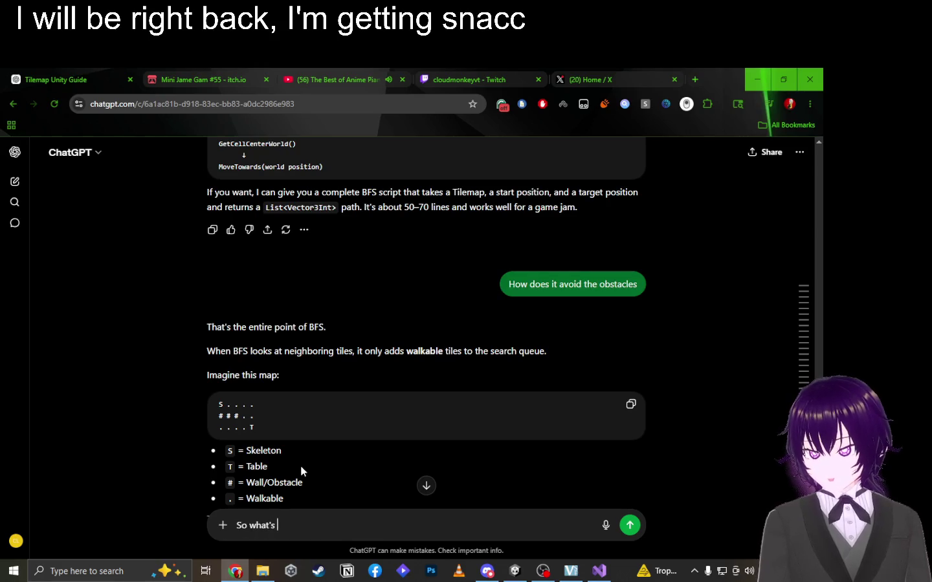
type("cript")
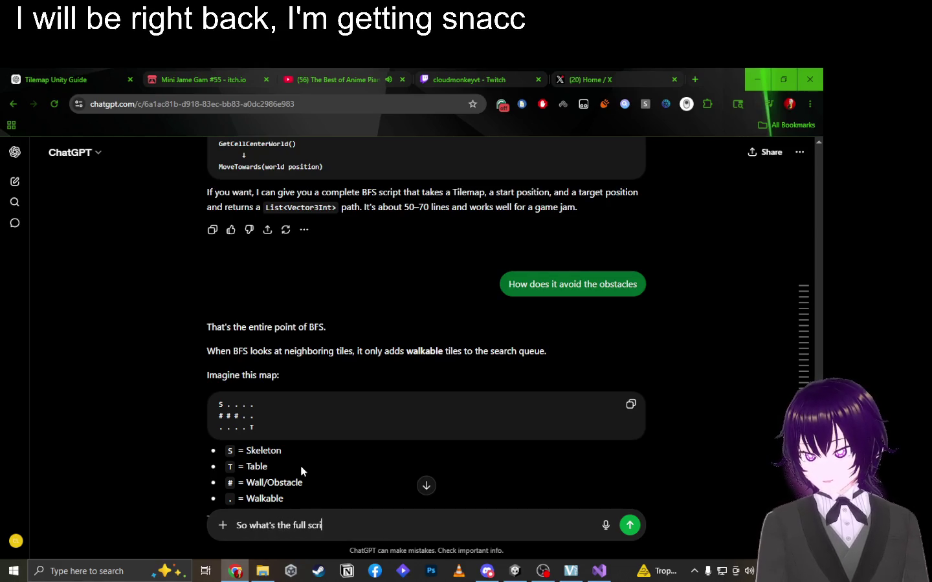
key("Return")
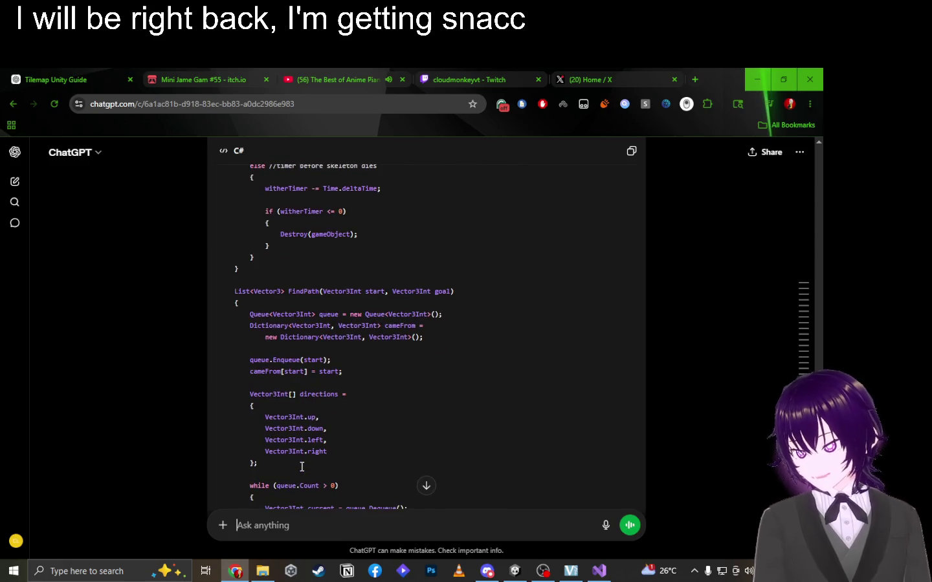
Scroll through the generated Skeleton.cs code block and copy the whole script.
scroll(302, 467, "down", 5)
scroll(367, 292, "down", 3)
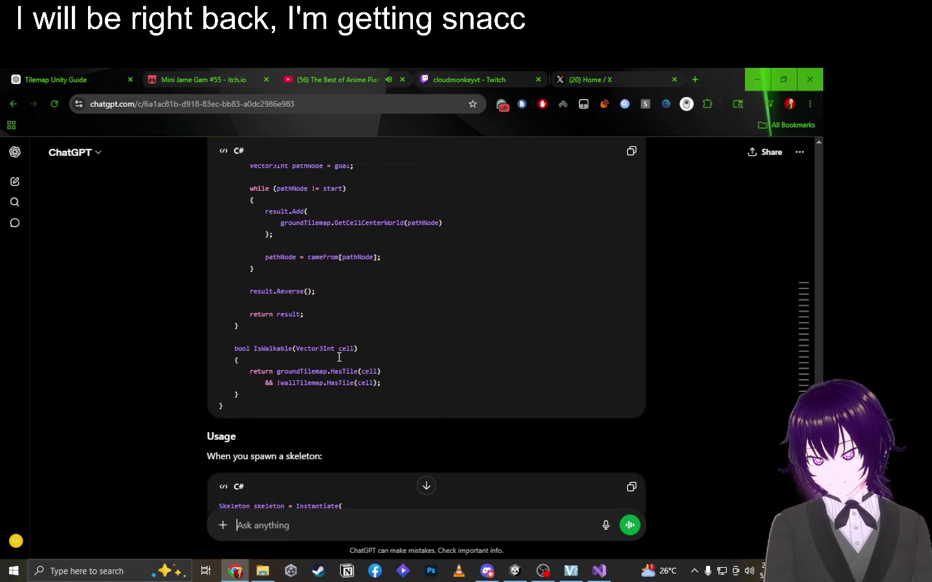
scroll(339, 357, "up", 1)
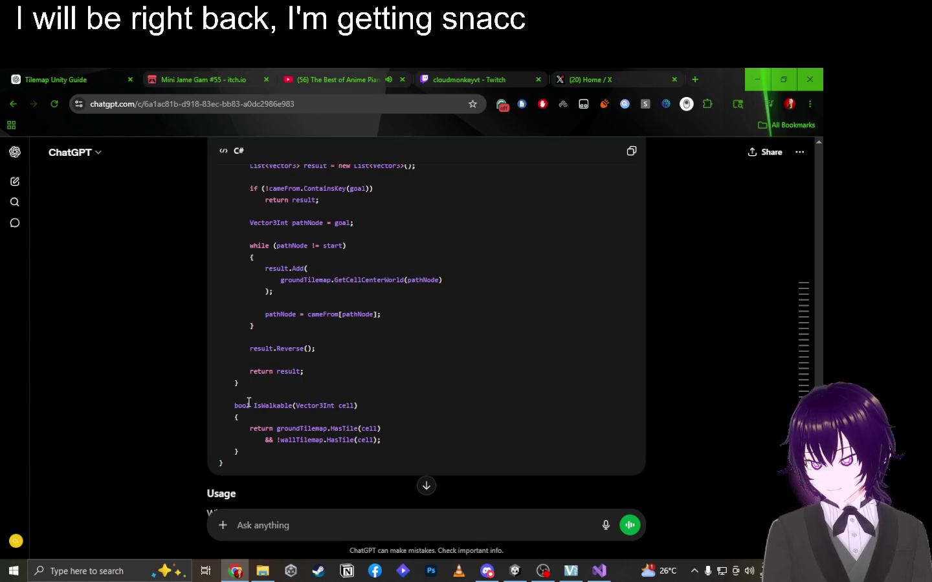
scroll(330, 349, "up", 15)
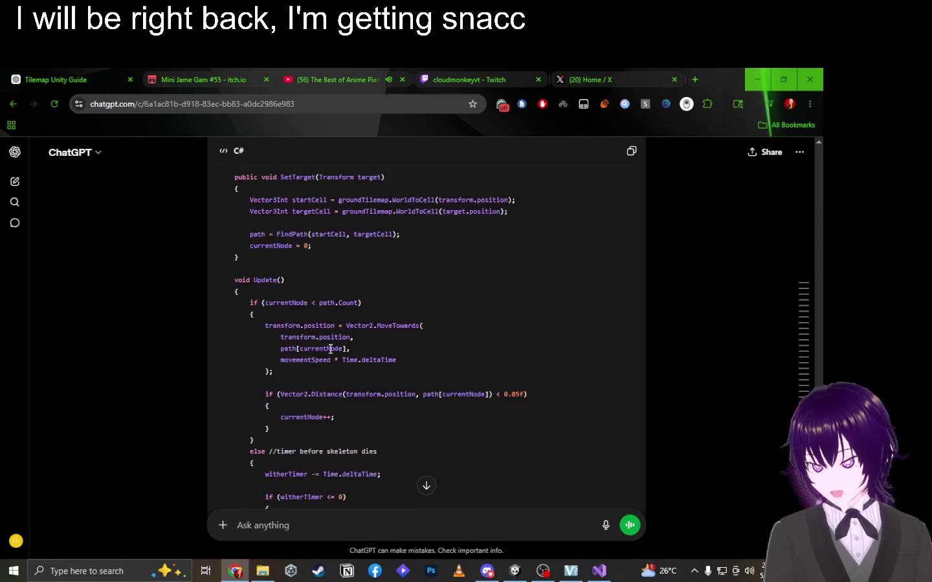
scroll(330, 349, "down", 5)
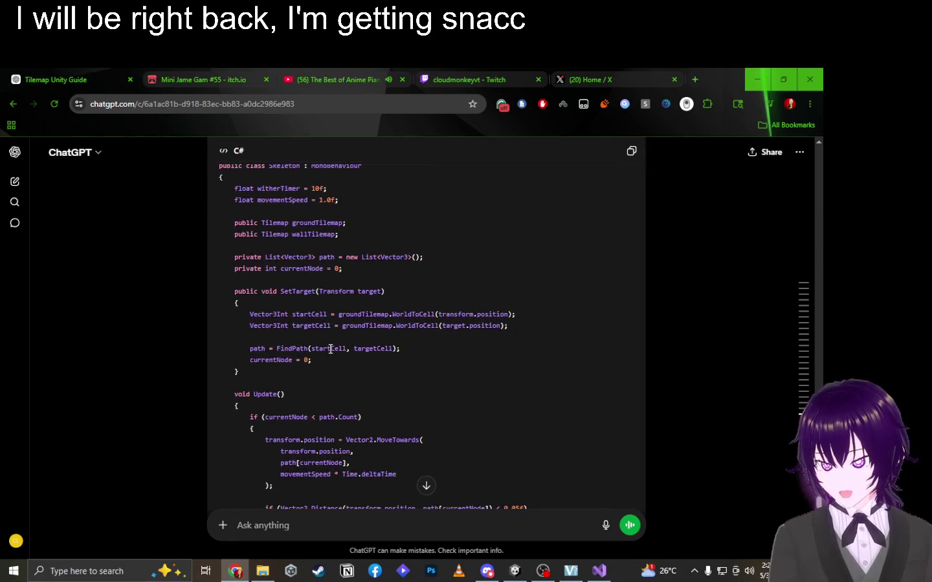
scroll(330, 349, "down", 1)
scroll(350, 348, "up", 10)
scroll(350, 349, "down", 2)
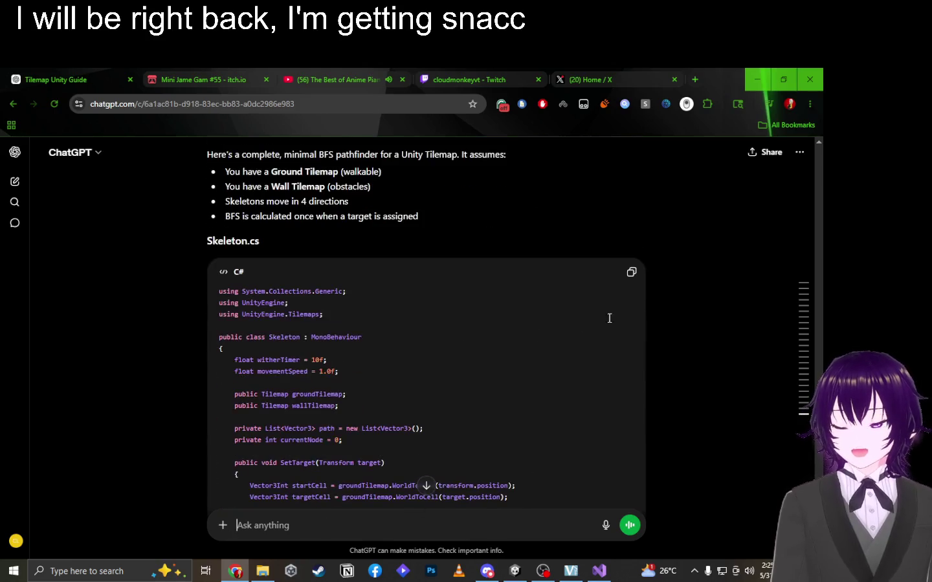
left_click(631, 272)
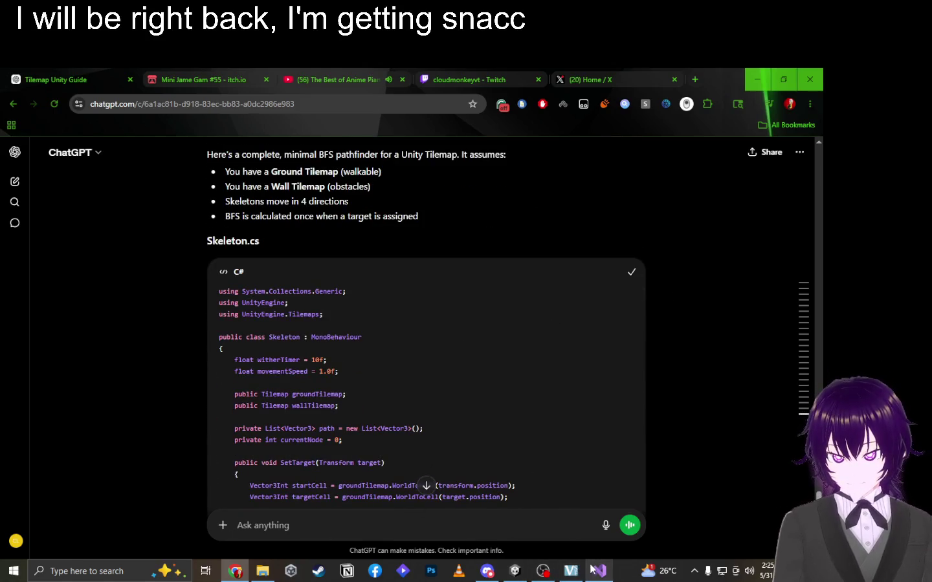
Replace all of Skeleton.cs with the copied BFS script and save it.
left_click(599, 571)
left_click(371, 378)
key("ctrl+a")
key("ctrl+v")
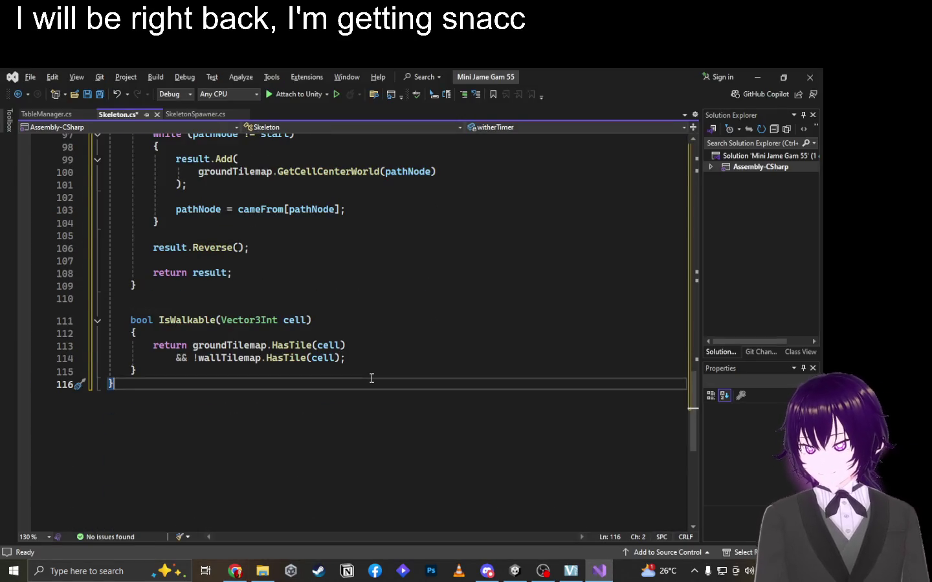
key("ctrl+s")
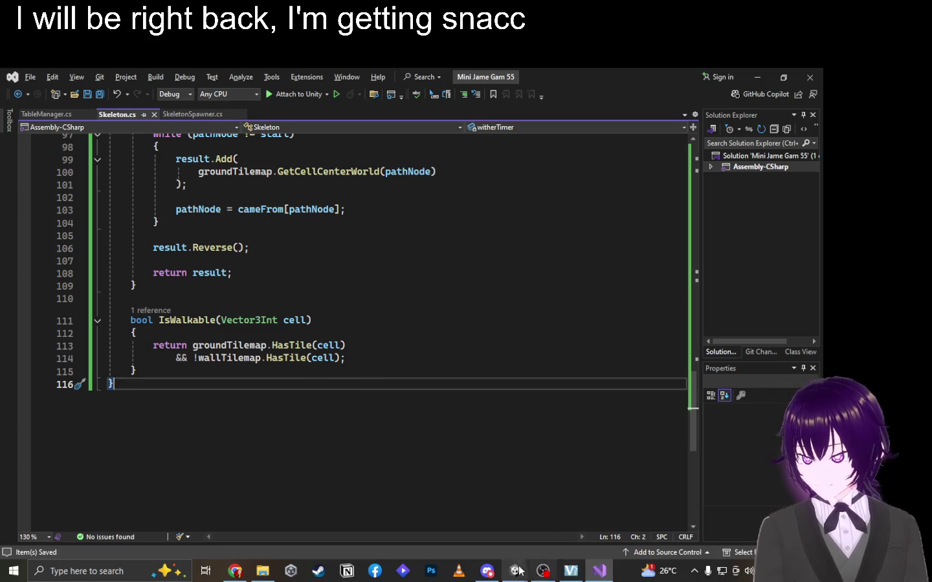
Bring the Unity editor forward, then the Discord window.
left_click(515, 571)
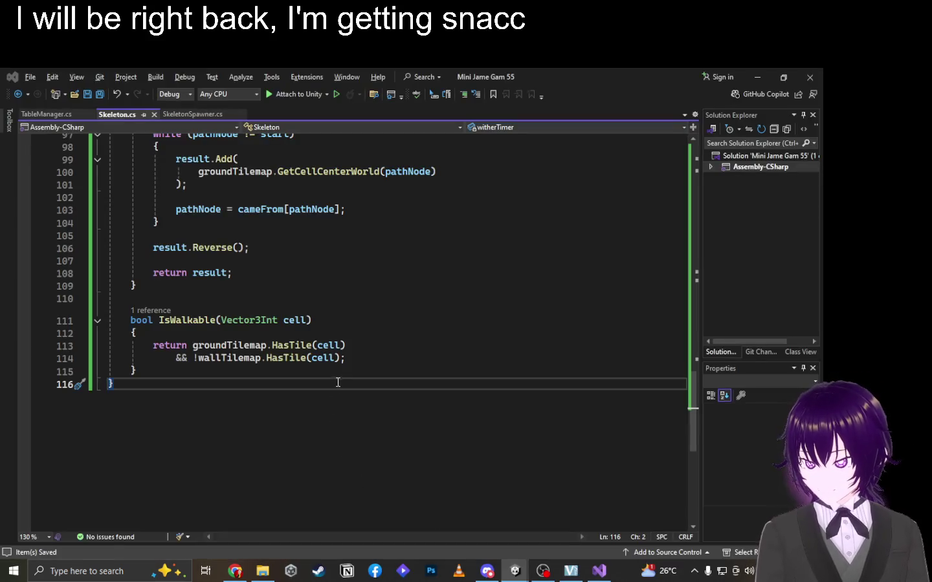
left_click(514, 571)
mouse_move(503, 576)
left_click(502, 556)
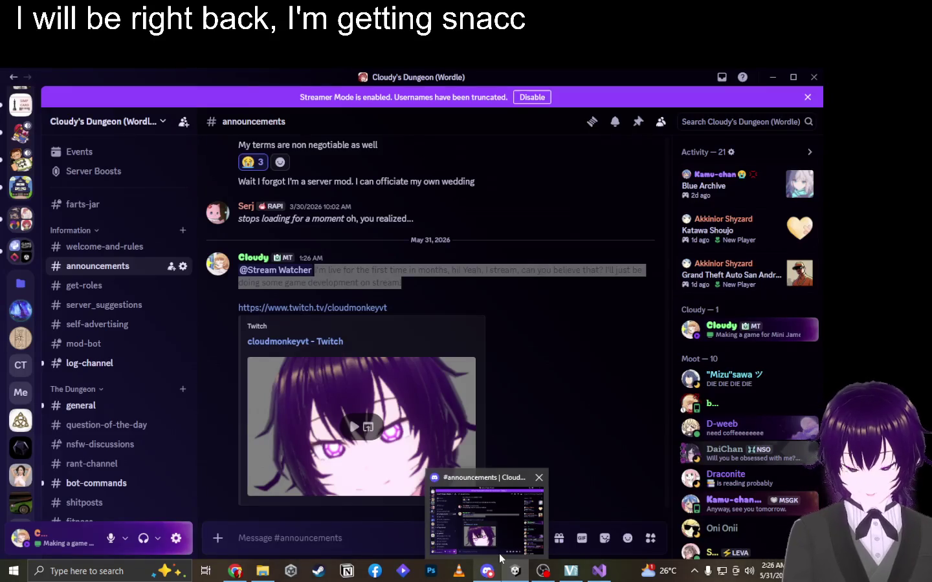
Drag Unity's Package Manager window lower, then return to Skeleton.cs in Visual Studio.
left_click(489, 575)
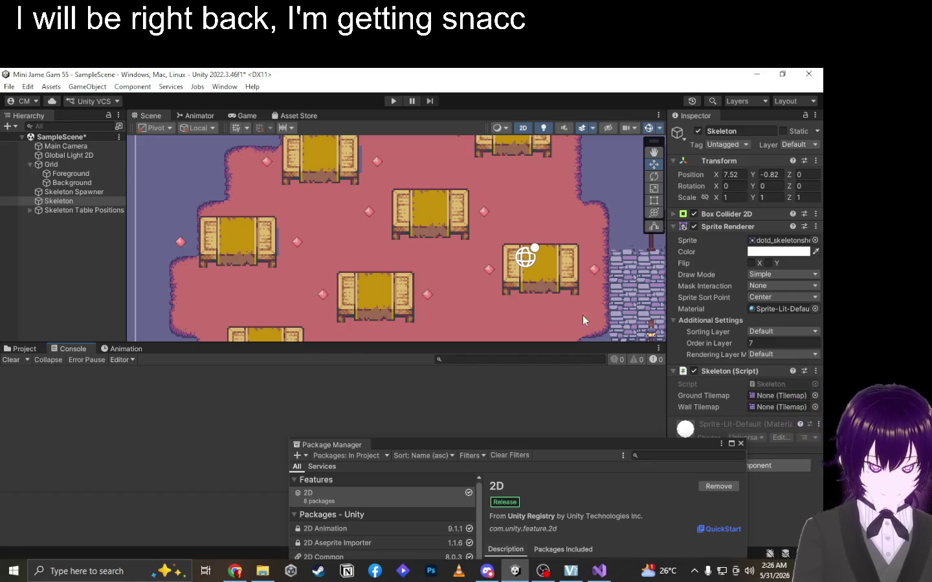
left_click_drag(597, 445, 557, 517)
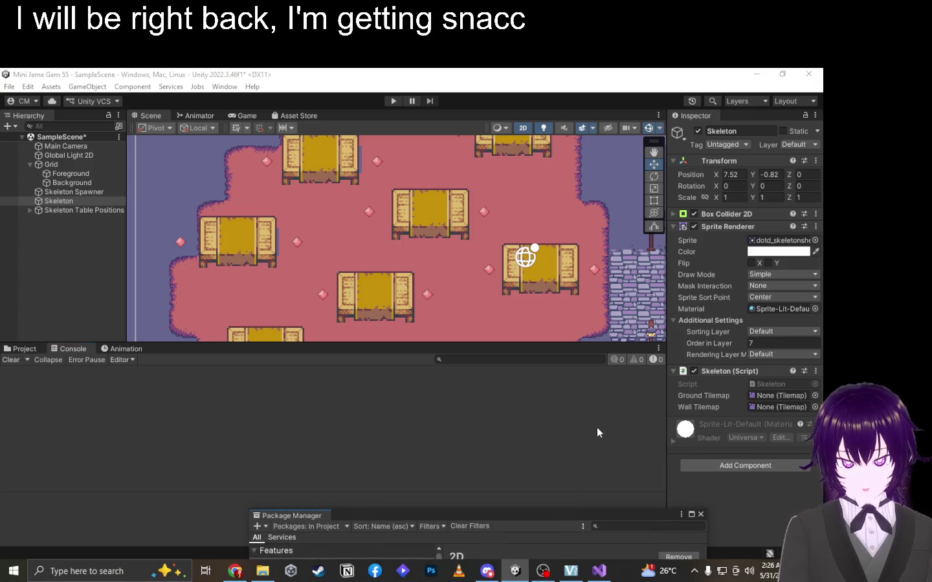
key("alt+Tab")
scroll(465, 404, "up", 20)
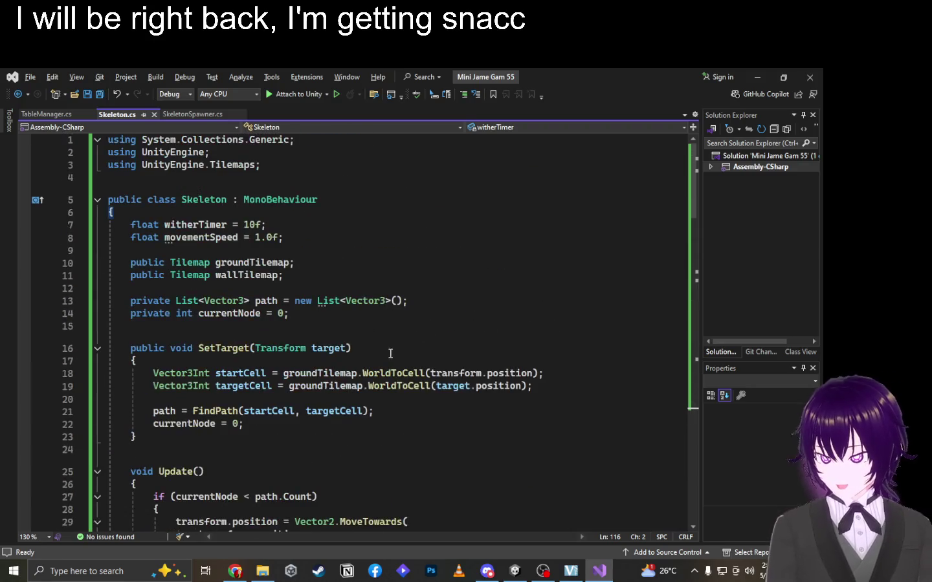
double_click(269, 262)
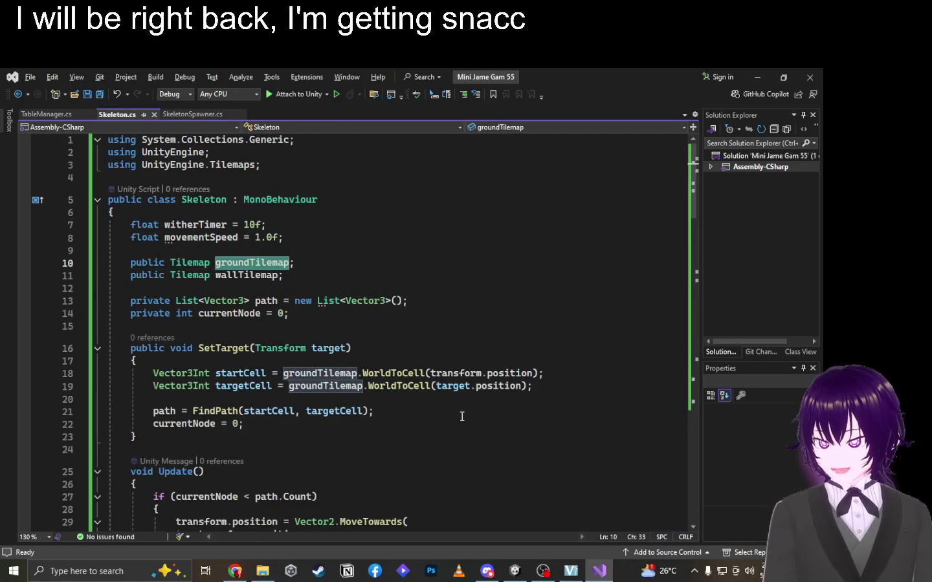
scroll(460, 418, "down", 20)
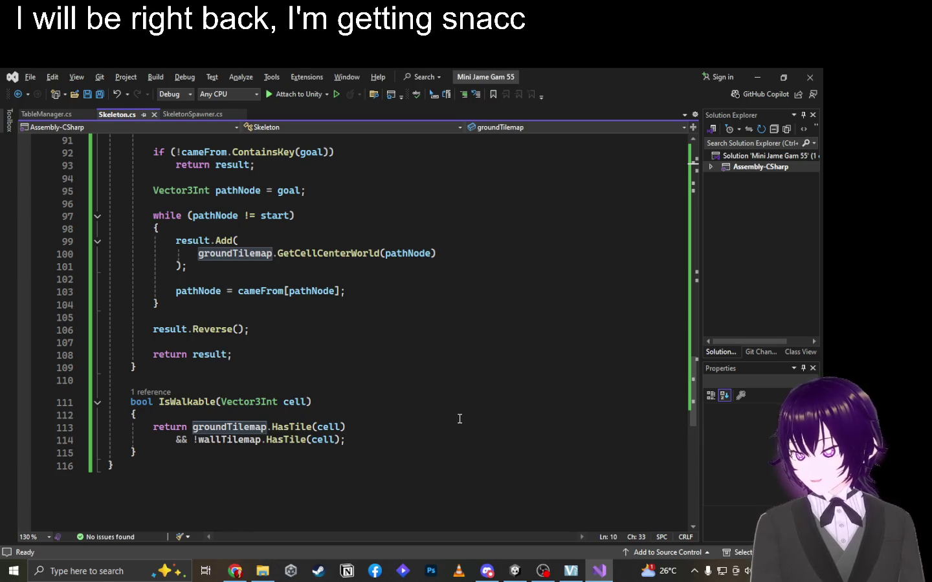
scroll(459, 419, "up", 4)
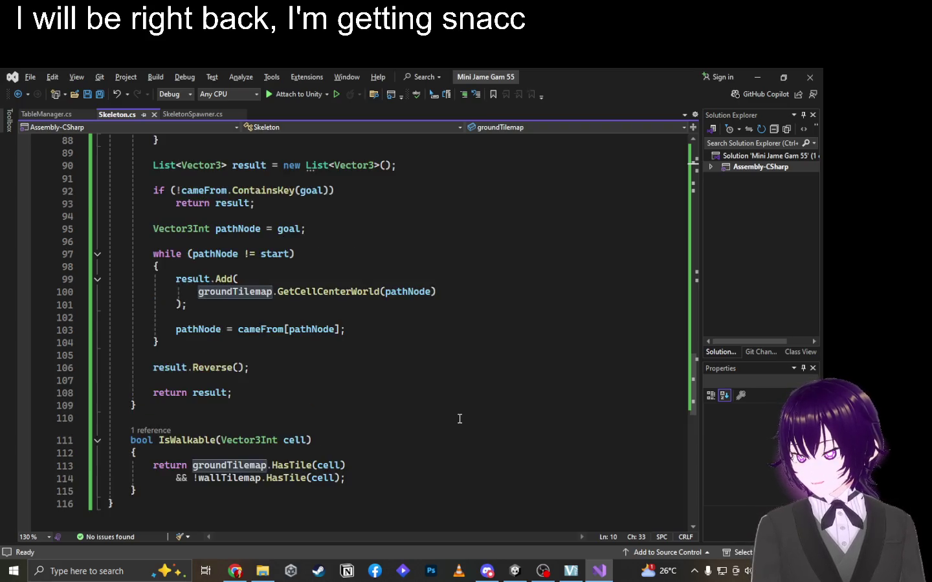
scroll(459, 418, "down", 7)
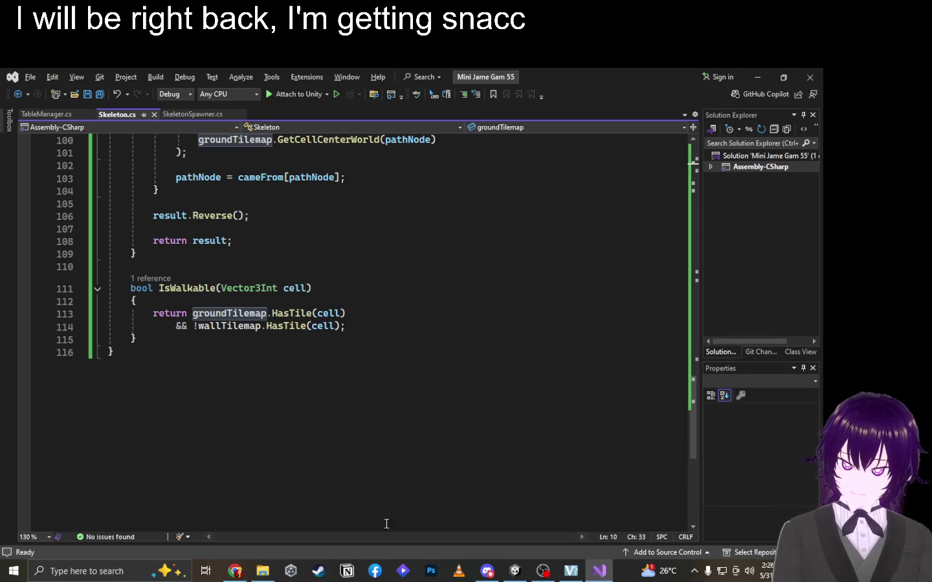
Send ChatGPT 'Everything is walkable, no need ground tilemap' and return to Visual Studio.
left_click(236, 571)
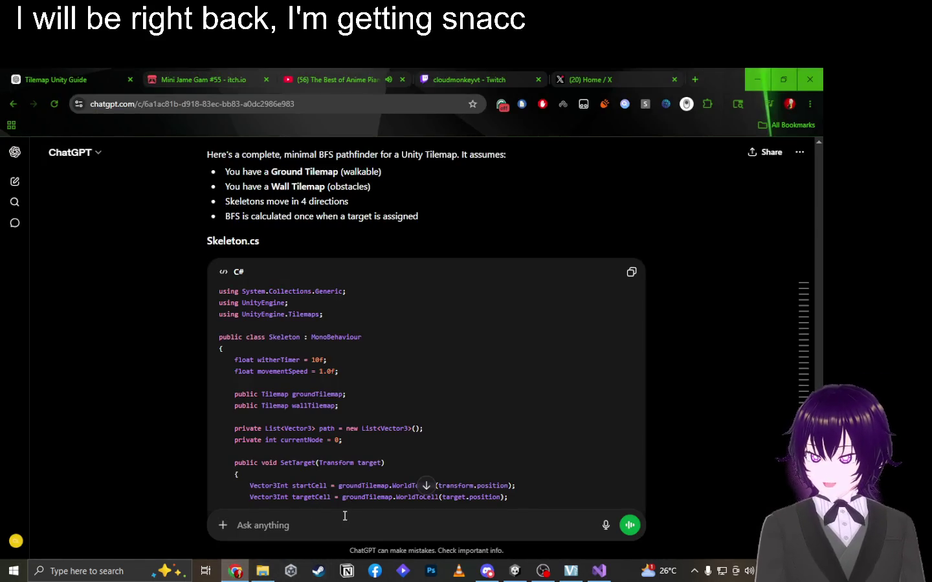
type("Ew")
type("erything ")
type("is walkable")
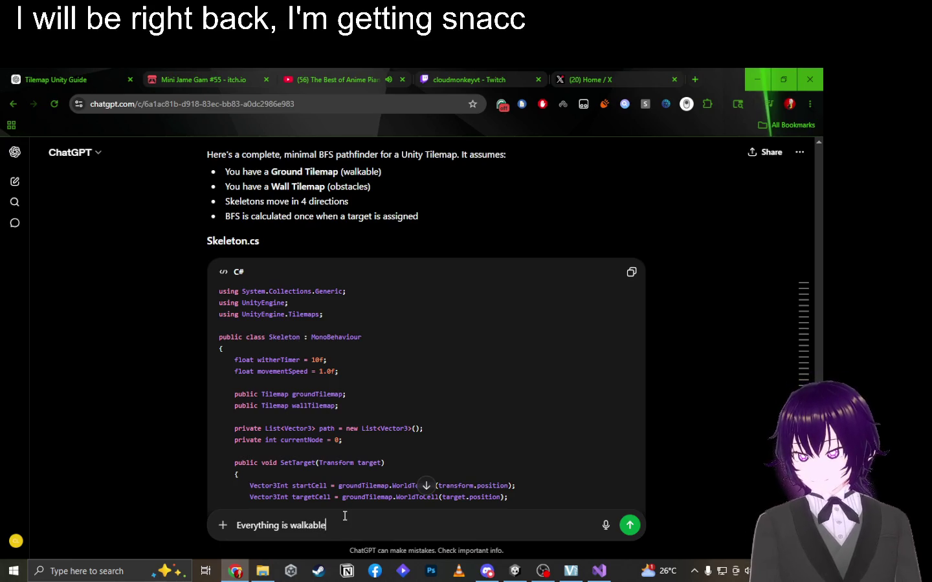
type(", no")
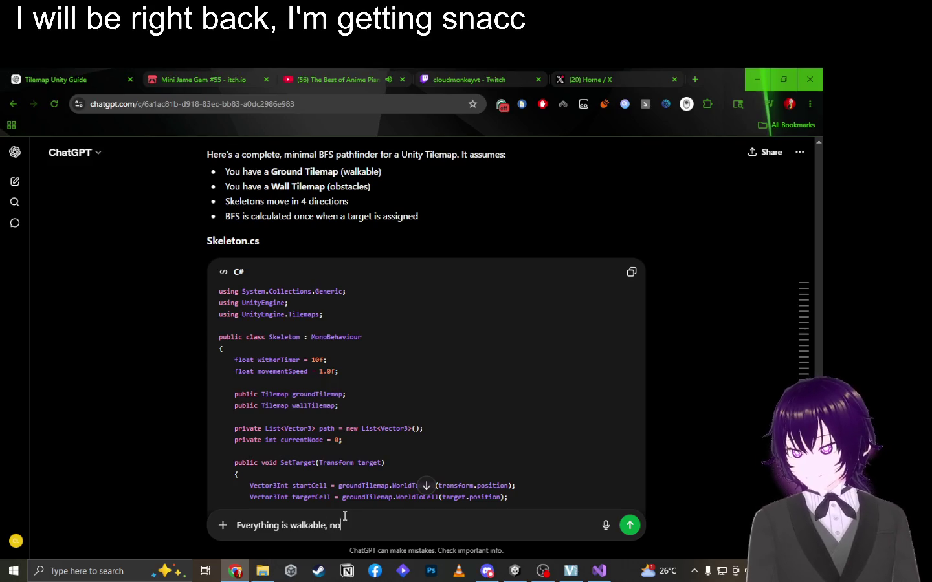
type(" neeyet")
key("Return")
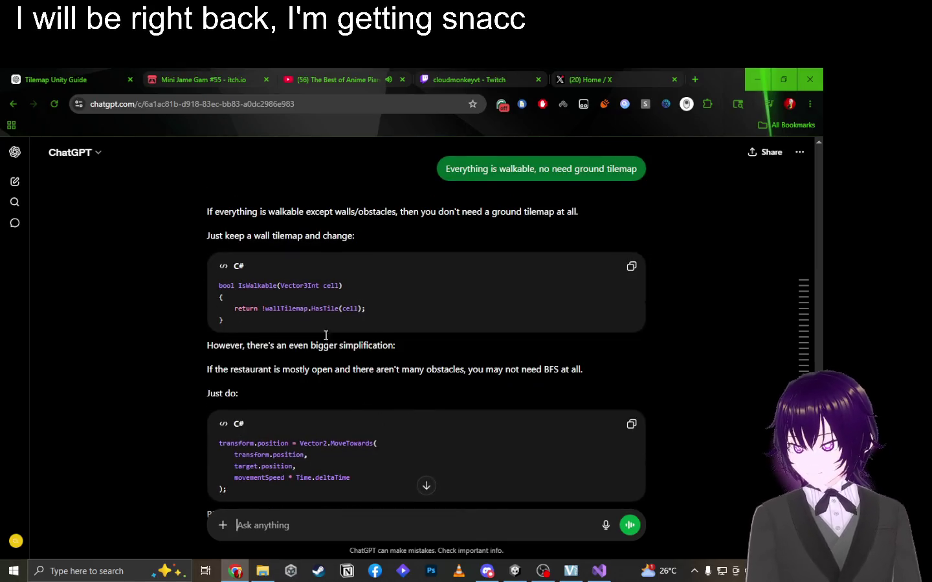
key("alt+Tab")
scroll(365, 292, "up", 3)
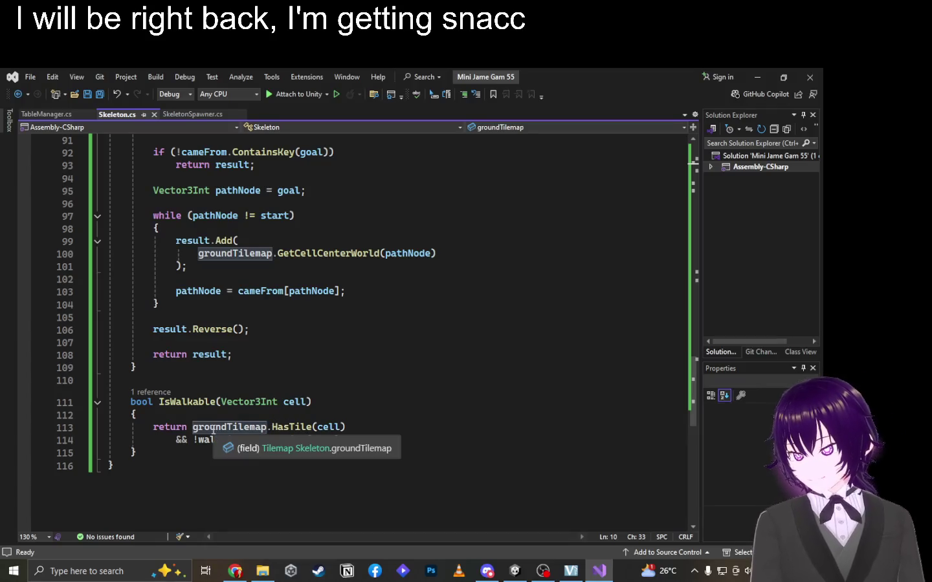
Reduce IsWalkable to 'return !wallTilemap.HasTile(cell);' and save Skeleton.cs.
left_click_drag(193, 427, 386, 426)
key("Delete")
key("BackSpace")
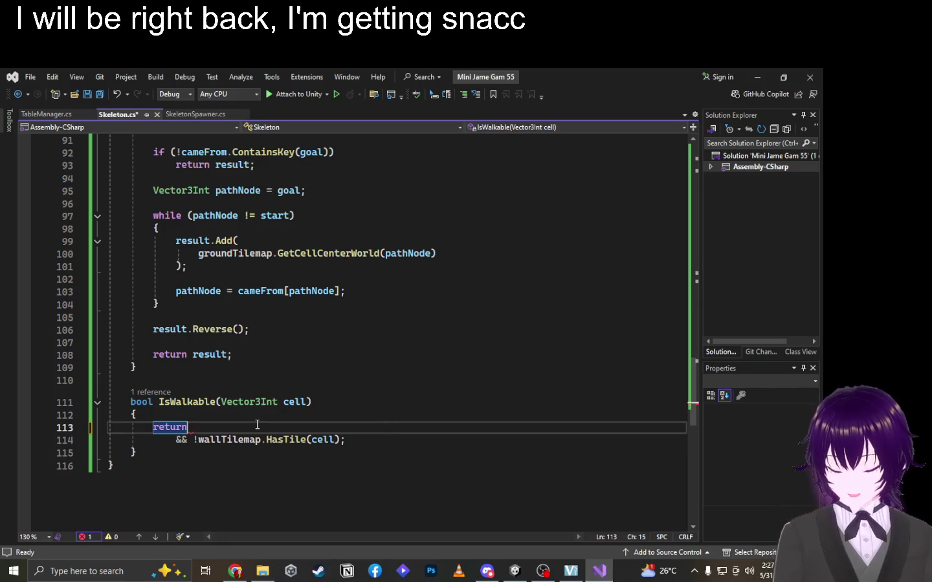
key("Delete")
key("Delete")
key("Delete")
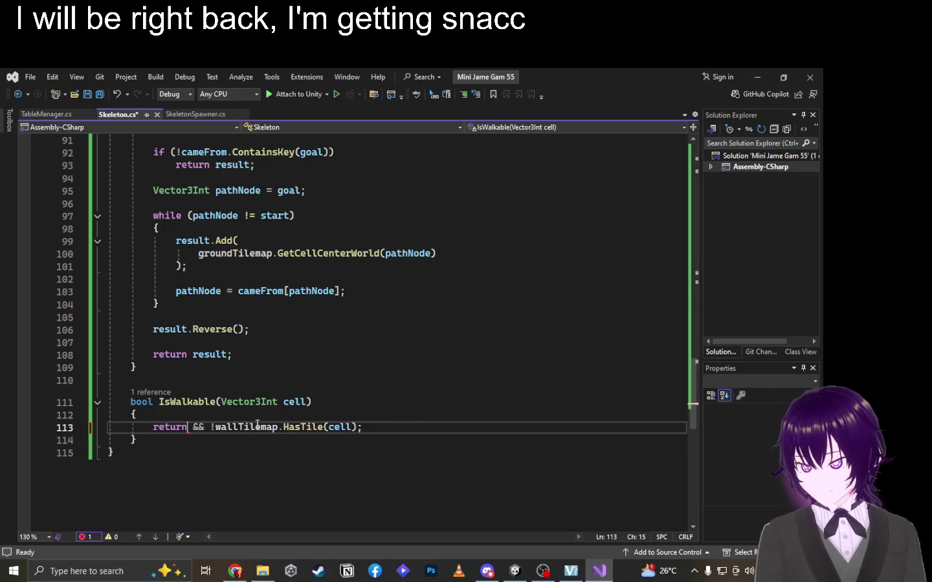
key("Delete")
key("Delete")
key("Delete")
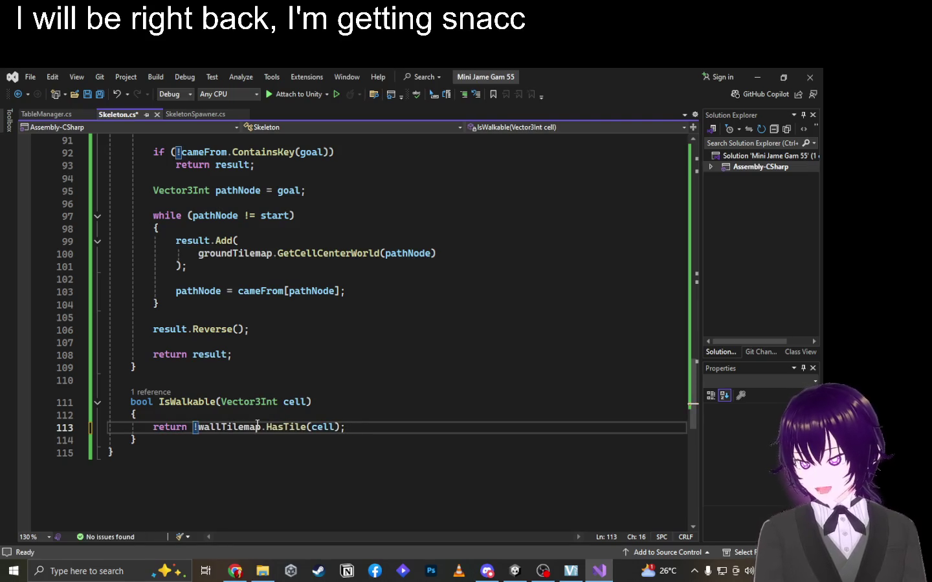
key("ctrl+s")
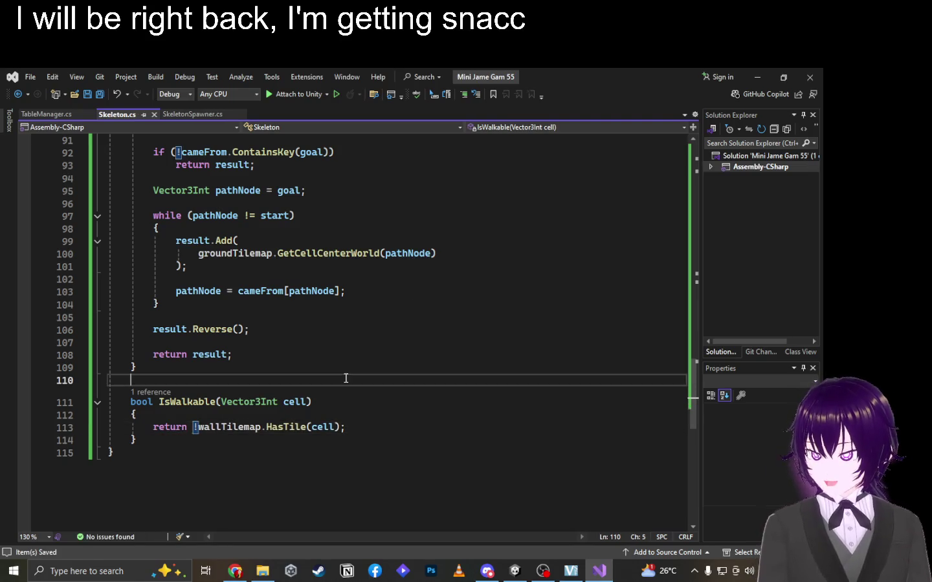
Review Skeleton.cs, highlighting every remaining use of groundTilemap.
left_click(347, 380)
left_click(355, 414)
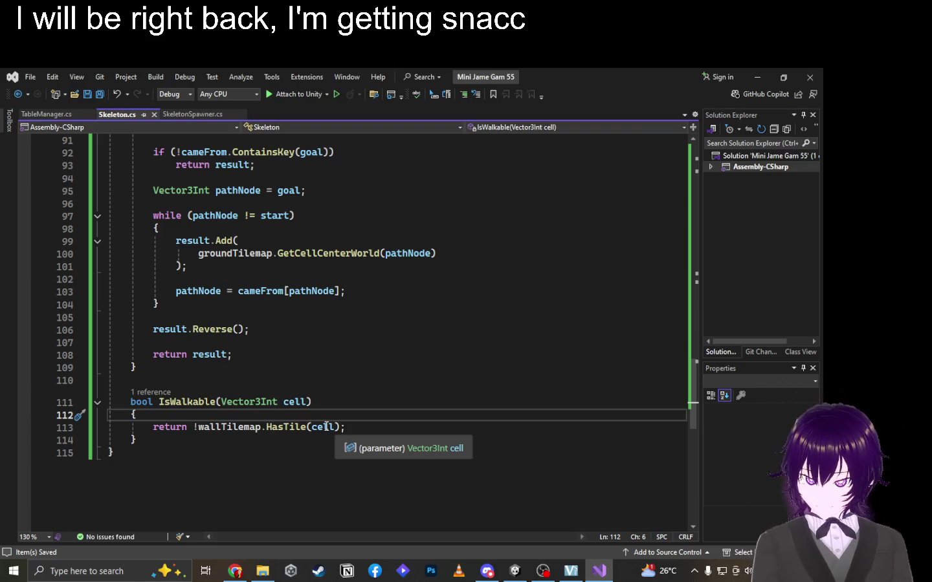
scroll(237, 392, "up", 2)
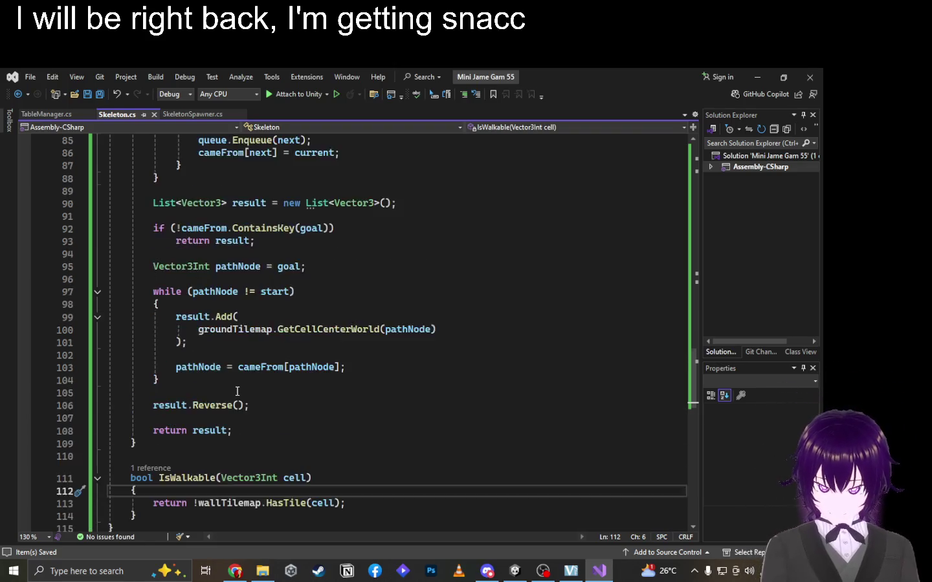
scroll(238, 392, "up", 7)
scroll(237, 391, "down", 10)
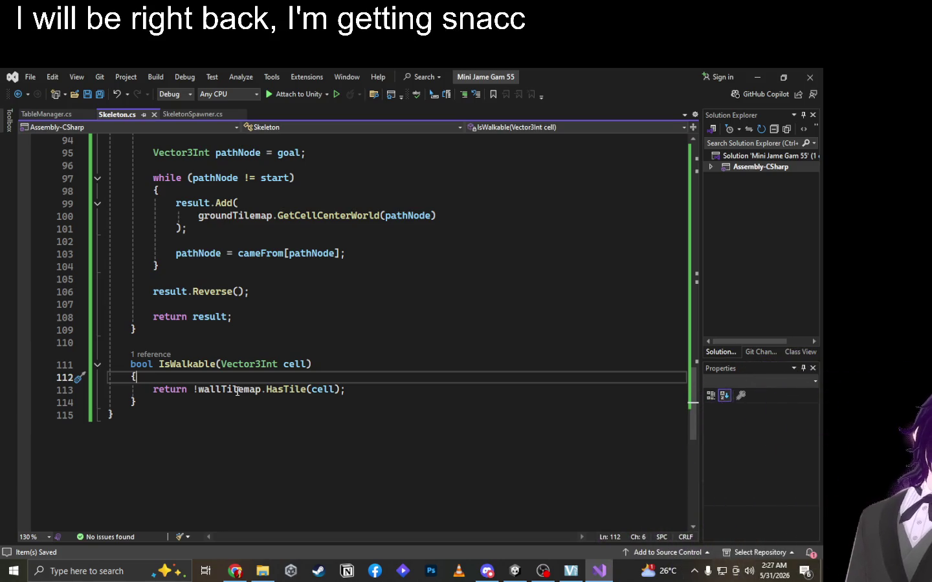
scroll(237, 391, "up", 6)
scroll(237, 390, "down", 4)
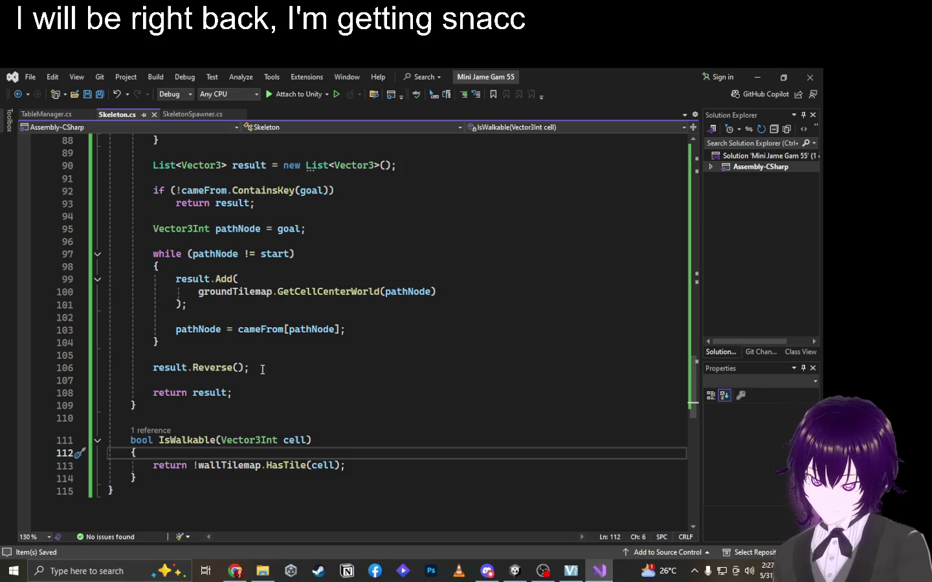
scroll(230, 365, "up", 1)
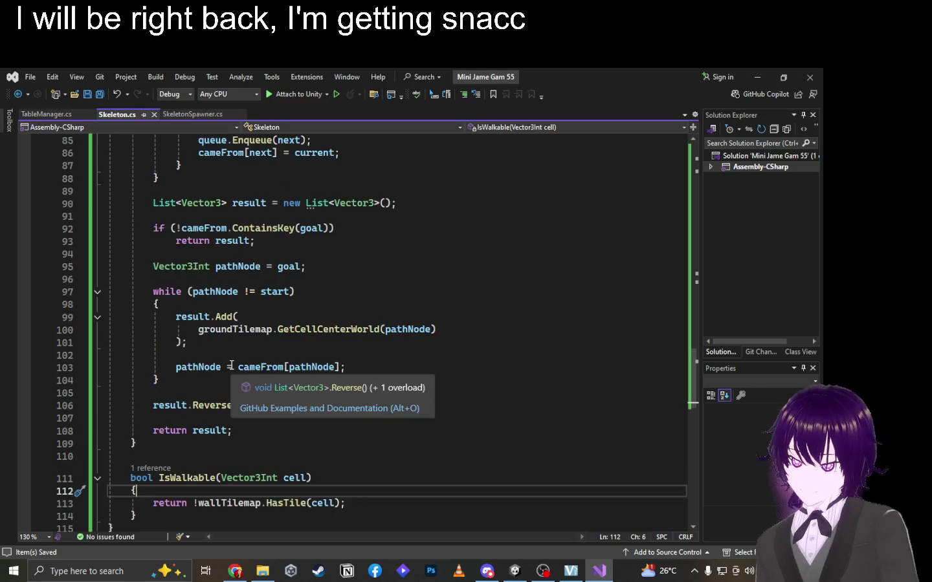
left_click(416, 359)
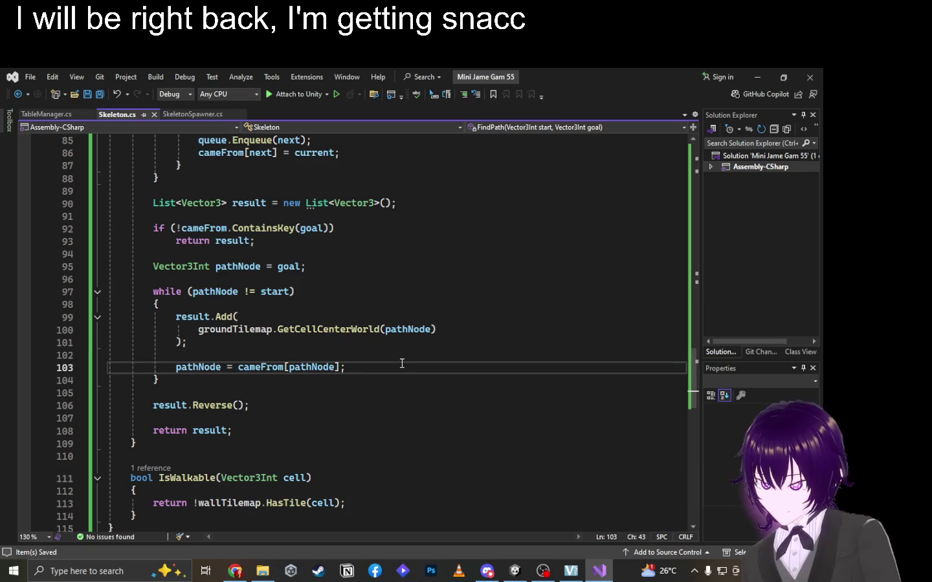
scroll(402, 364, "up", 20)
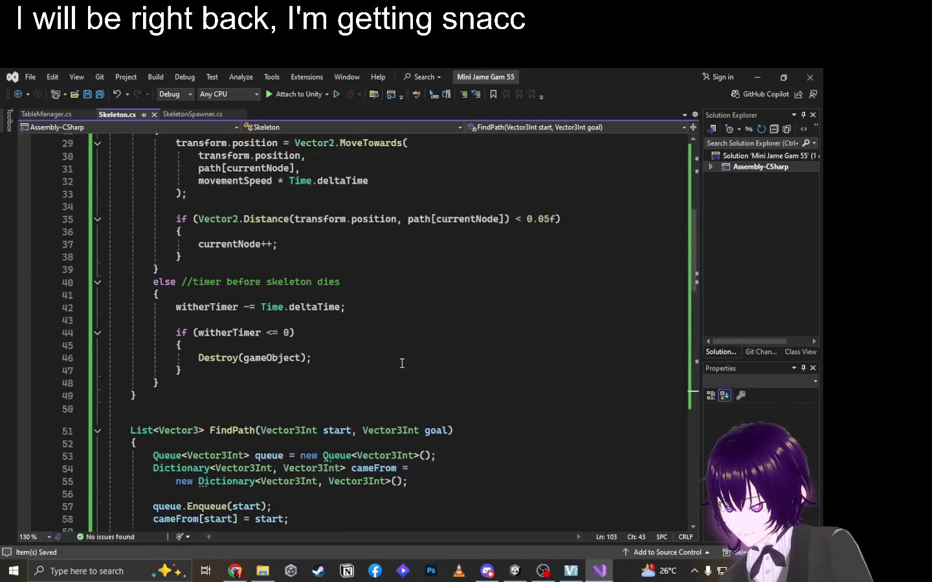
left_click(262, 262)
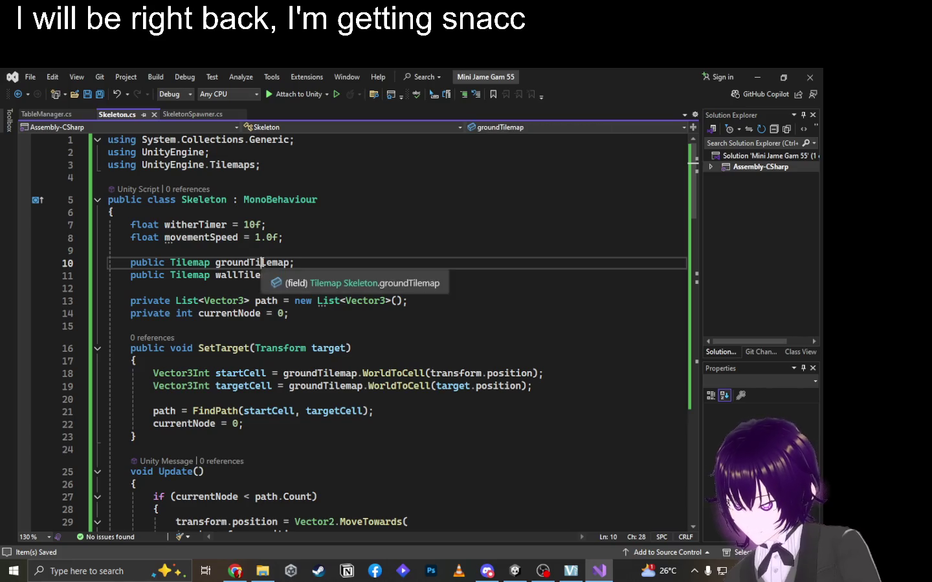
scroll(383, 419, "down", 1)
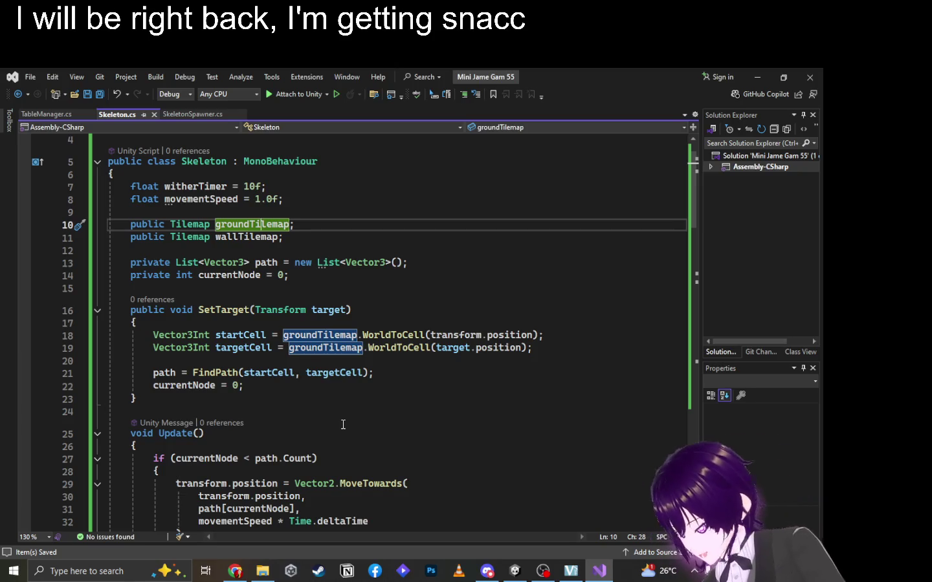
scroll(343, 424, "down", 3)
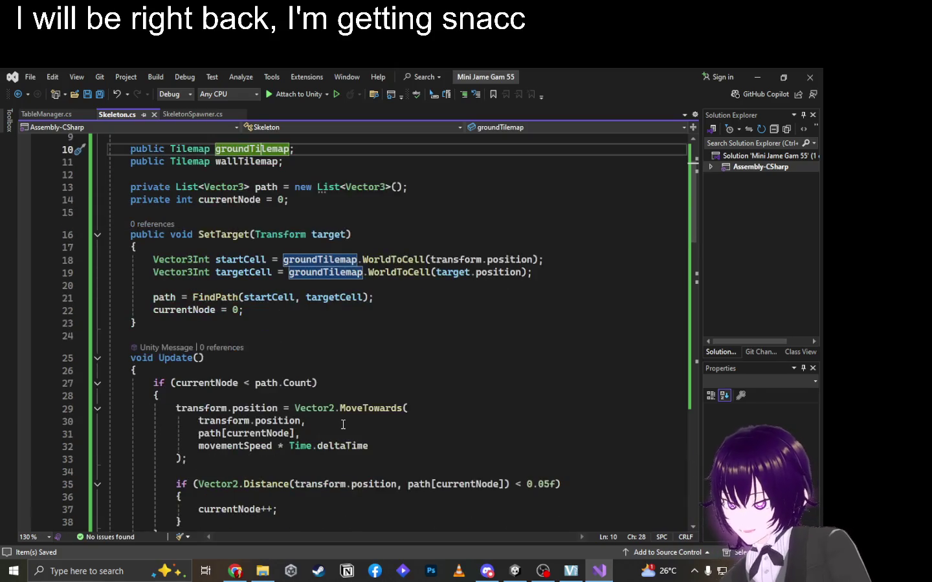
scroll(343, 424, "up", 2)
scroll(342, 425, "up", 1)
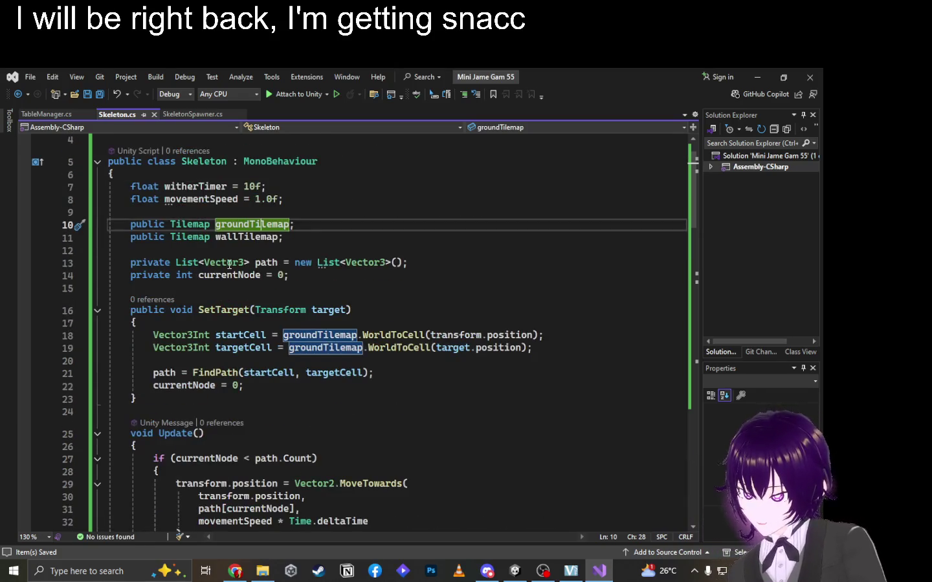
Inspect the two WorldToCell lines in SetTarget that still use groundTilemap.
left_click_drag(294, 225, 107, 224)
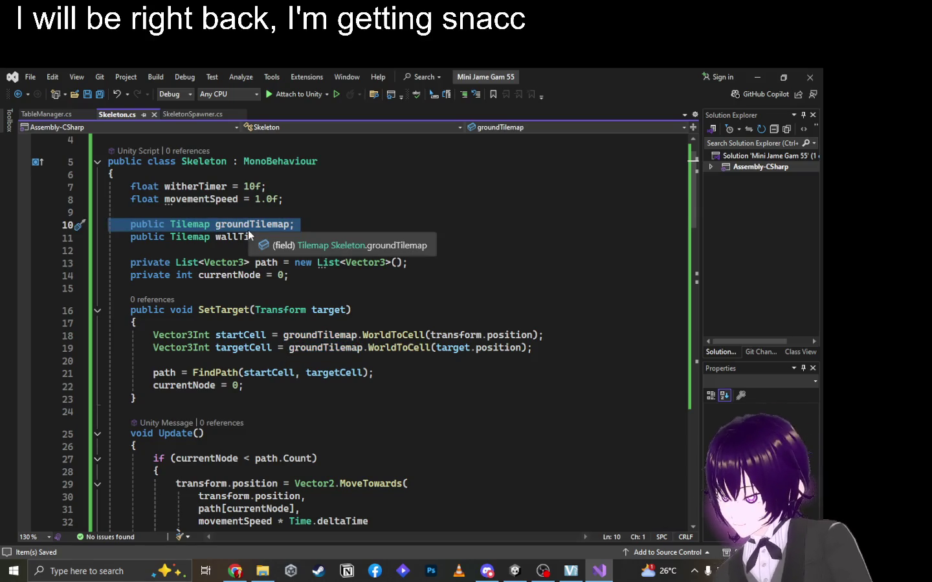
scroll(279, 374, "down", 3)
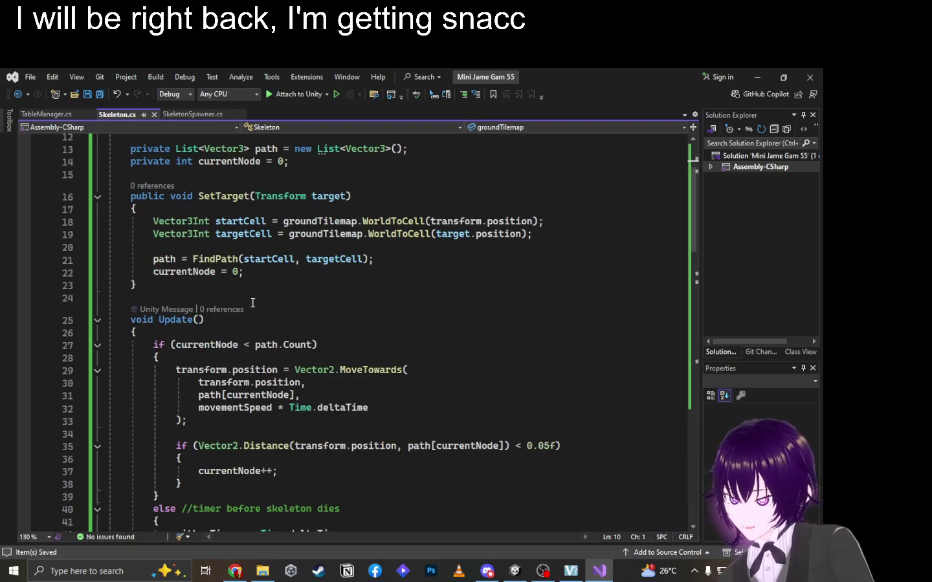
left_click_drag(342, 240, 362, 221)
left_click(399, 221)
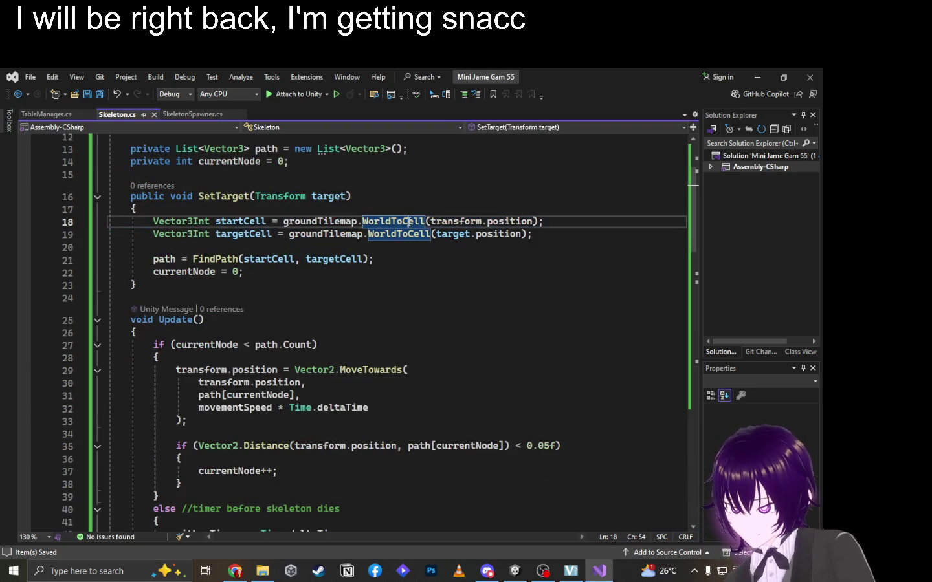
scroll(309, 305, "down", 3)
scroll(310, 306, "up", 6)
left_click(303, 335)
scroll(315, 340, "down", 20)
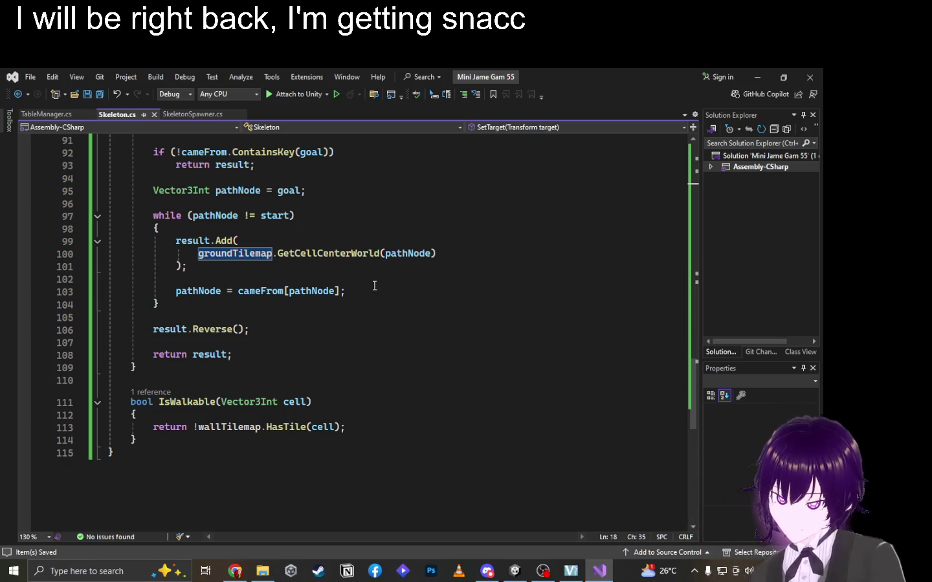
scroll(387, 284, "down", 1)
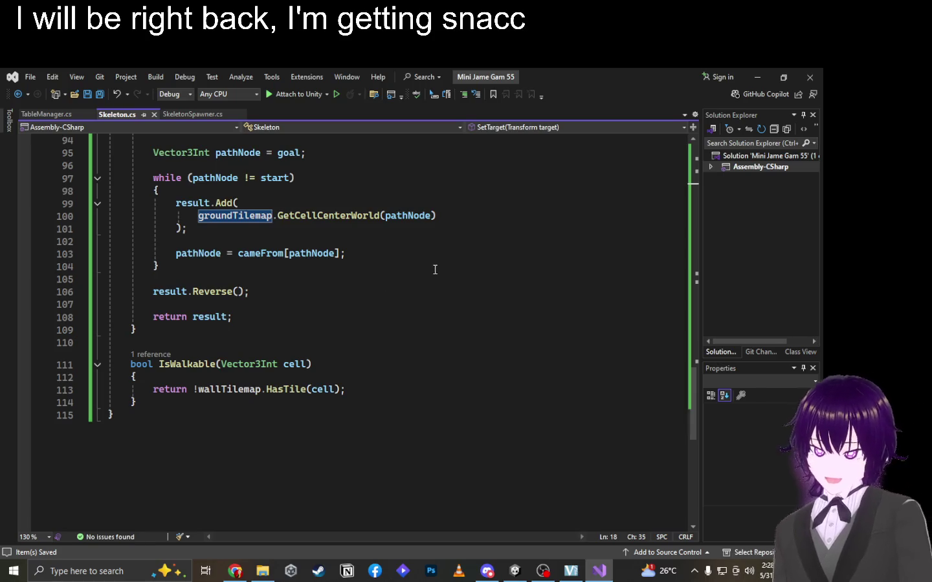
mouse_move(489, 576)
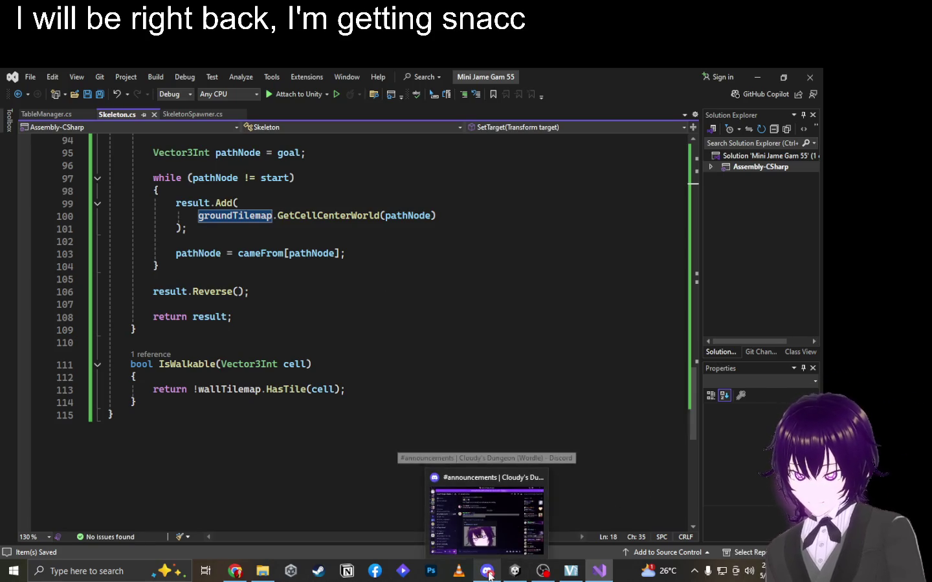
scroll(445, 327, "up", 20)
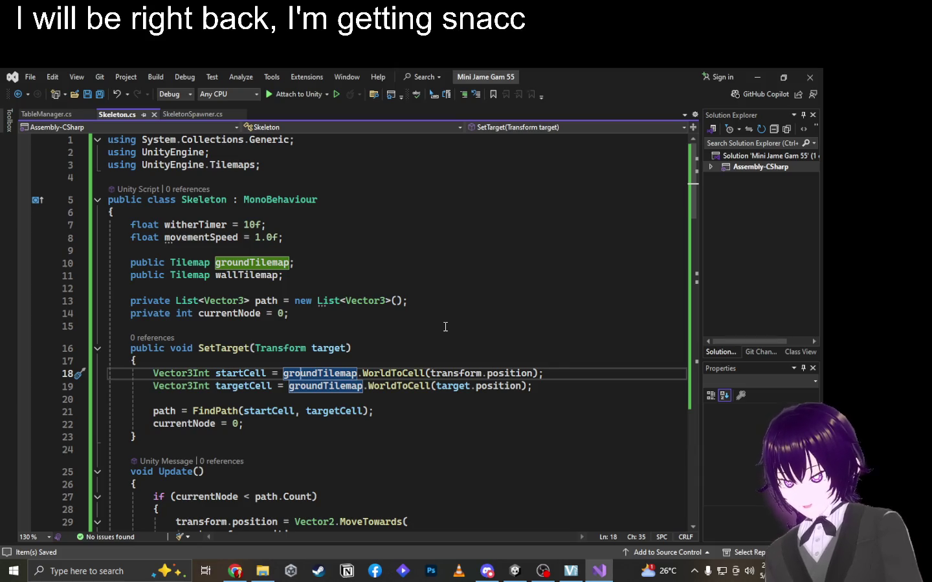
scroll(446, 328, "down", 1)
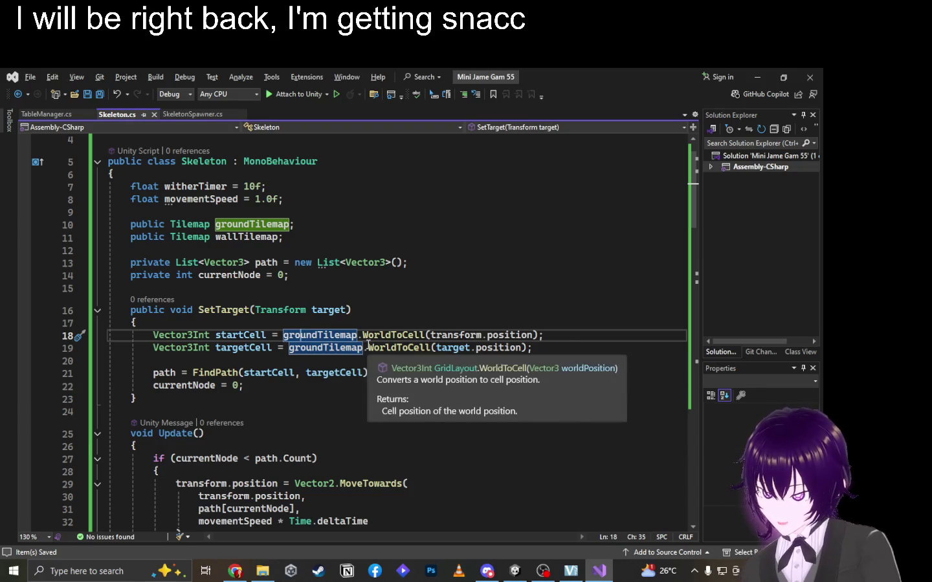
In Unity, nudge the skeleton slightly up and right, then return to line 15 of Skeleton.cs.
key("alt+Tab")
key("alt+Tab")
scroll(360, 248, "down", 5)
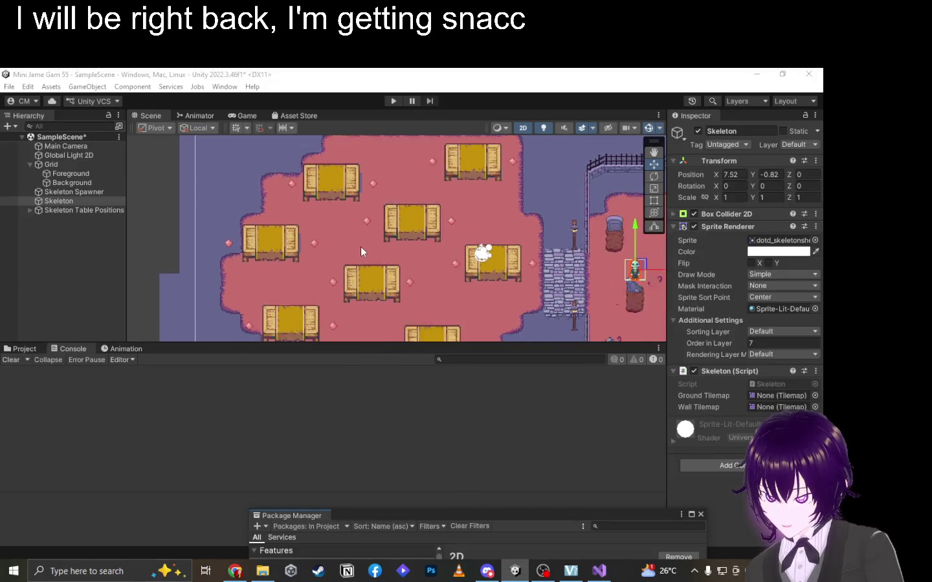
left_click_drag(473, 284, 478, 280)
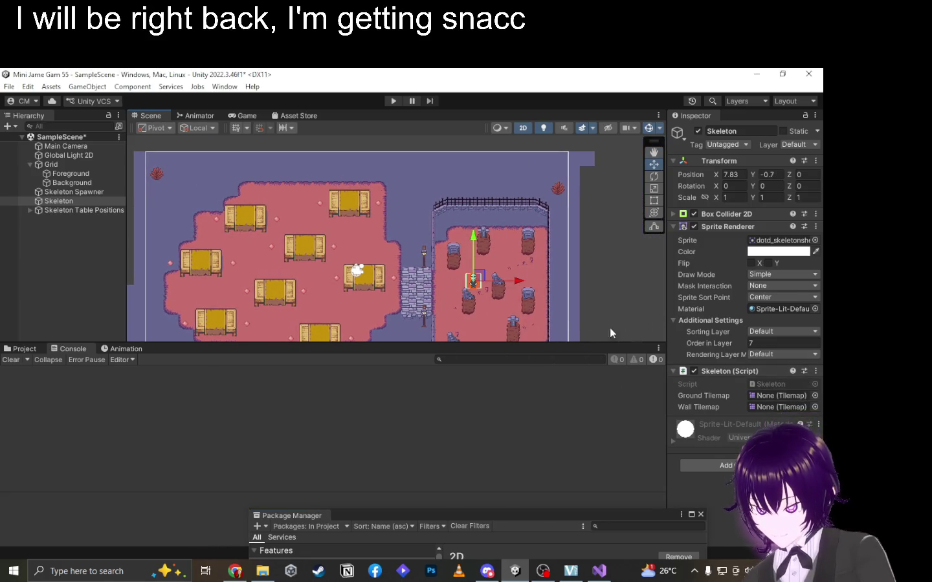
key("alt+Tab")
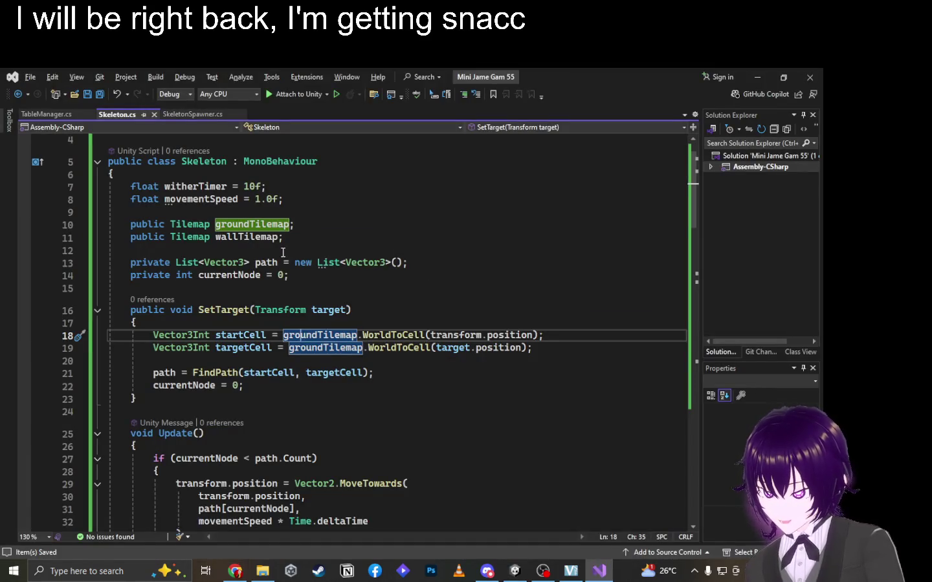
left_click(277, 289)
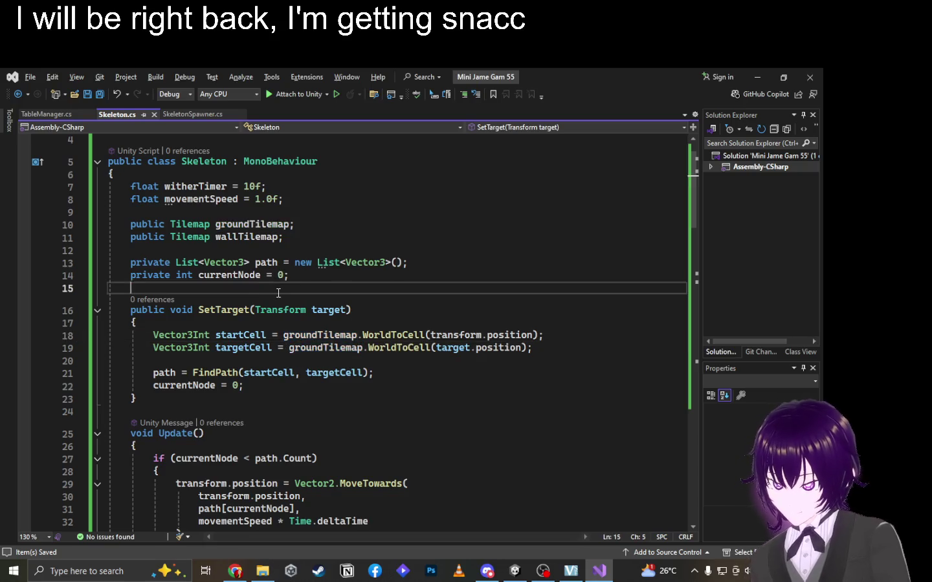
Add a Start method after IsWalkable that calls SetTarget(test).
scroll(278, 291, "down", 20)
scroll(278, 292, "down", 11)
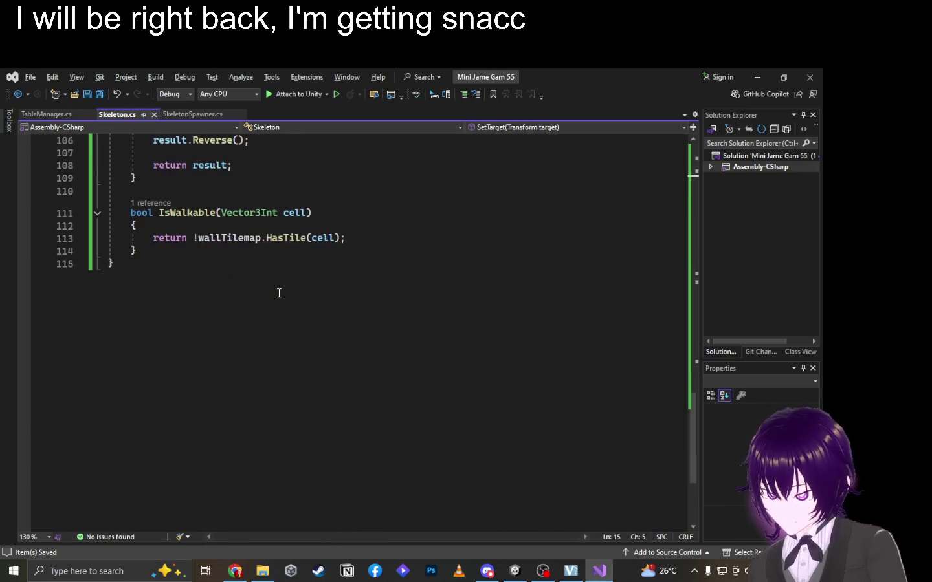
left_click(242, 257)
key("Return")
key("Return")
type("void(s")
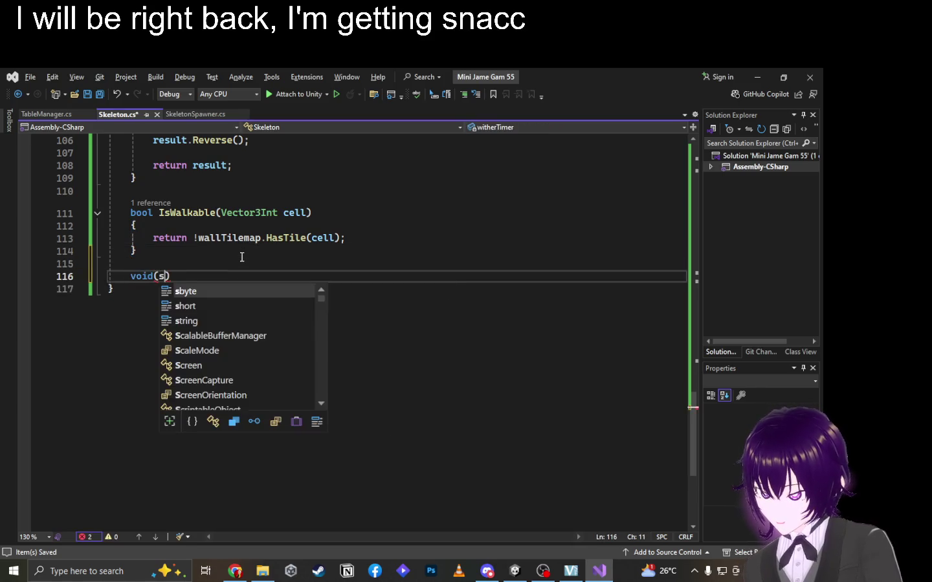
key("BackSpace")
key("BackSpace")
type("Start")
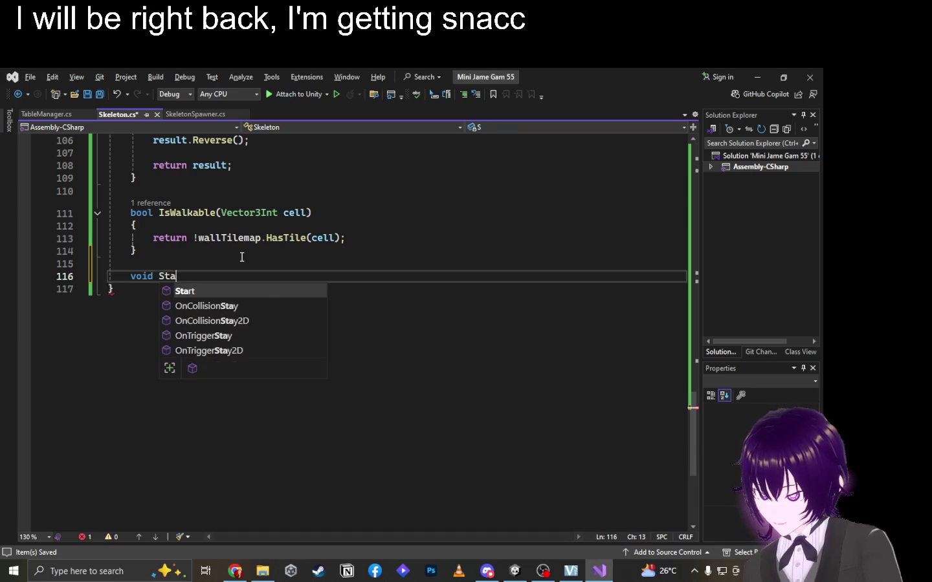
key("Tab")
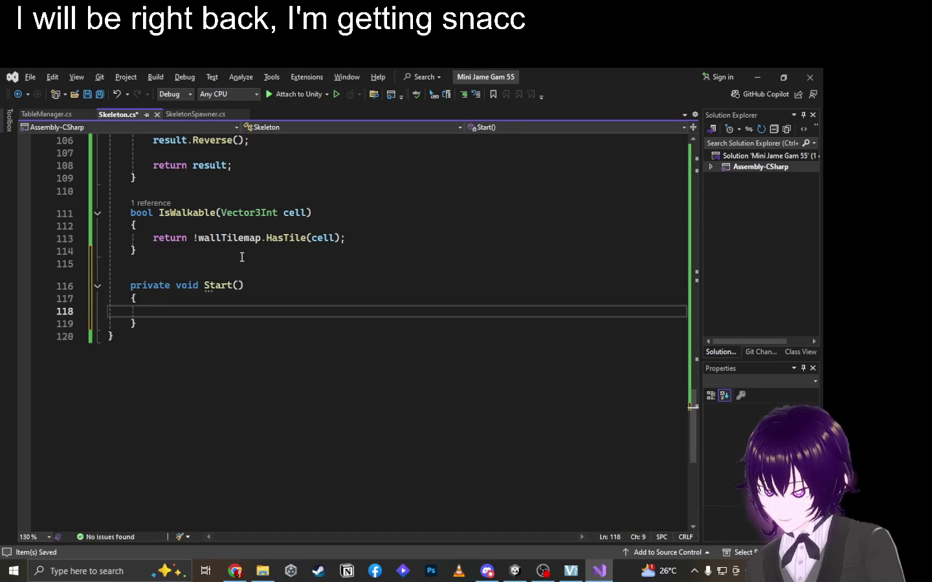
type("Set")
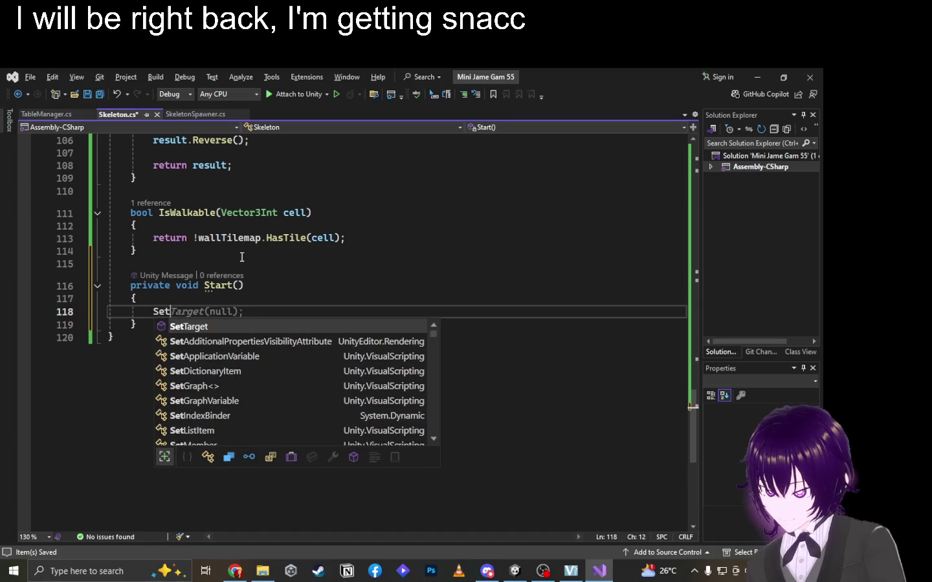
key("Tab")
key("Left")
type("test")
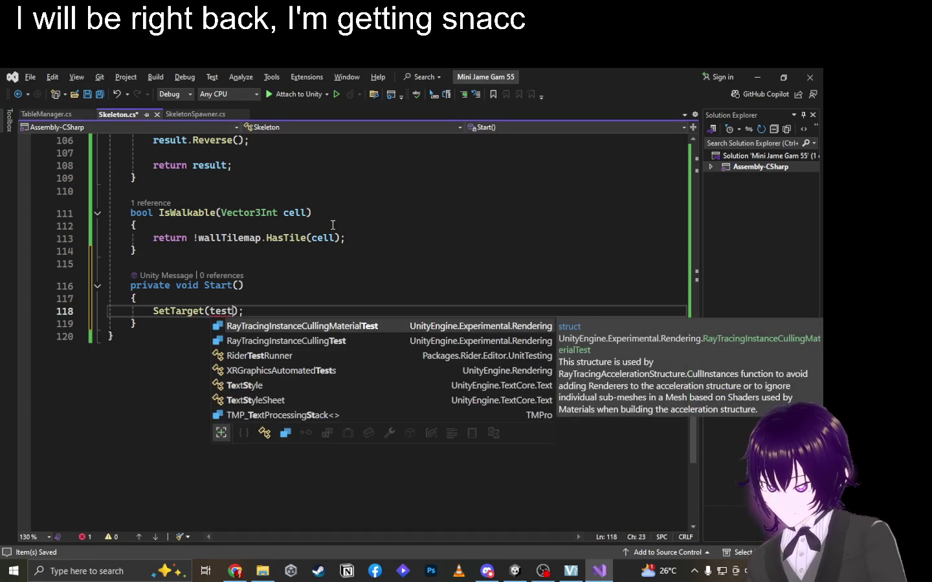
Declare 'public Transform test;' below the fields and save Skeleton.cs.
scroll(333, 224, "up", 20)
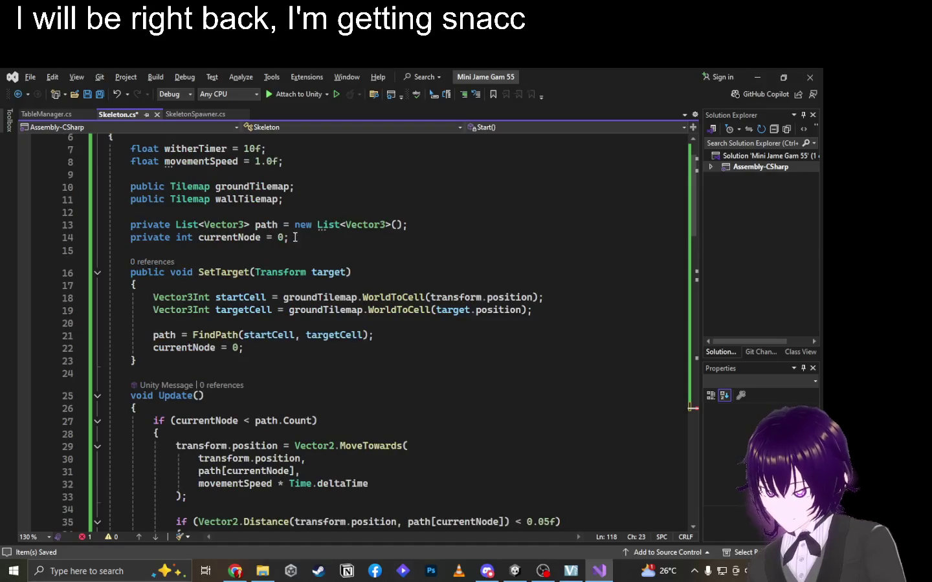
left_click(260, 251)
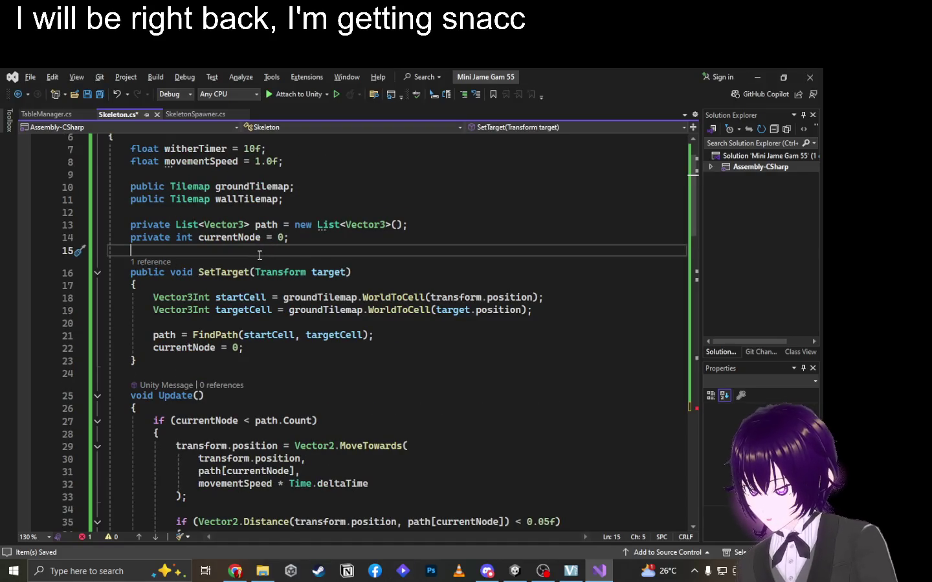
key("Return")
type("Tra")
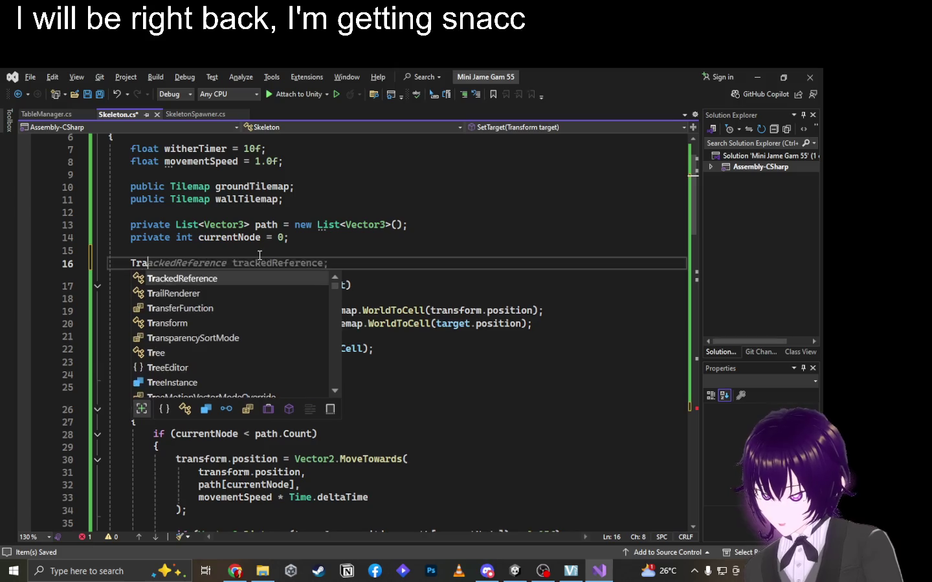
type("nsform test;")
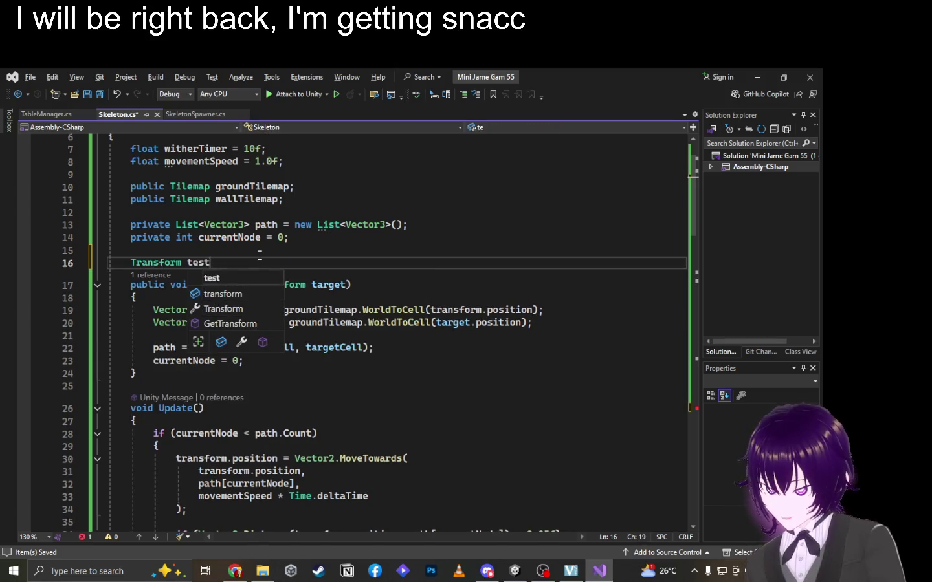
left_click(131, 258)
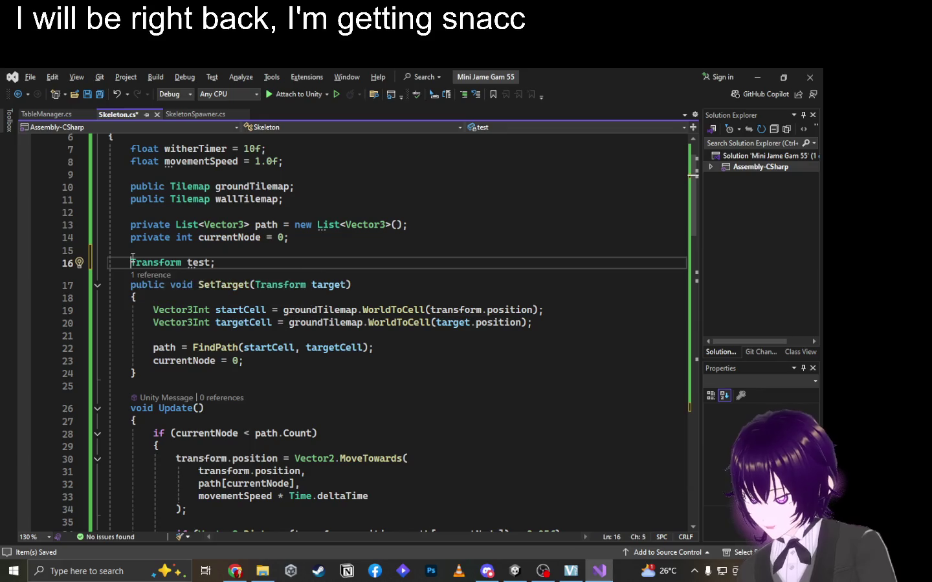
type("public")
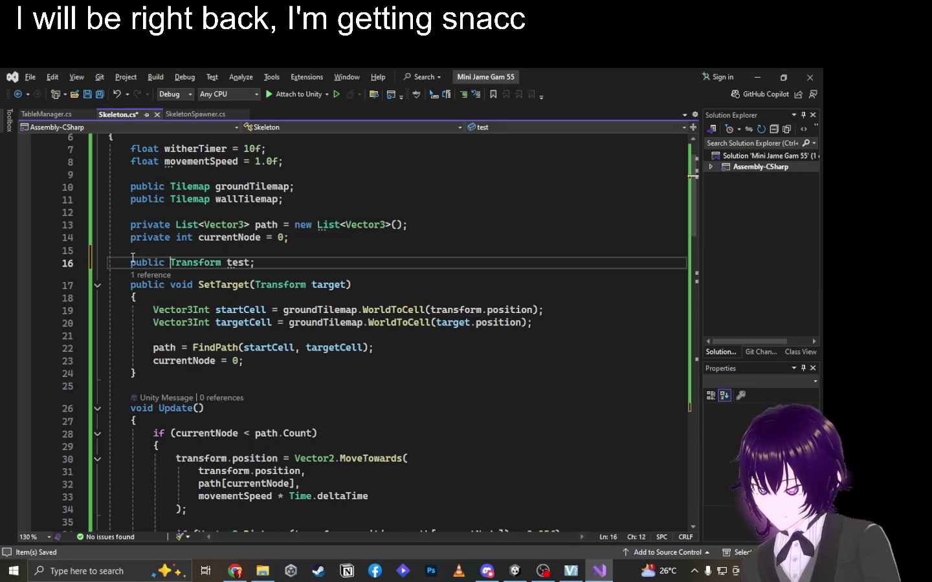
key("ctrl+s")
key("alt+Tab")
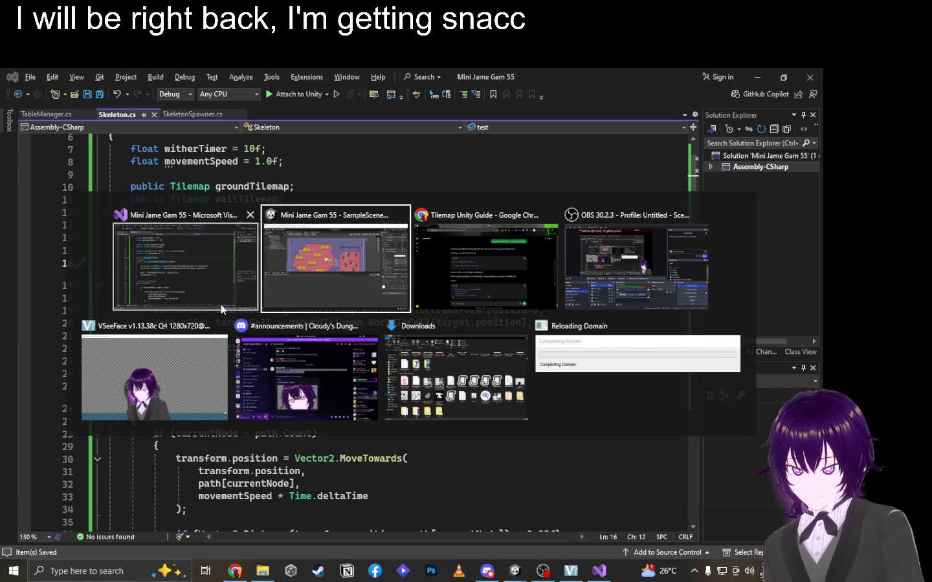
Set the Skeleton's Test field to Seat Waypoint (5) and enter Play mode.
left_click(220, 304)
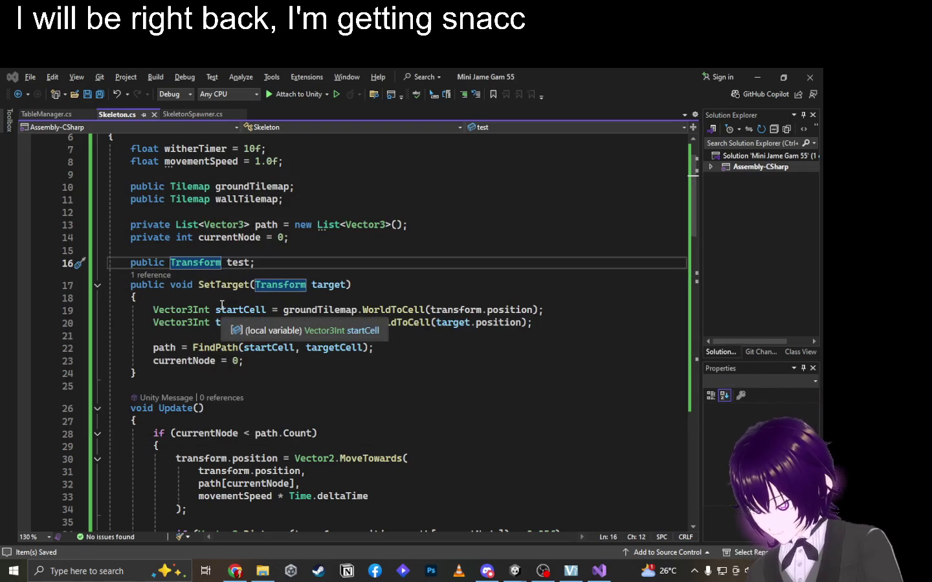
key("alt+Tab")
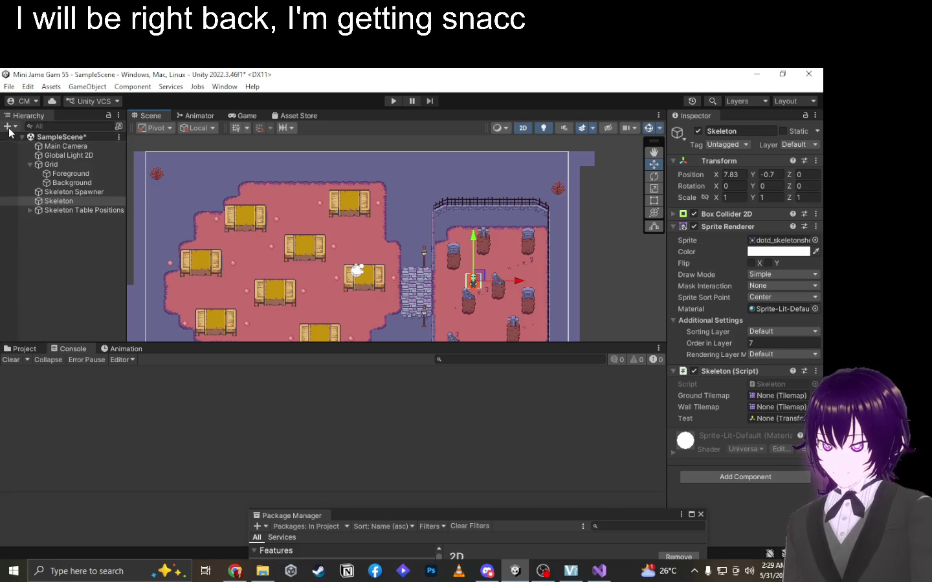
left_click(77, 210)
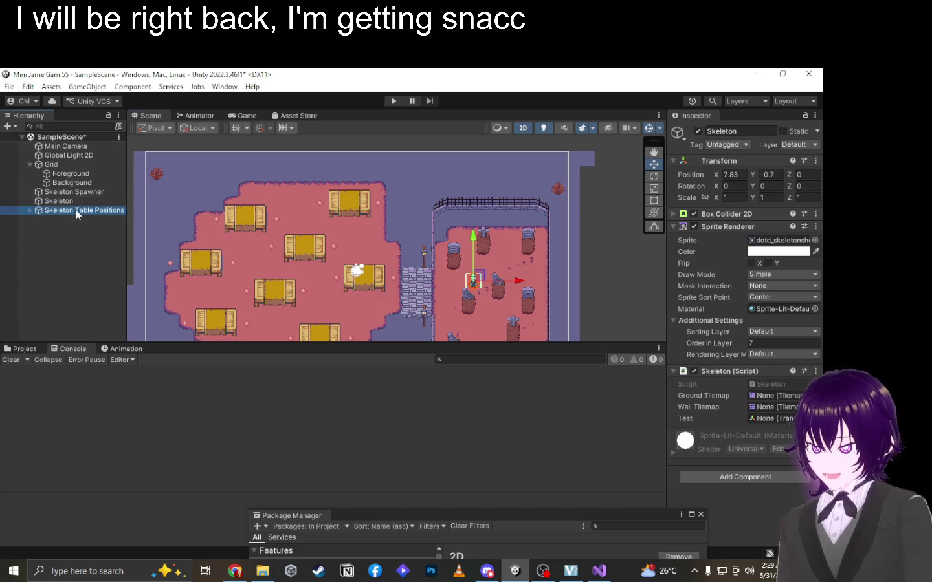
left_click(29, 204)
left_click(30, 210)
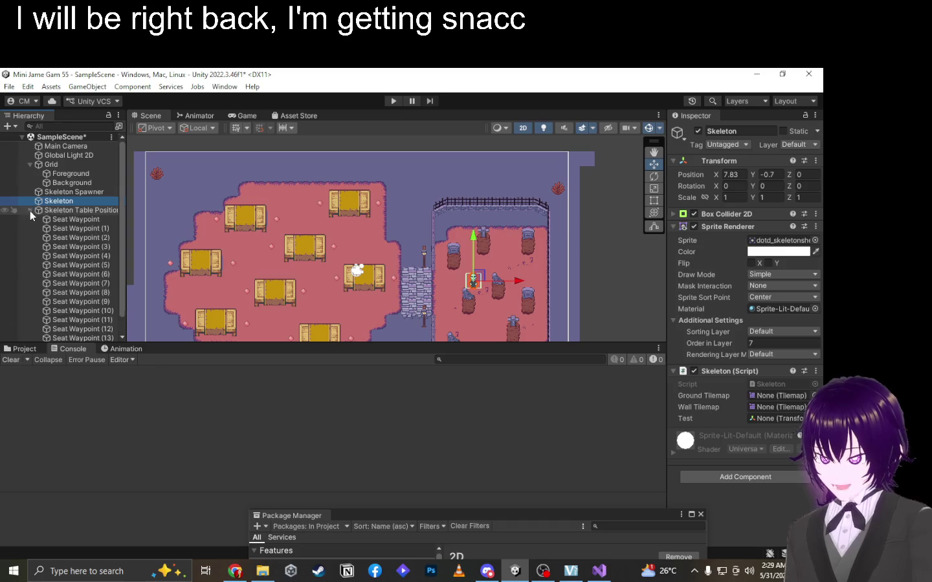
left_click(85, 265)
mouse_move(85, 268)
left_mouse_down()
mouse_move(771, 398)
mouse_move(777, 418)
left_mouse_up()
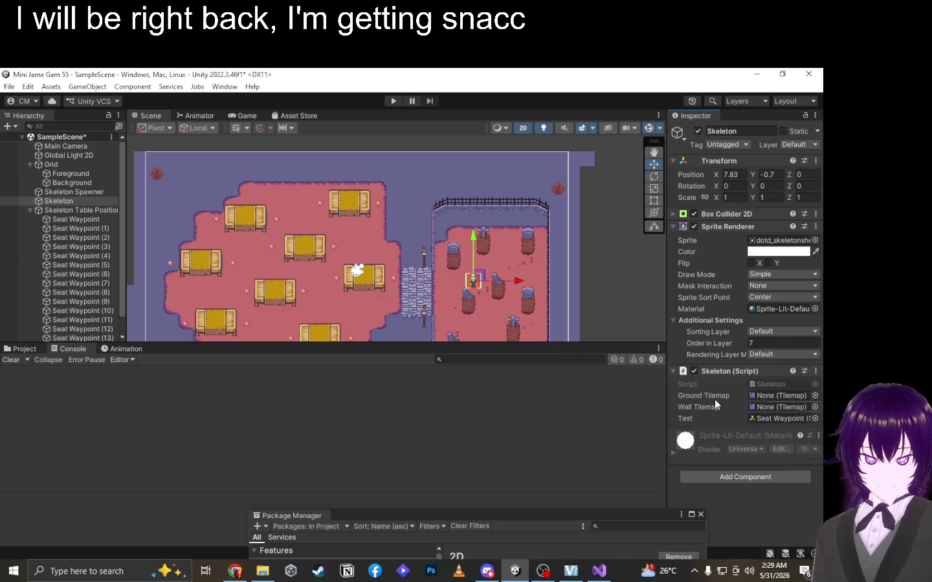
left_click(394, 102)
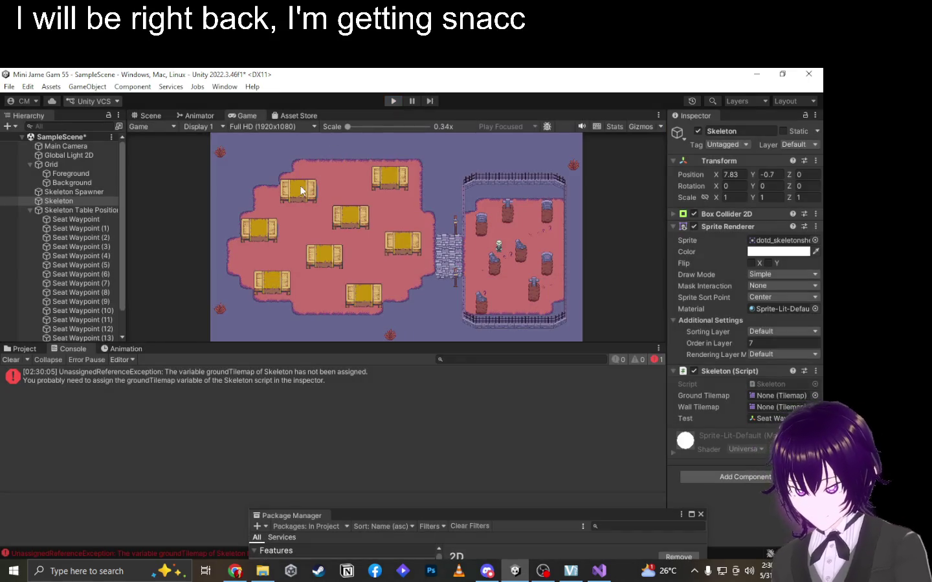
Stop play, assign Background as Ground Tilemap and Foreground as Wall Tilemap, and play again.
left_click(148, 115)
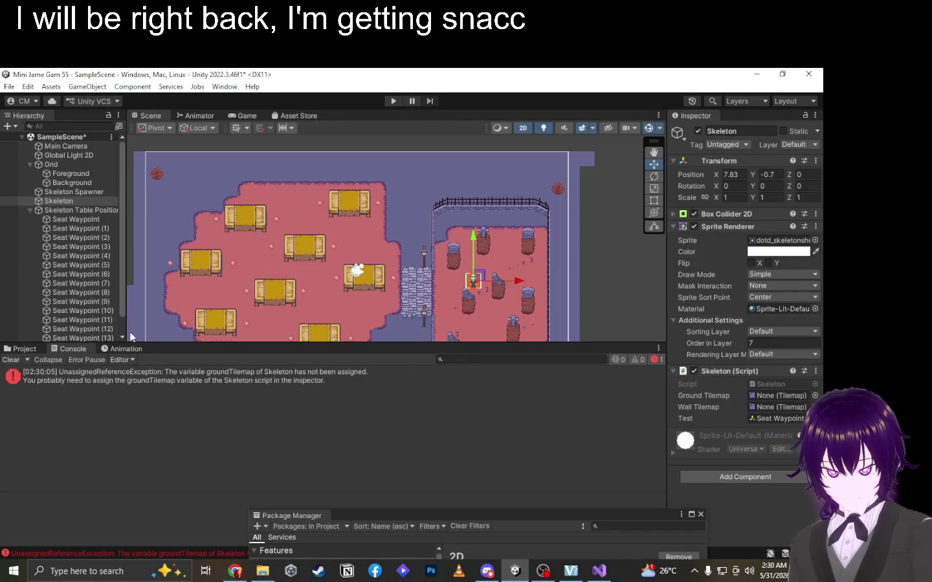
left_click(36, 210)
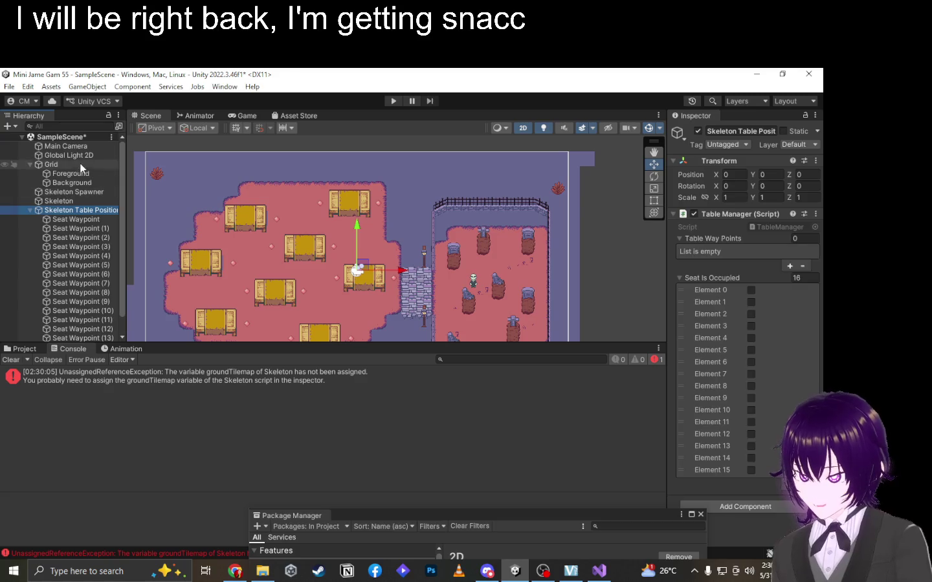
left_click(72, 213)
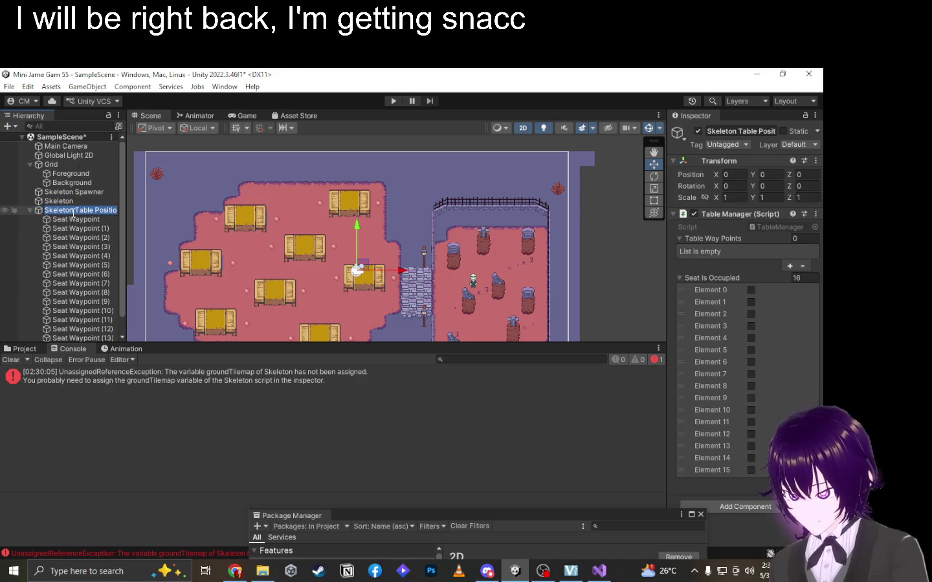
left_click(67, 201)
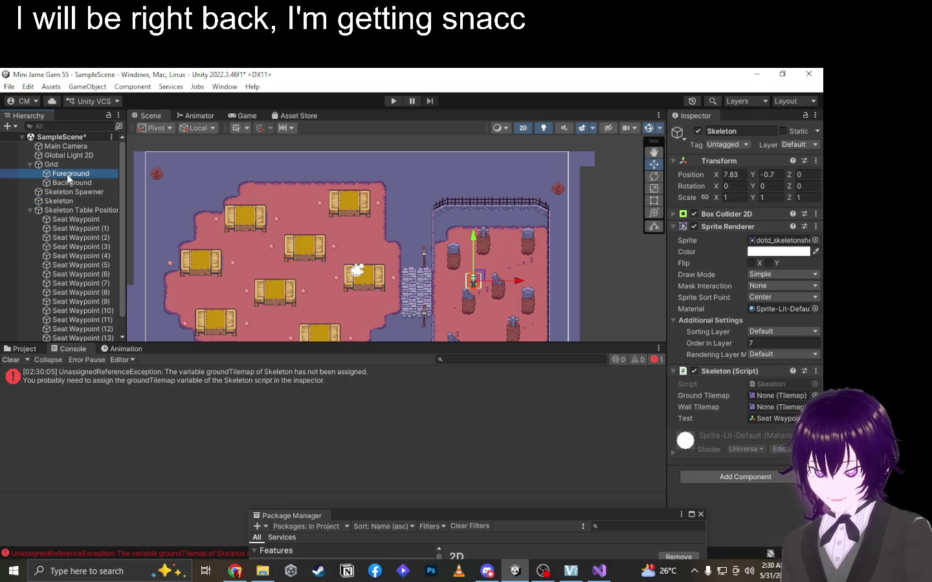
mouse_move(606, 277)
left_mouse_down()
mouse_move(715, 378)
mouse_move(765, 408)
left_mouse_up()
mouse_move(84, 183)
left_mouse_down()
mouse_move(453, 311)
mouse_move(765, 395)
left_mouse_up()
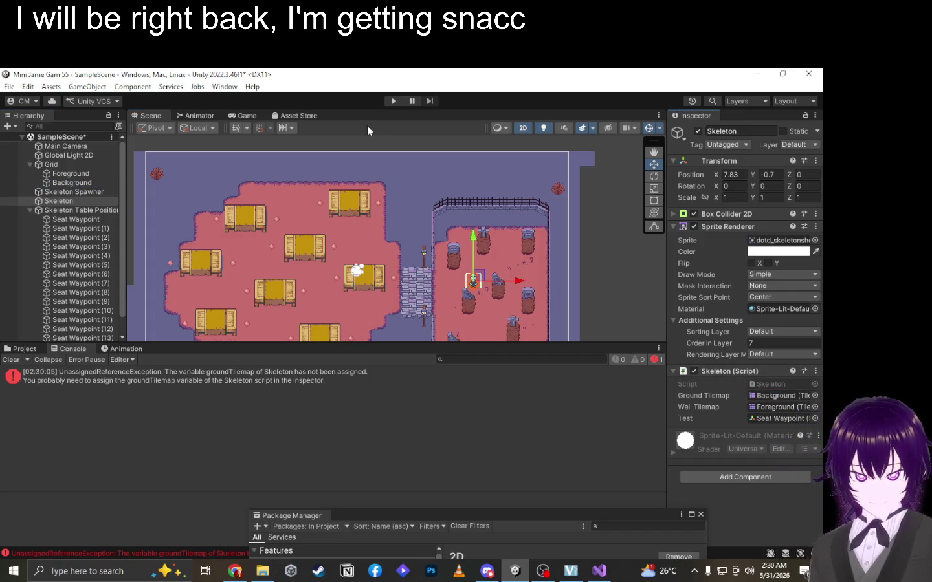
left_click(393, 102)
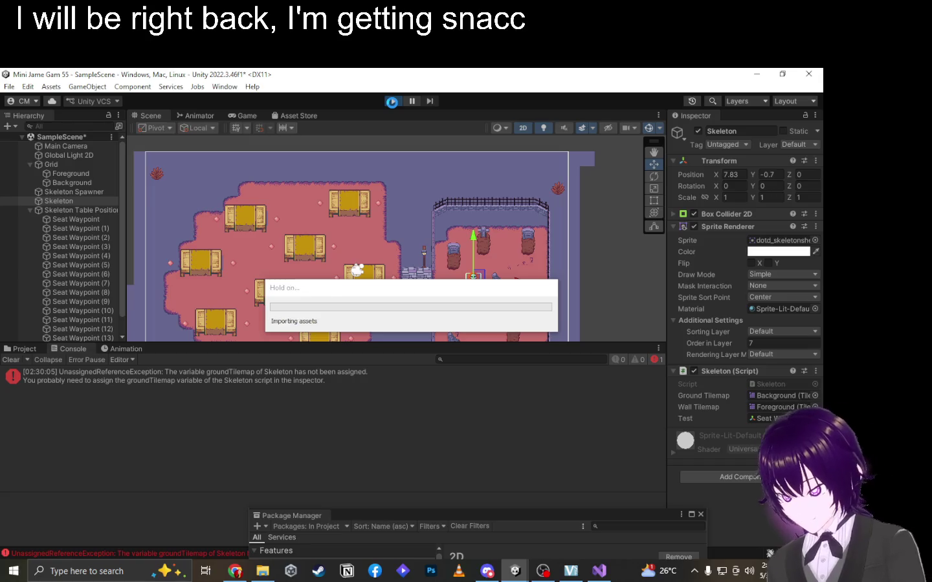
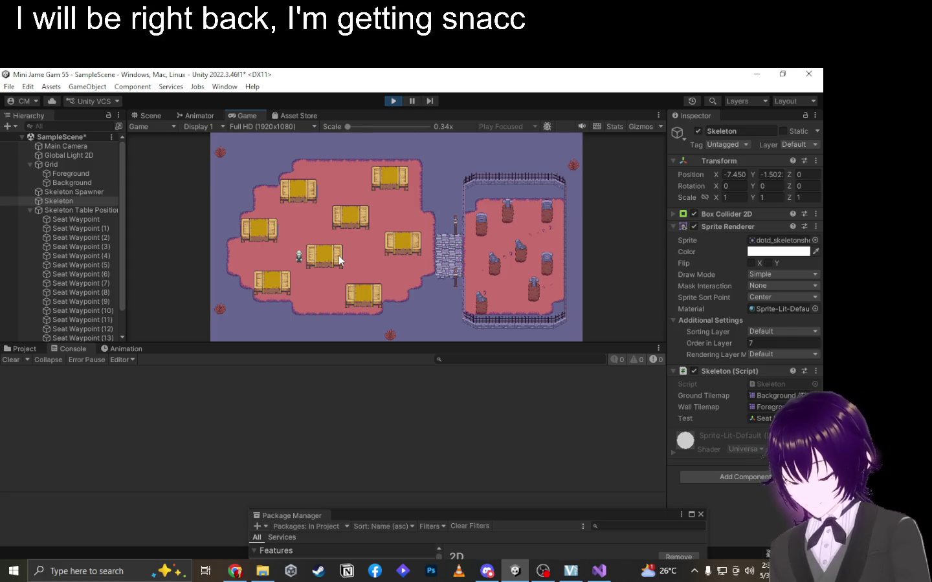
Stop the play test, review the Skeleton script's SetTarget method, and show the Project assets.
left_click(394, 102)
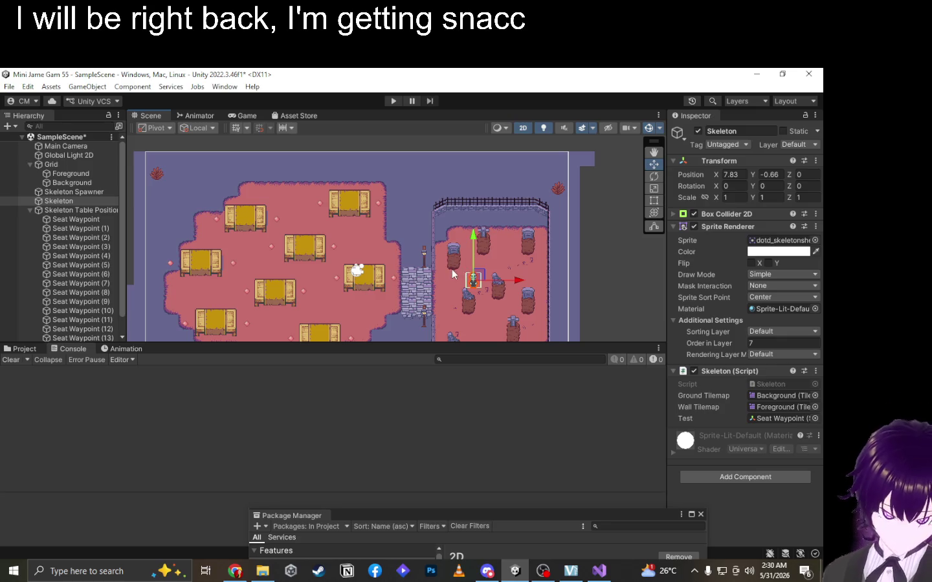
scroll(420, 259, "up", 3)
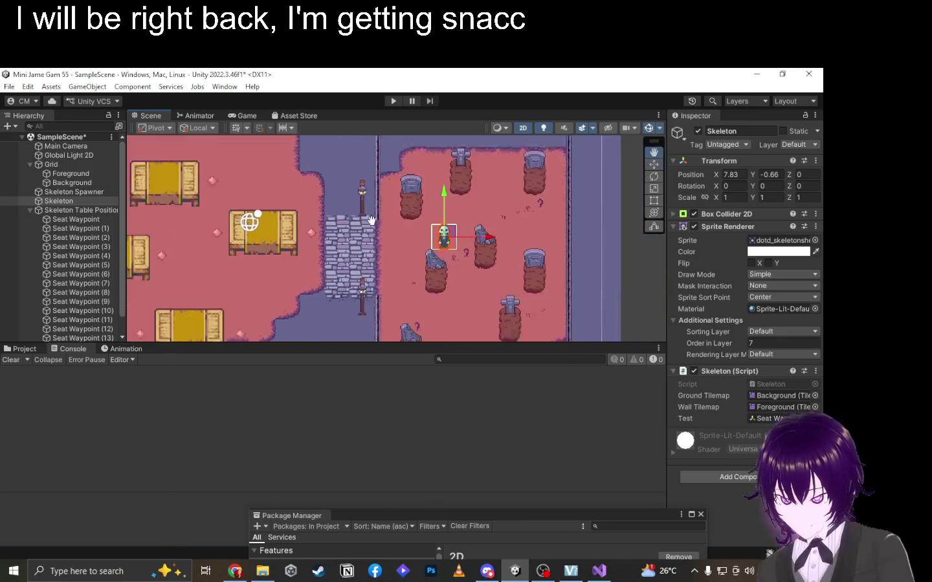
key("alt+Tab")
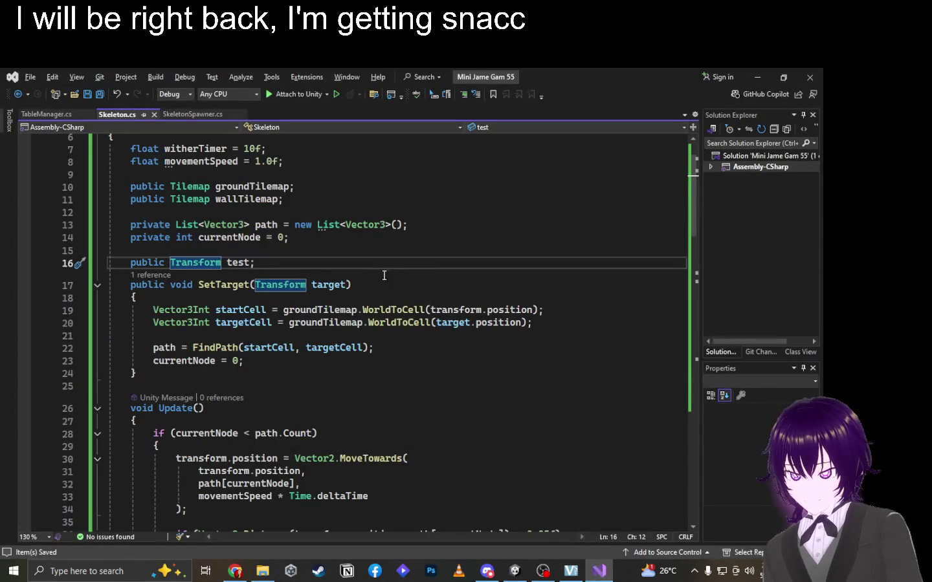
left_click(370, 296)
left_click(353, 284)
key("alt+Tab")
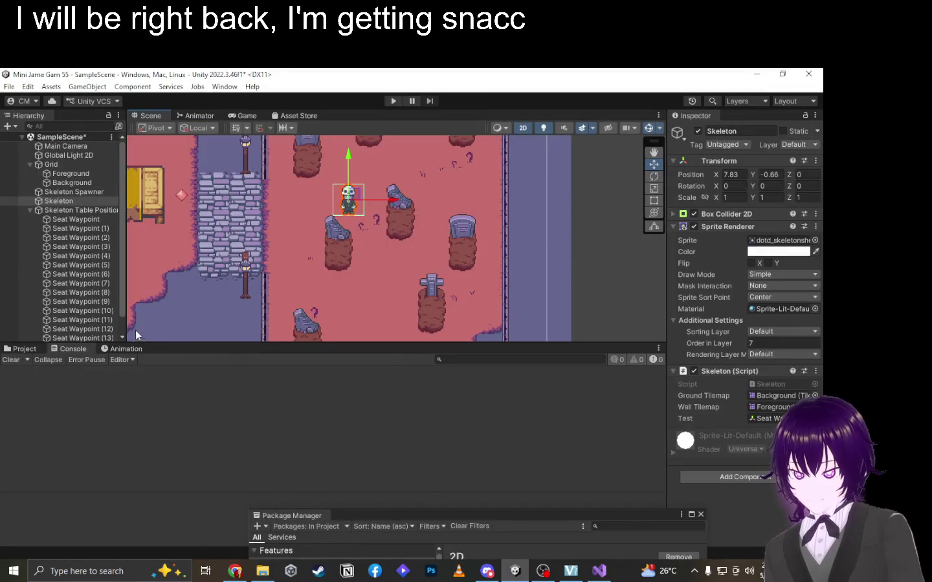
left_click(29, 349)
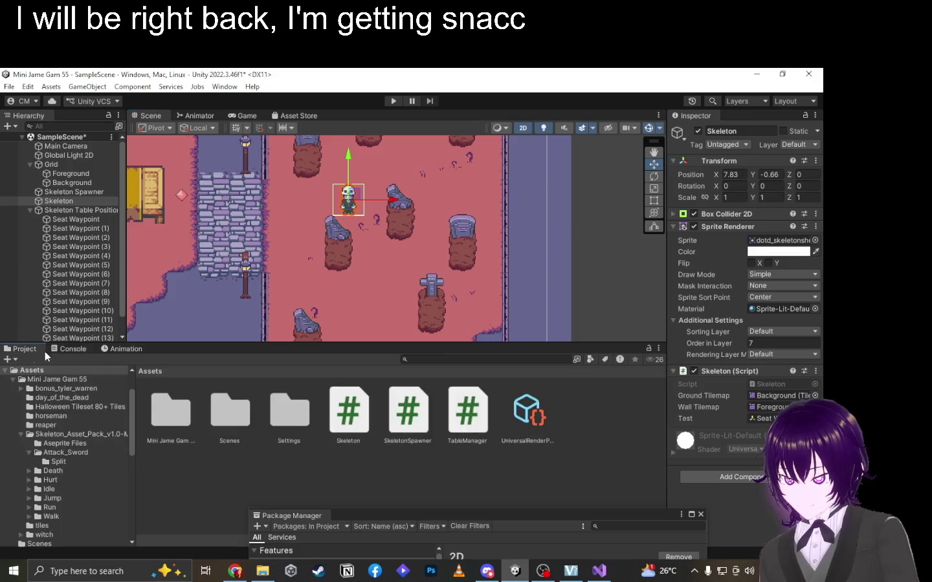
Delete the Skeleton_Asset_Pack folder from the Mini Jame Gam 55 folder.
left_click(185, 430)
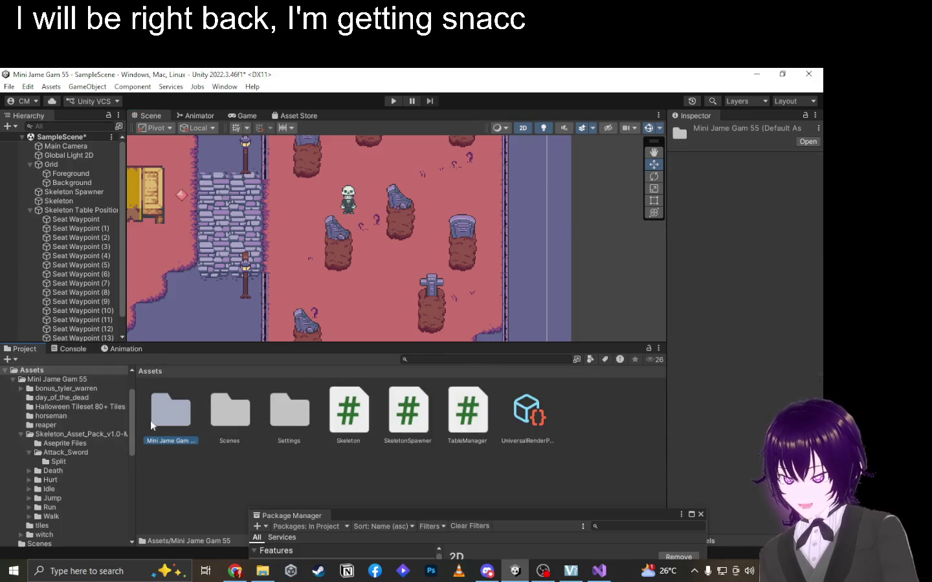
scroll(341, 222, "up", 5)
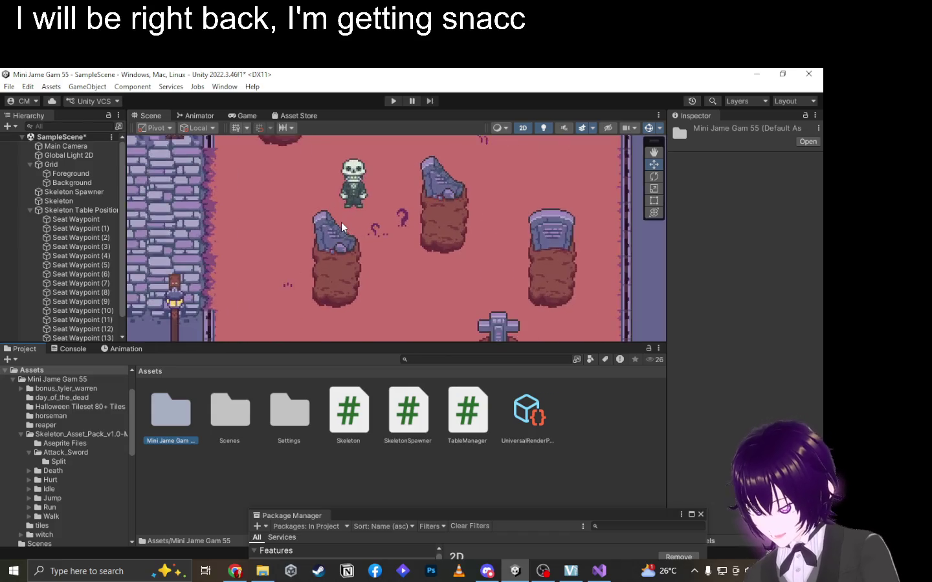
double_click(156, 420)
double_click(484, 420)
double_click(289, 415)
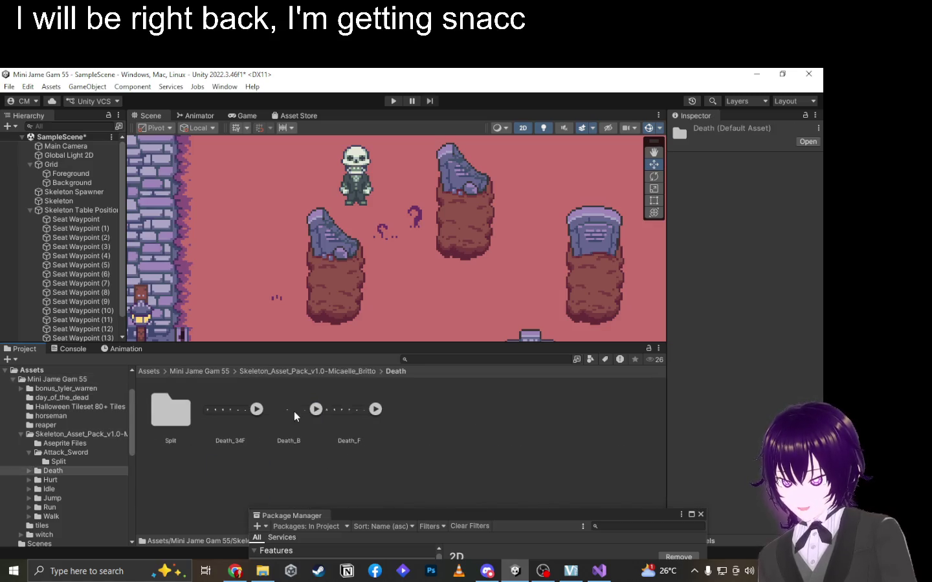
left_click(367, 434)
left_click(225, 370)
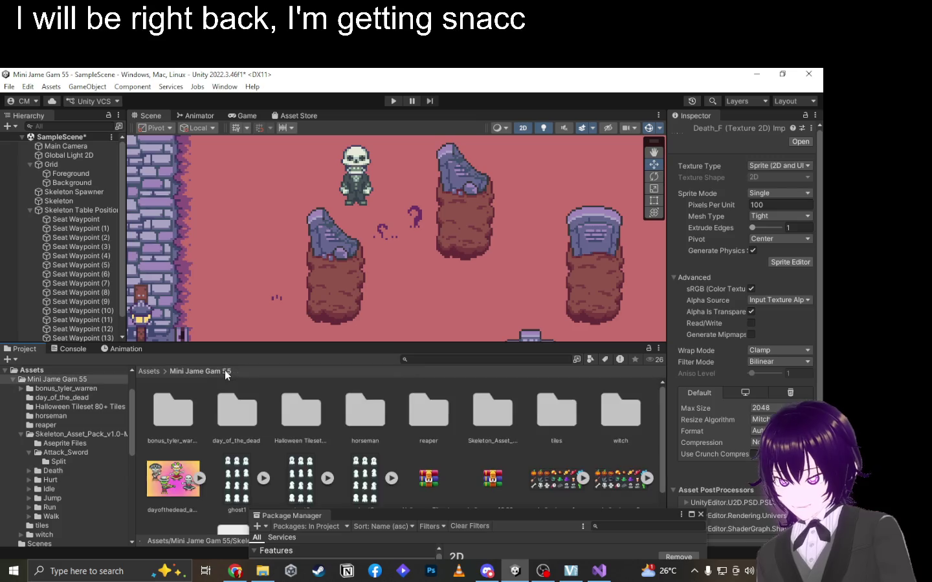
left_click(491, 416)
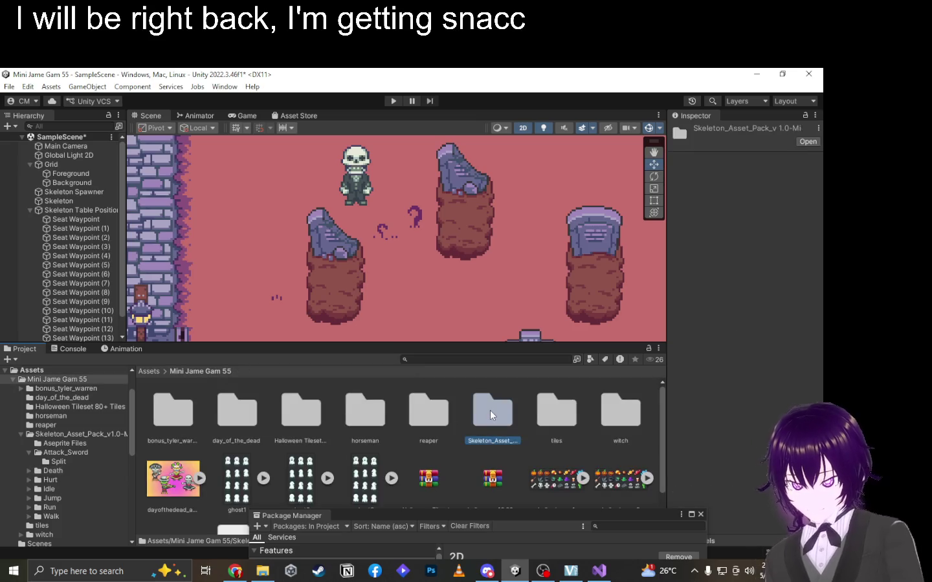
key("Delete")
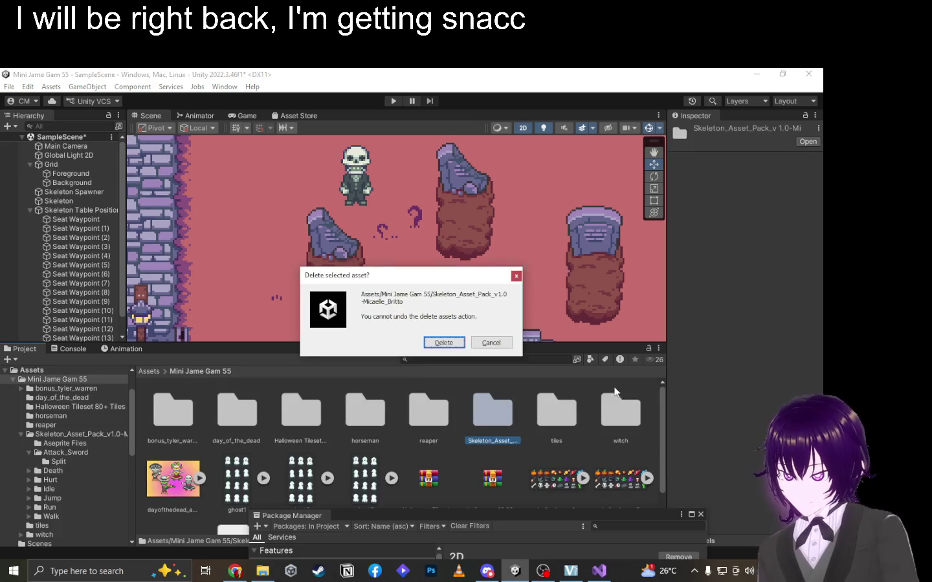
left_click(450, 344)
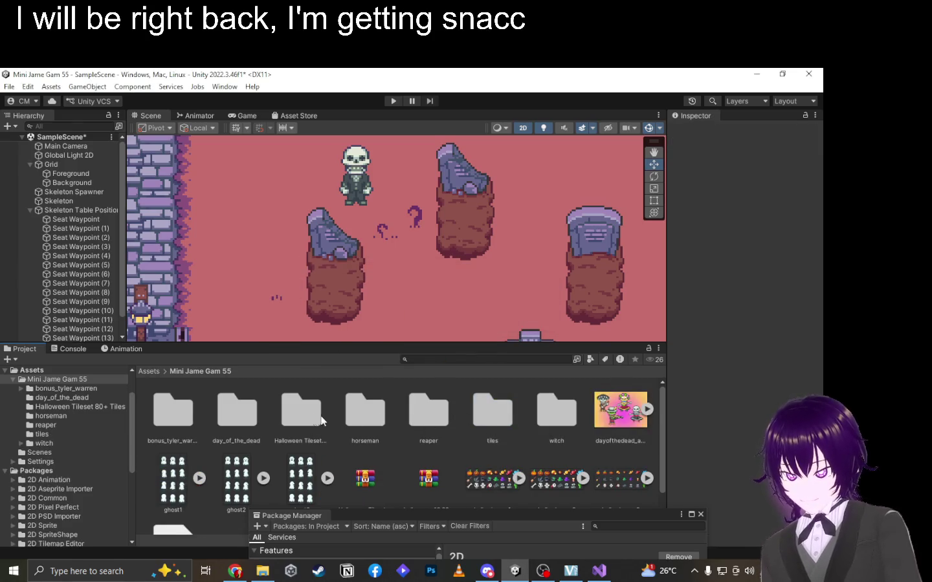
Open the day_of_the_dead folder and inspect the three sliced dotd_skeletonsheet sprites.
double_click(235, 414)
left_click(411, 409)
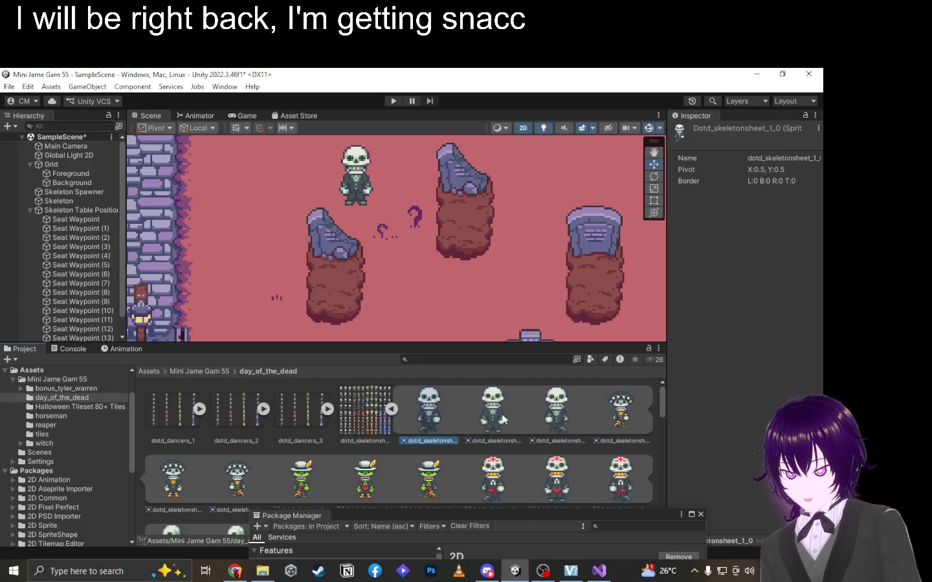
left_click(353, 176)
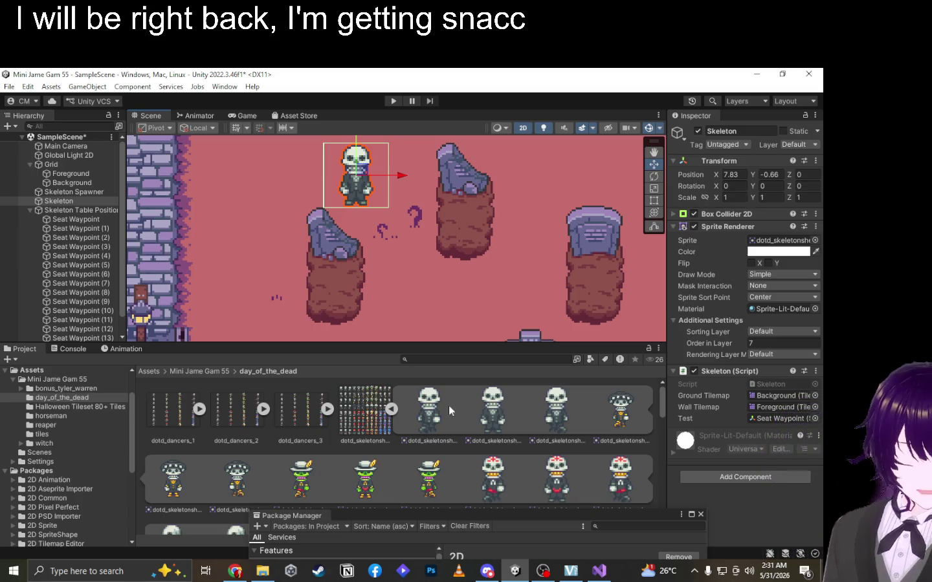
left_click(508, 427)
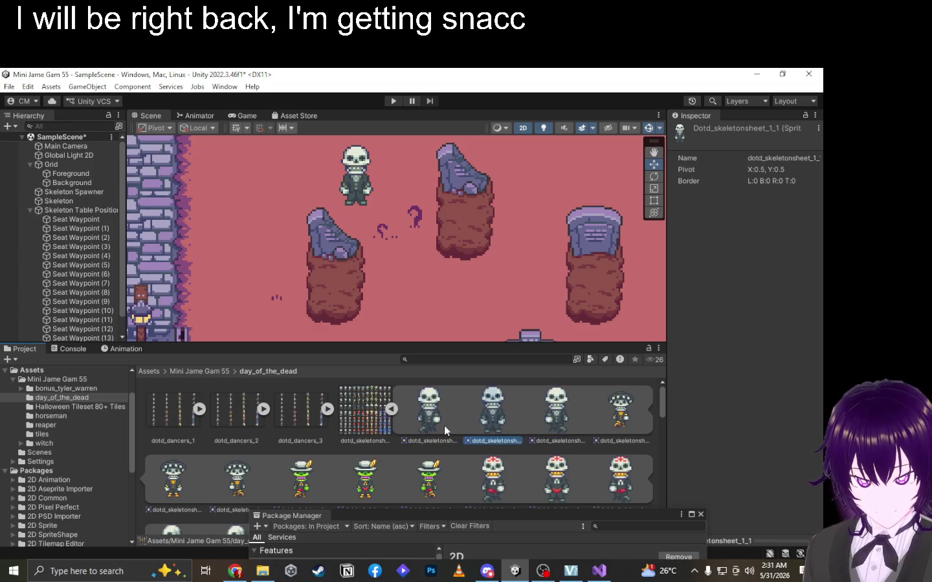
left_click(556, 422)
left_click(422, 424)
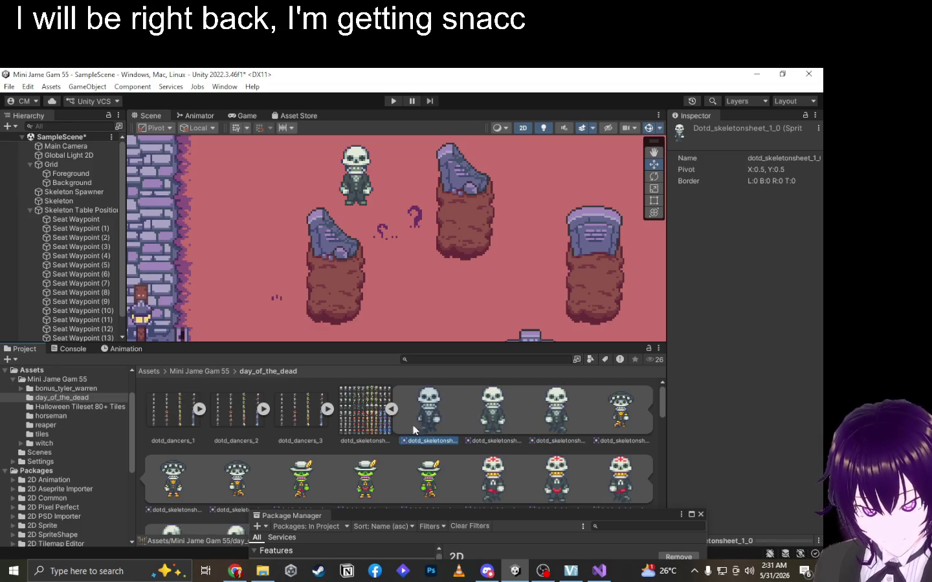
left_click(598, 570)
Add a 'public int design;' field below movementSpeed in Skeleton.cs.
left_click(301, 213)
scroll(303, 312, "up", 2)
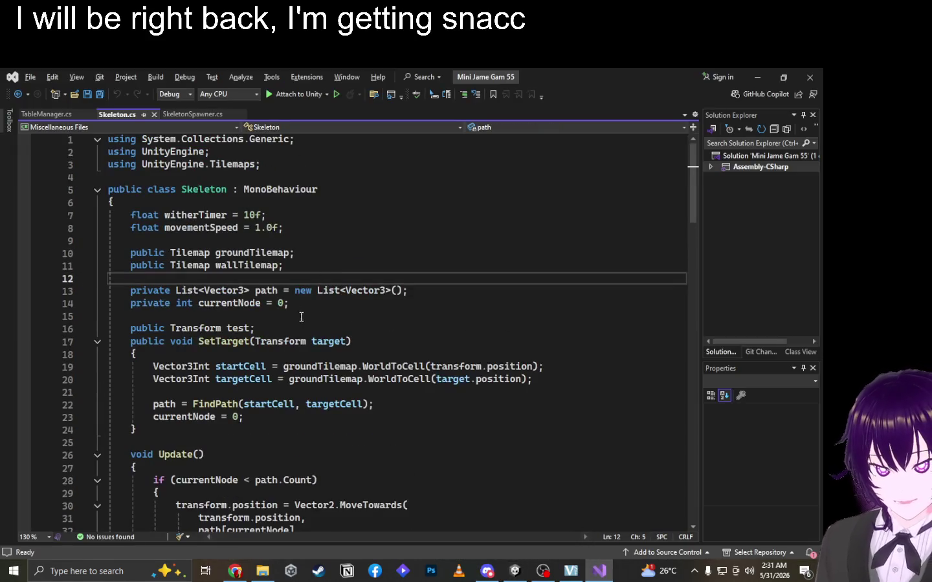
left_click(257, 243)
key("Return")
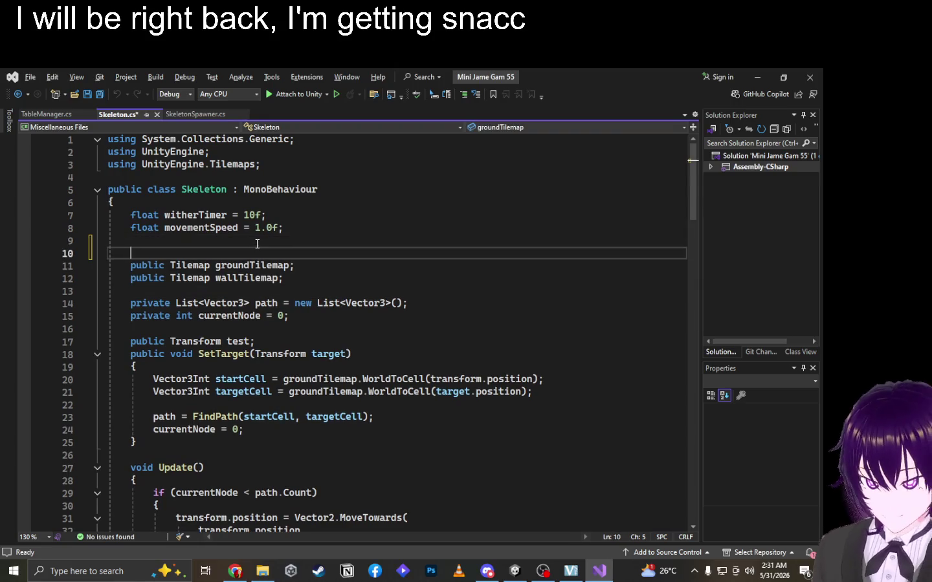
type("public int ")
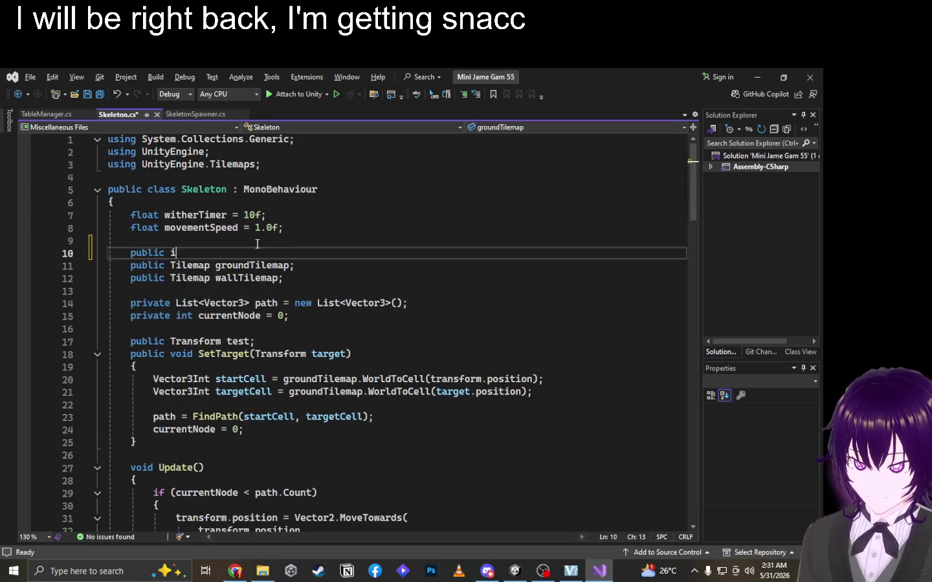
type("design")
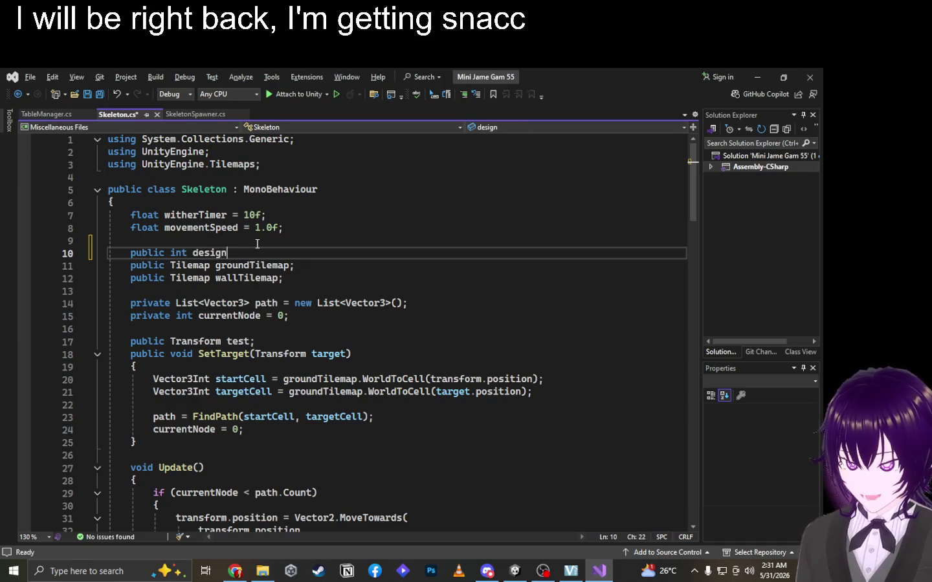
type(";")
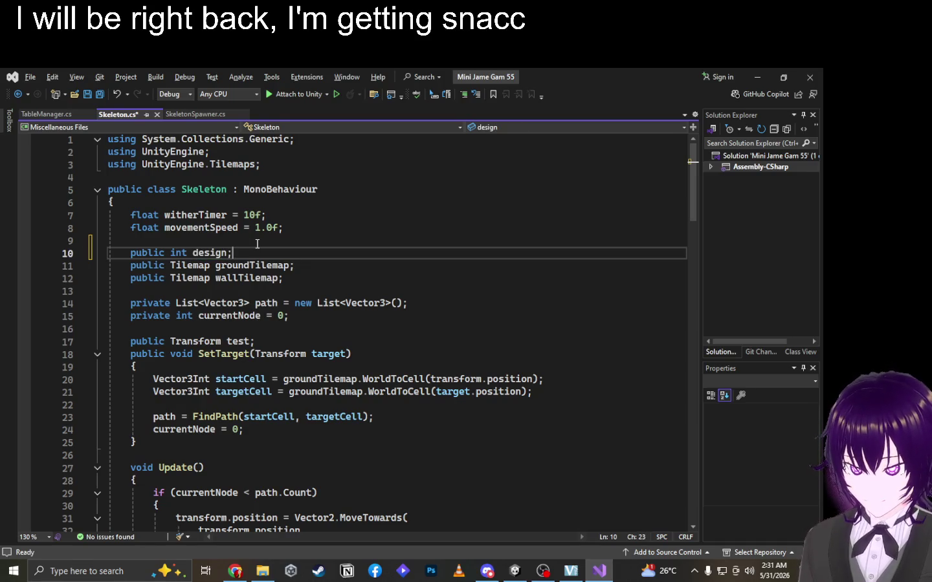
key("alt+Tab")
scroll(441, 477, "down", 6)
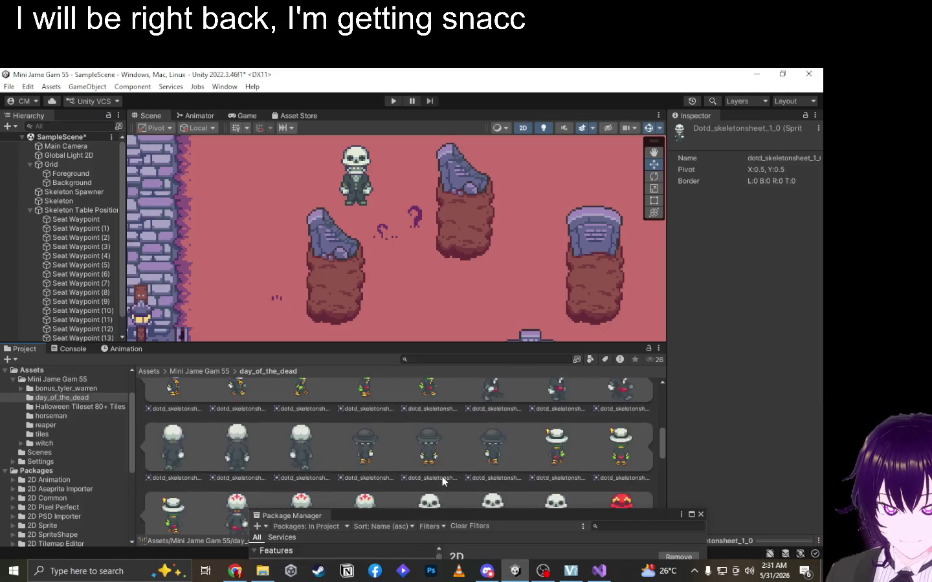
scroll(376, 428, "up", 4)
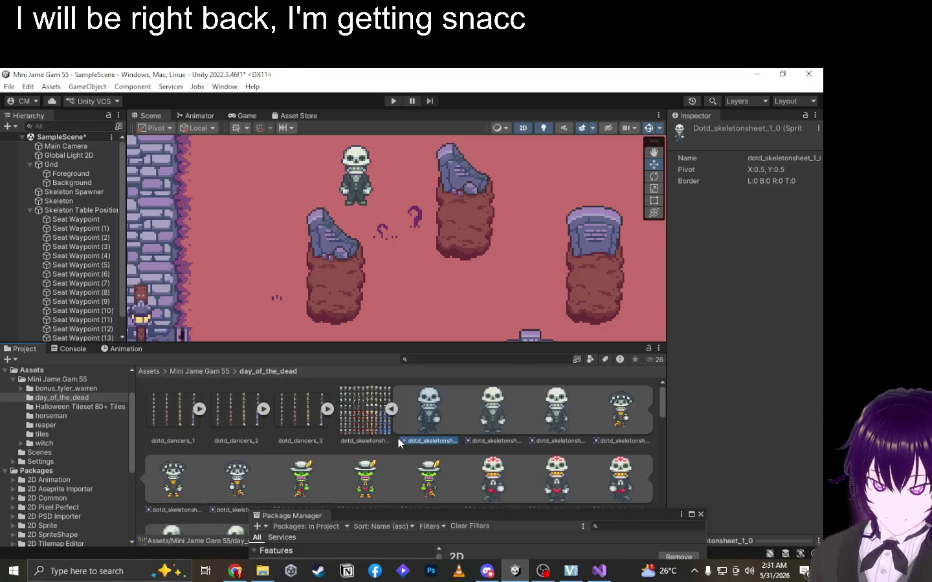
double_click(372, 428)
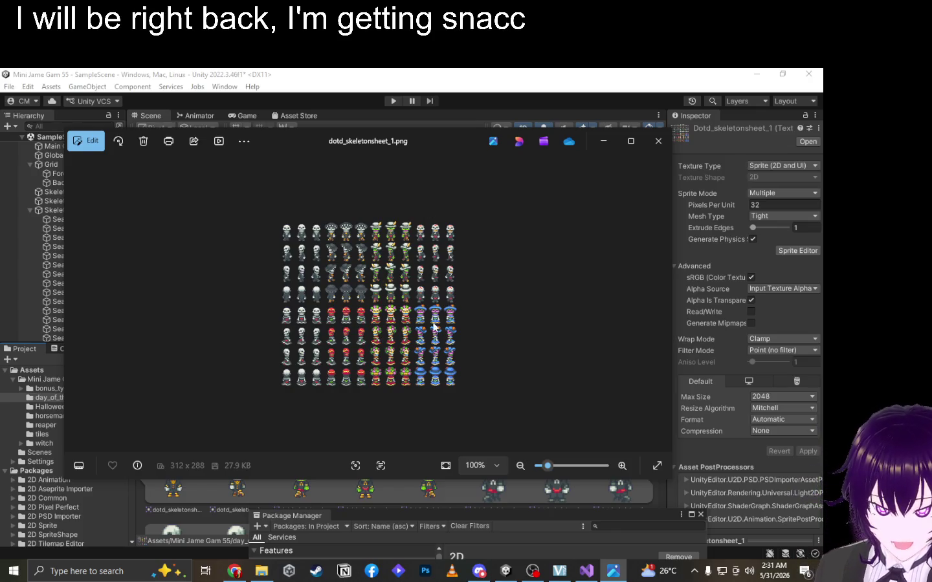
left_click(658, 140)
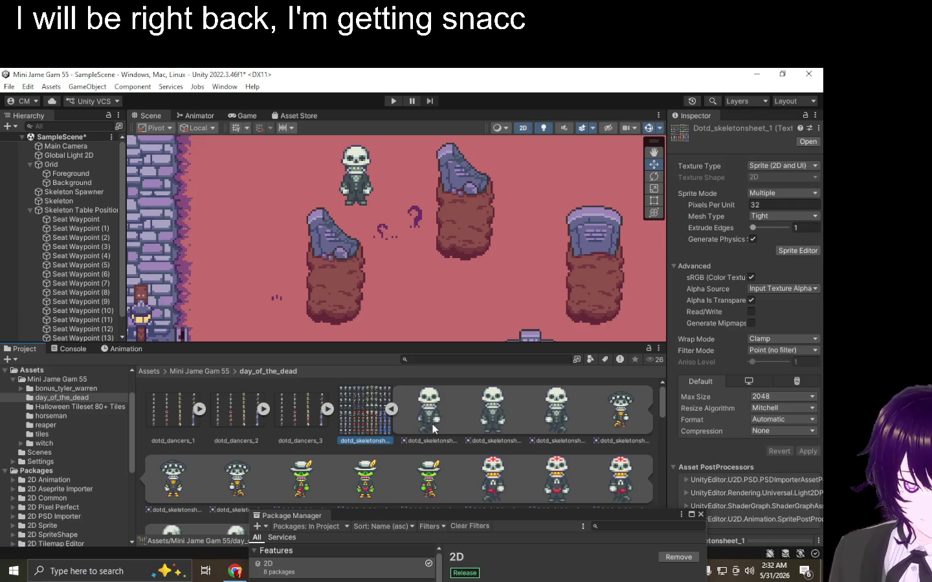
key("alt+Tab")
key("alt+Tab")
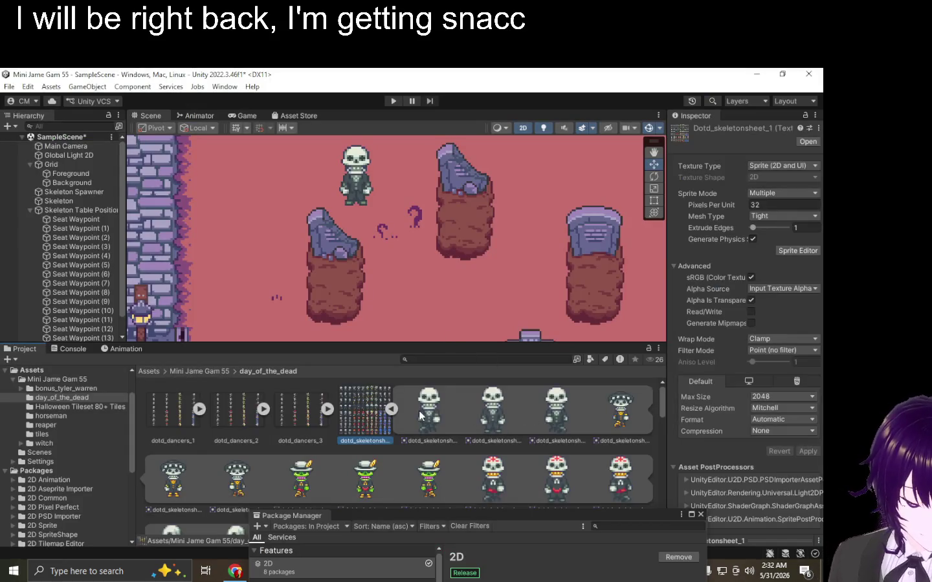
scroll(418, 415, "down", 3)
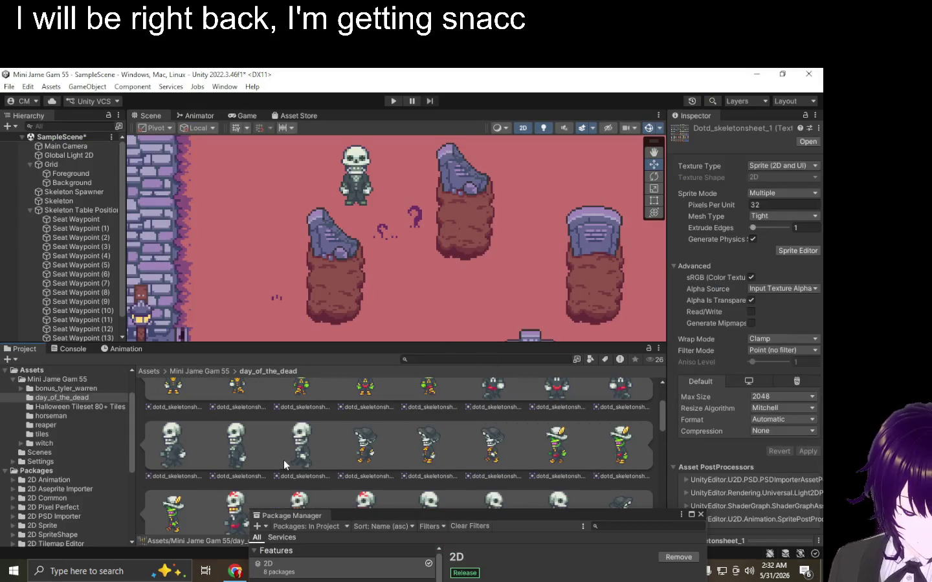
left_click(283, 460)
scroll(351, 440, "down", 3)
scroll(446, 439, "up", 1)
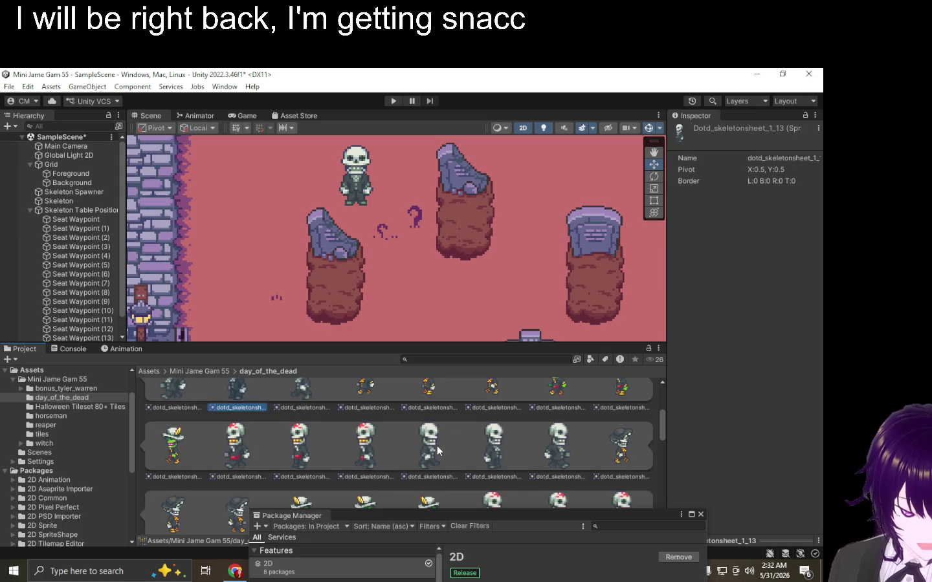
left_click(437, 447)
scroll(492, 446, "down", 2)
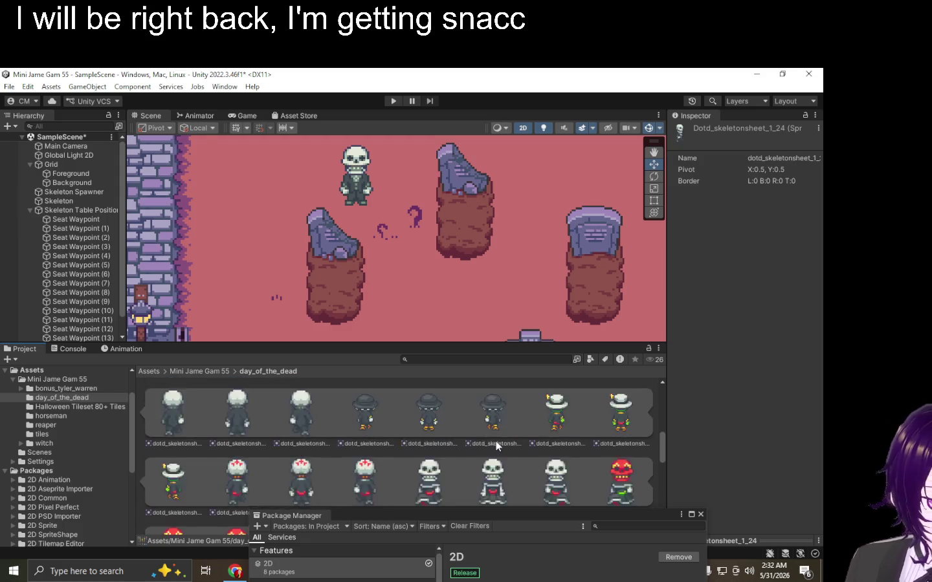
left_click(428, 417)
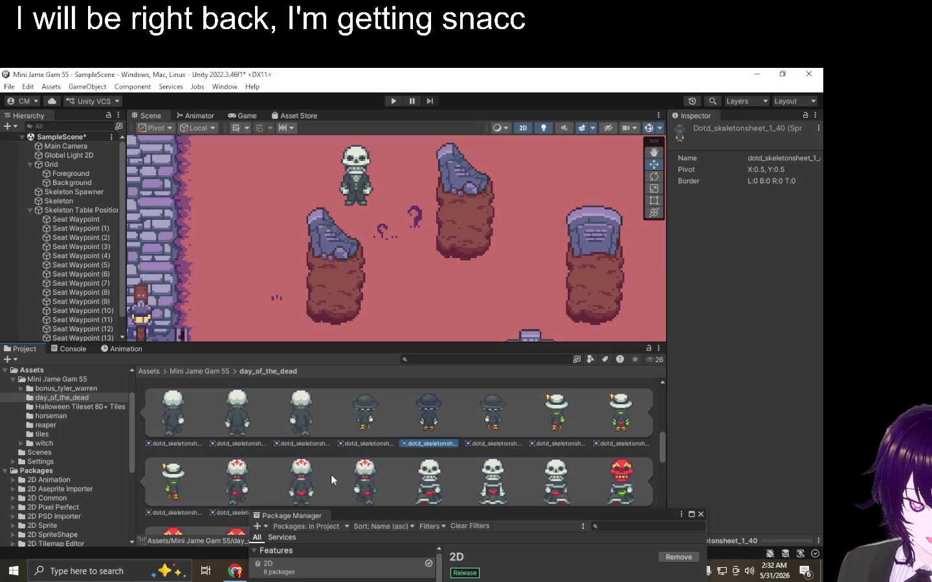
scroll(370, 284, "down", 3)
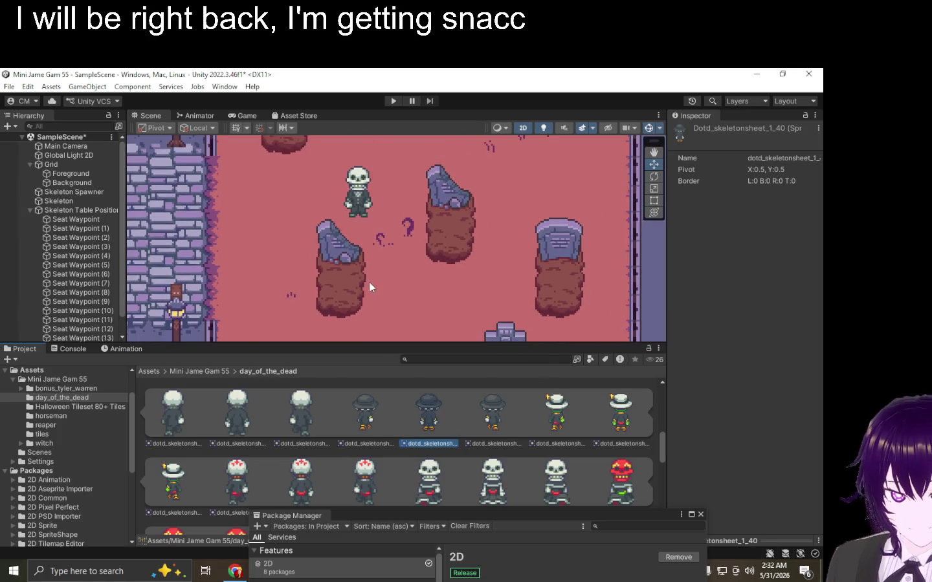
left_click(409, 285)
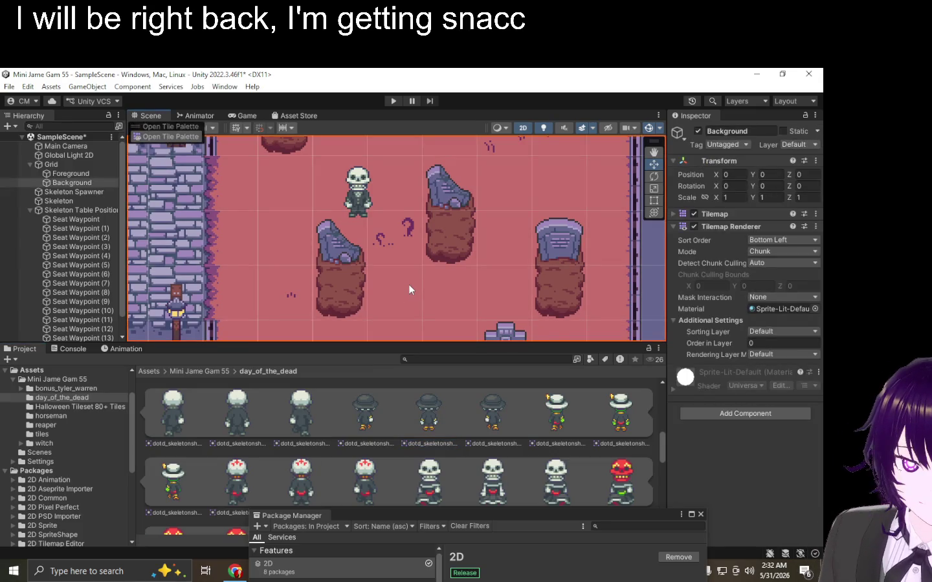
Run a quick play test, then assign a Seat Waypoint to the Skeleton's Test field.
left_click(393, 101)
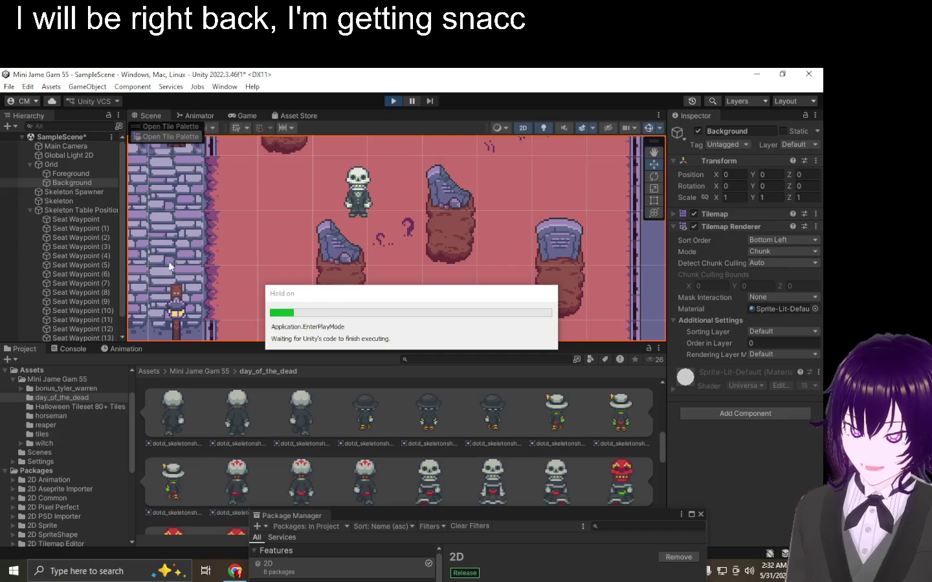
left_click(393, 101)
left_click(58, 200)
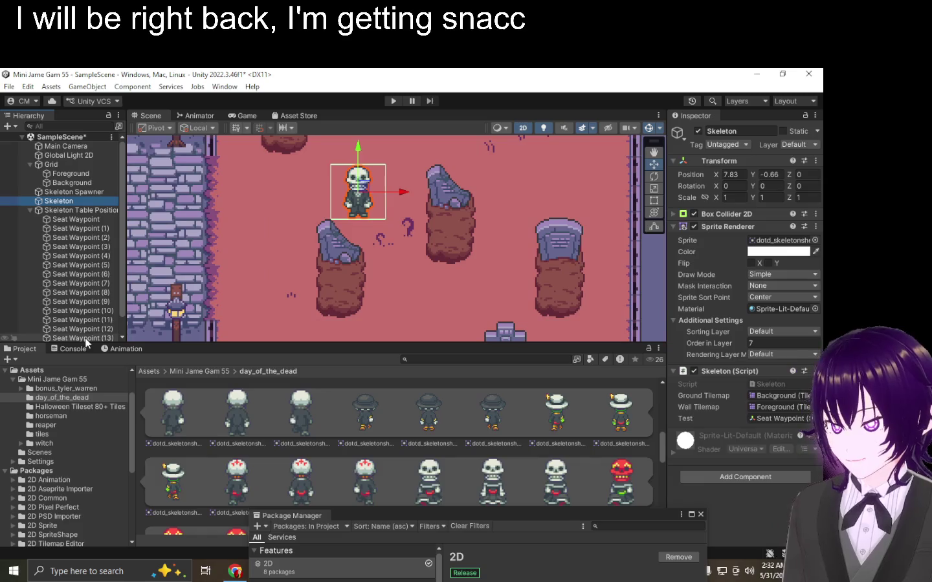
scroll(59, 259, "down", 1)
left_click_drag(754, 383, 777, 419)
Play-test the skeleton walking to the new seat, with an enlarged game view.
left_click(394, 101)
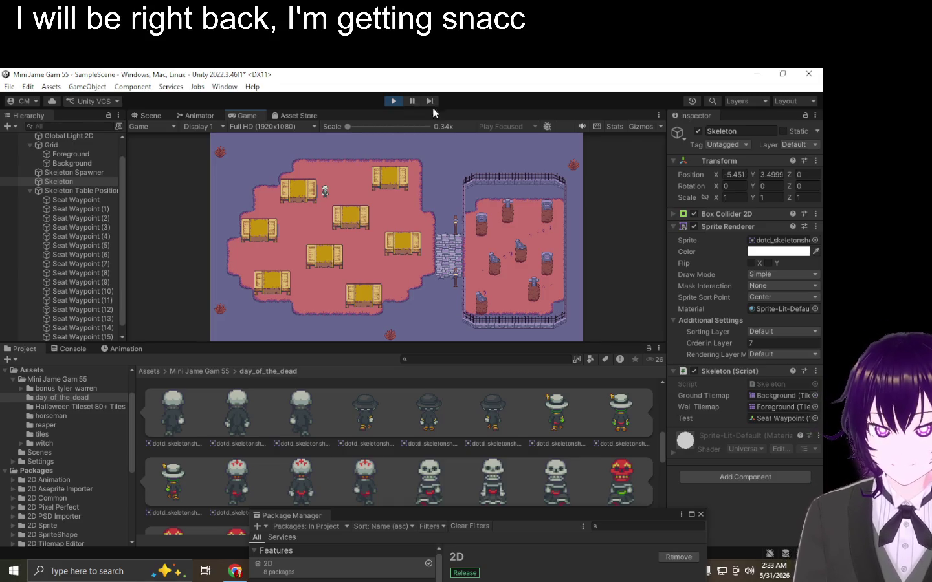
mouse_move(458, 341)
left_mouse_down()
mouse_move(462, 438)
mouse_move(506, 381)
left_mouse_up()
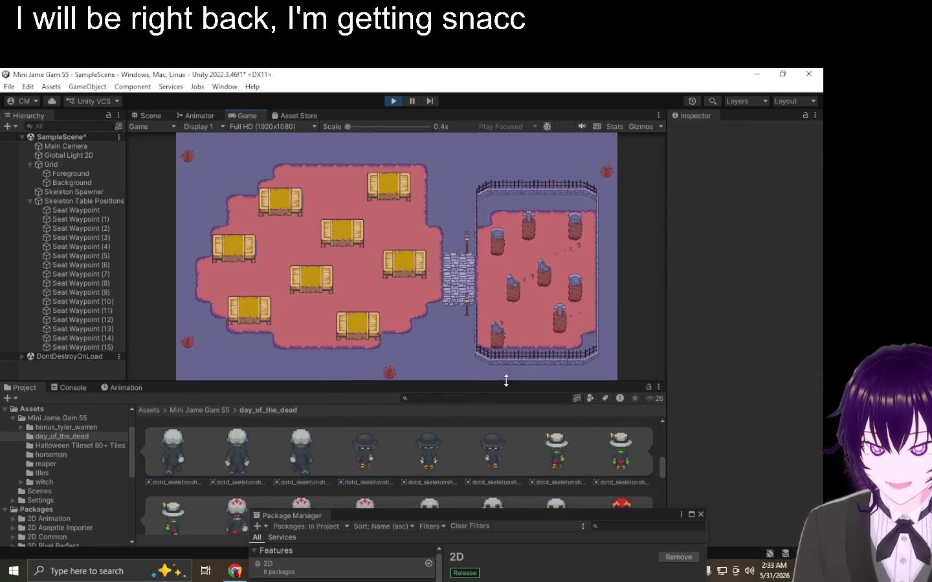
left_click(392, 101)
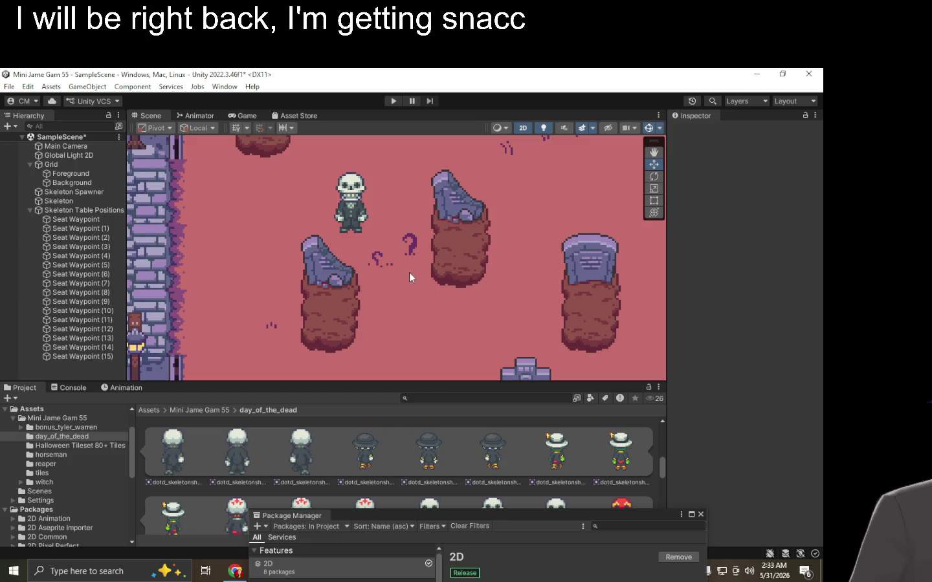
scroll(385, 201, "down", 5)
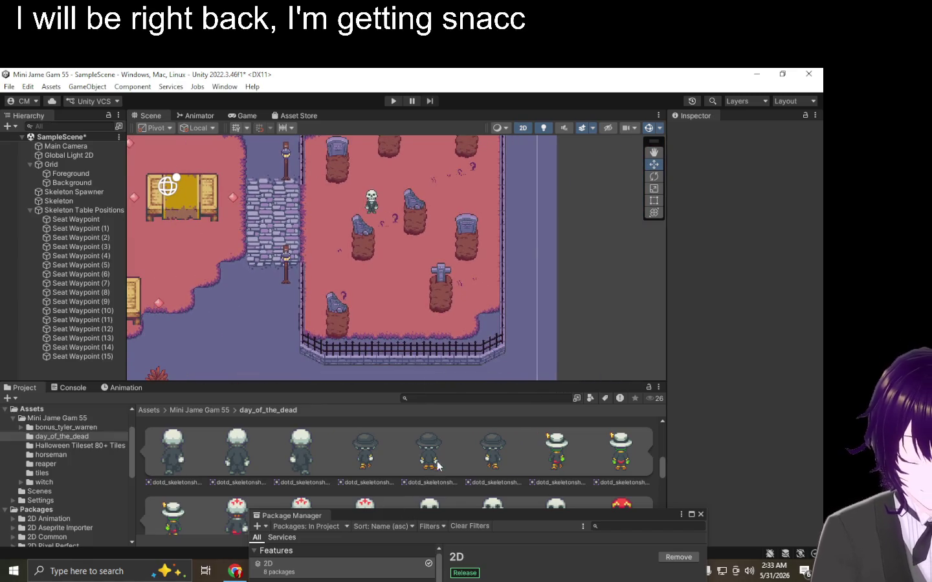
scroll(352, 453, "up", 3)
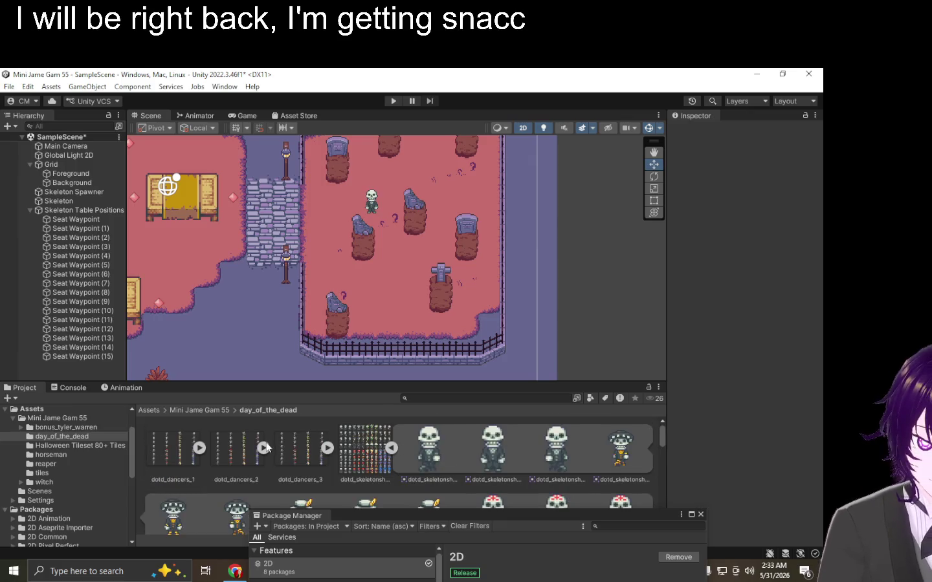
Move the Package Manager window aside and select skeleton sprites for the Animation panel.
mouse_move(365, 518)
left_mouse_down()
mouse_move(538, 426)
mouse_move(537, 416)
mouse_move(738, 401)
left_mouse_up()
left_click(551, 445)
left_click(457, 460, "shift")
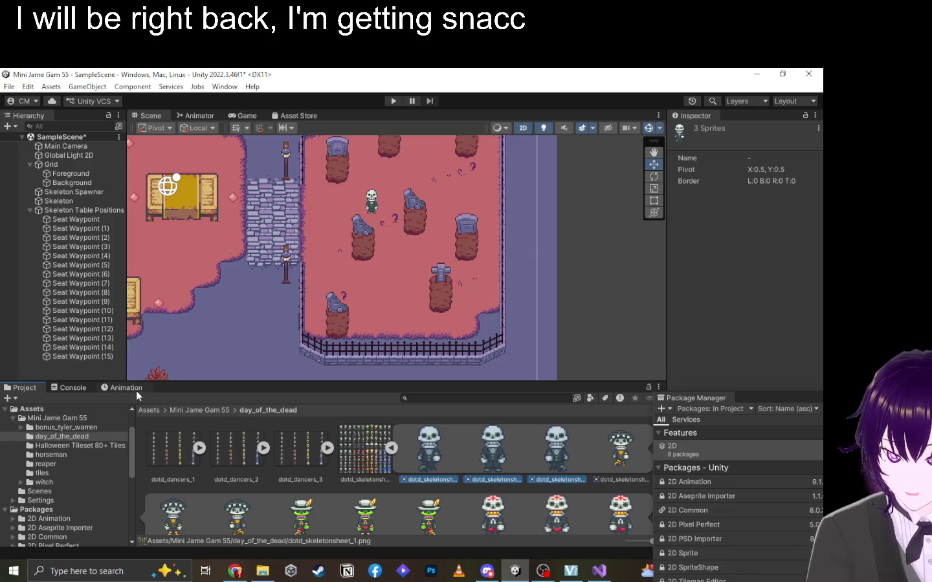
mouse_move(435, 457)
left_mouse_down()
mouse_move(140, 379)
mouse_move(118, 391)
mouse_move(515, 447)
left_mouse_up()
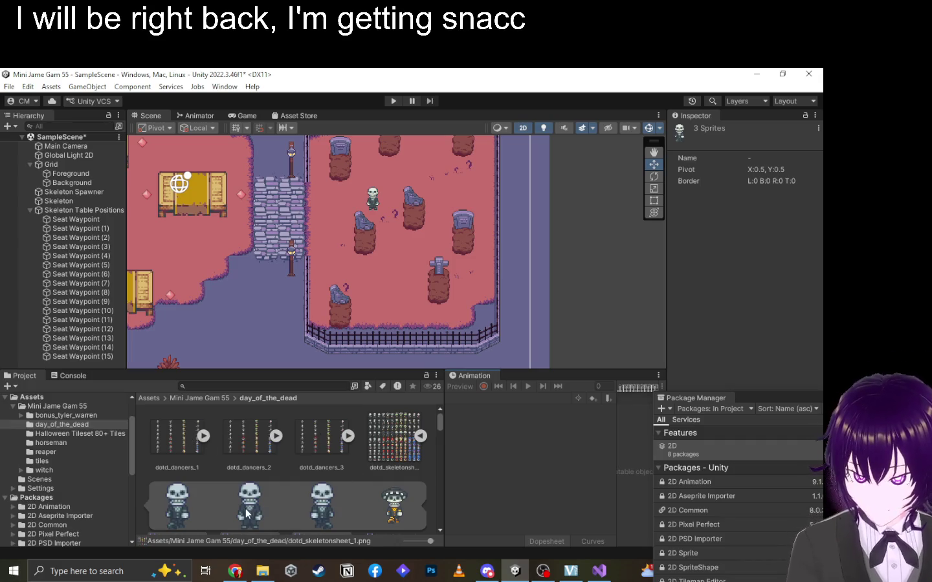
Select two skeleton sprites and widen the Animation panel.
left_click(181, 510)
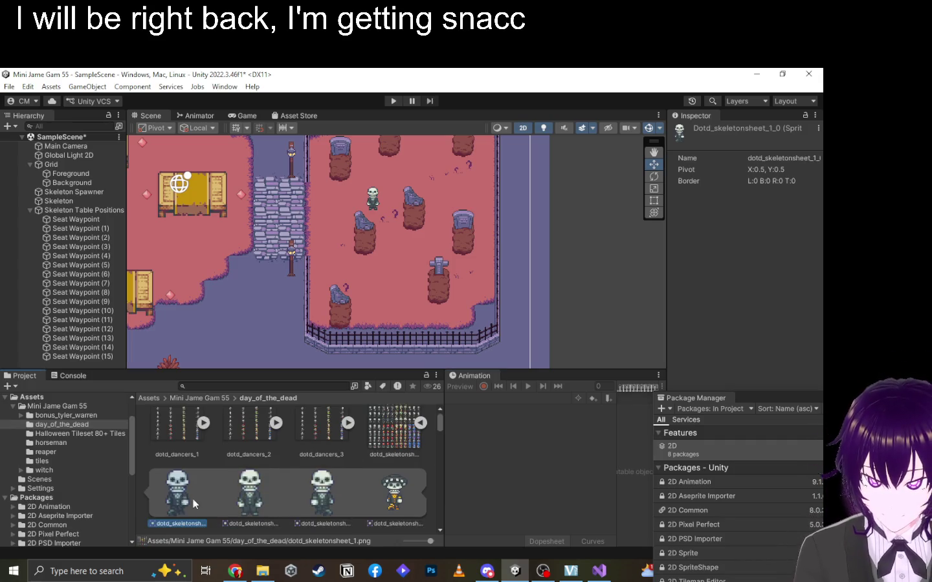
left_click(329, 490, "ctrl")
mouse_move(328, 487)
left_mouse_down()
mouse_move(636, 436)
mouse_move(628, 479)
left_mouse_up()
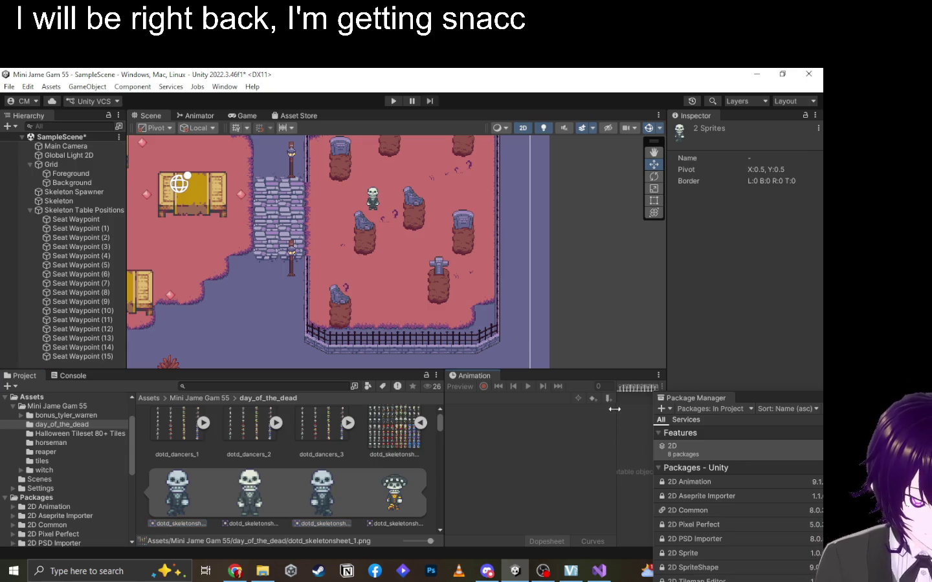
left_click_drag(446, 415, 341, 405)
With the Skeleton selected, drag two skeleton sprites into the Animation window to start a clip.
left_click(372, 198)
left_click(233, 507)
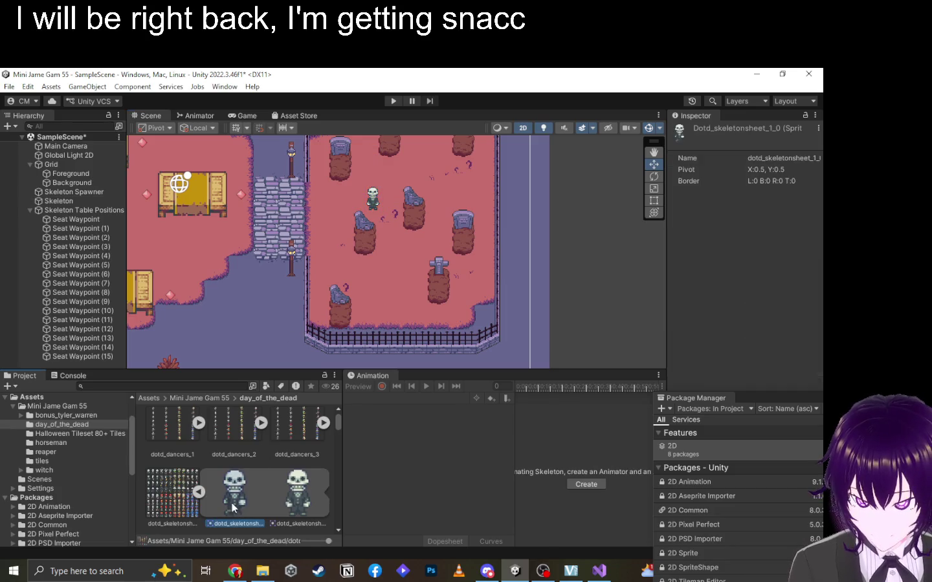
scroll(202, 500, "down", 1)
left_click(173, 520, "ctrl")
scroll(174, 520, "down", 1)
mouse_move(176, 501)
left_mouse_down()
mouse_move(573, 475)
mouse_move(585, 436)
mouse_move(581, 498)
left_mouse_up()
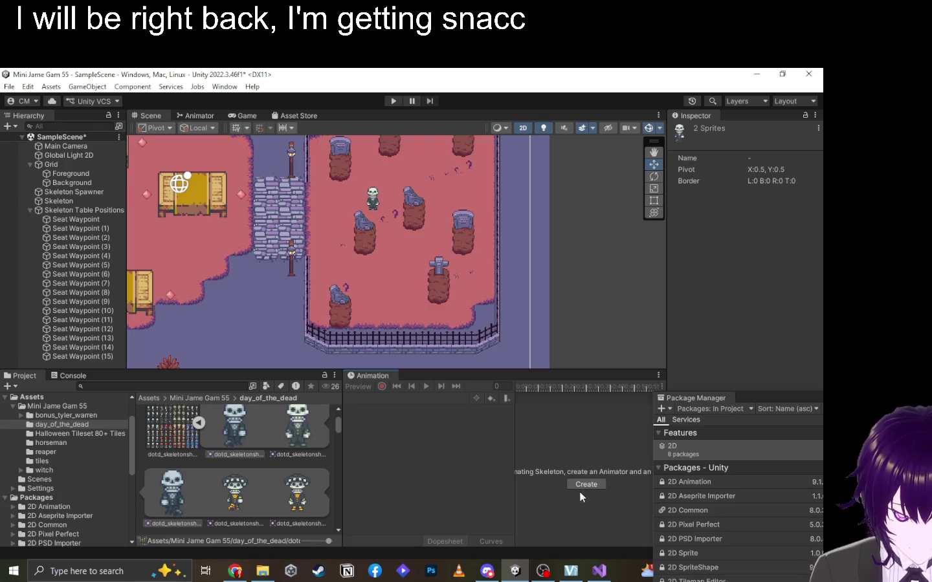
left_click(580, 486)
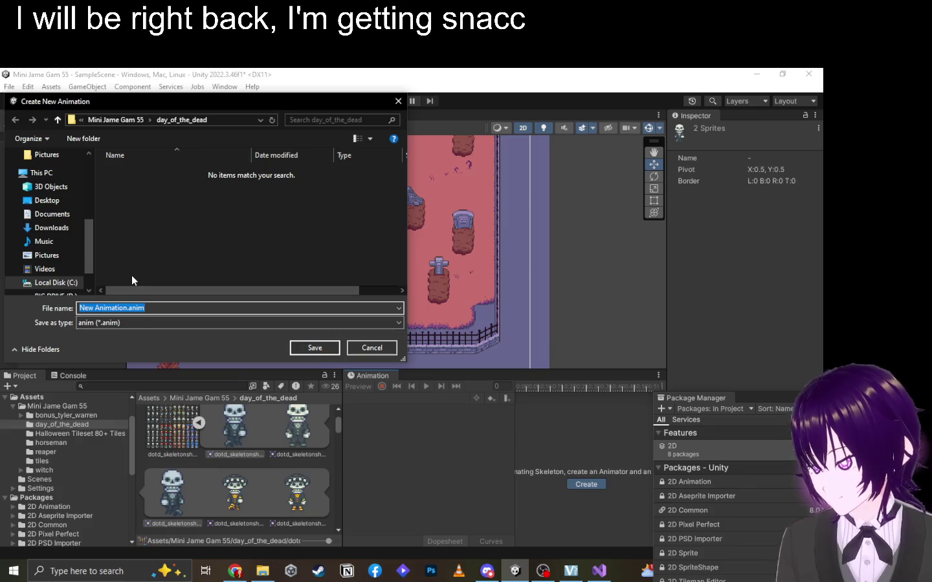
Save the new clip as 'Skeleton 1 Walk' in a new Assets/Animations folder.
left_click(113, 122)
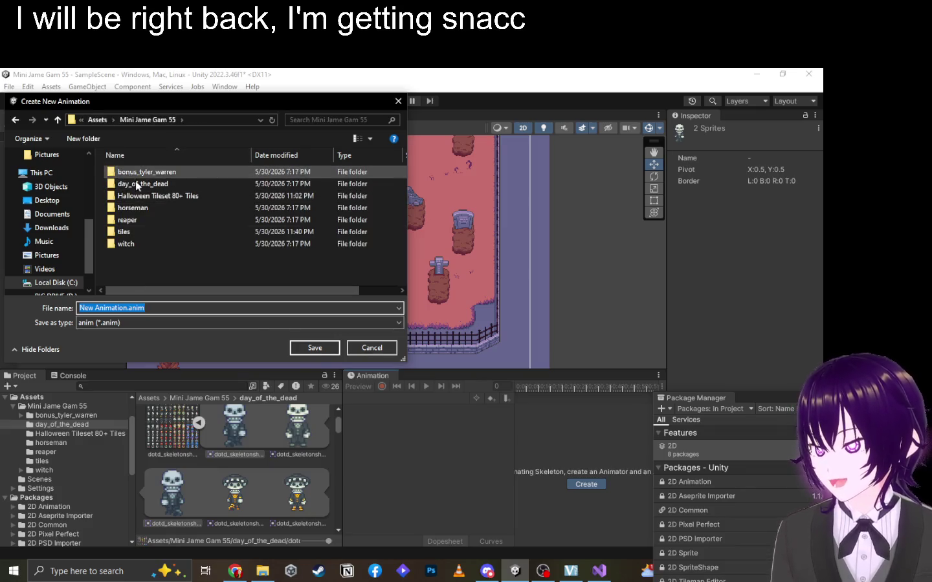
left_click(96, 120)
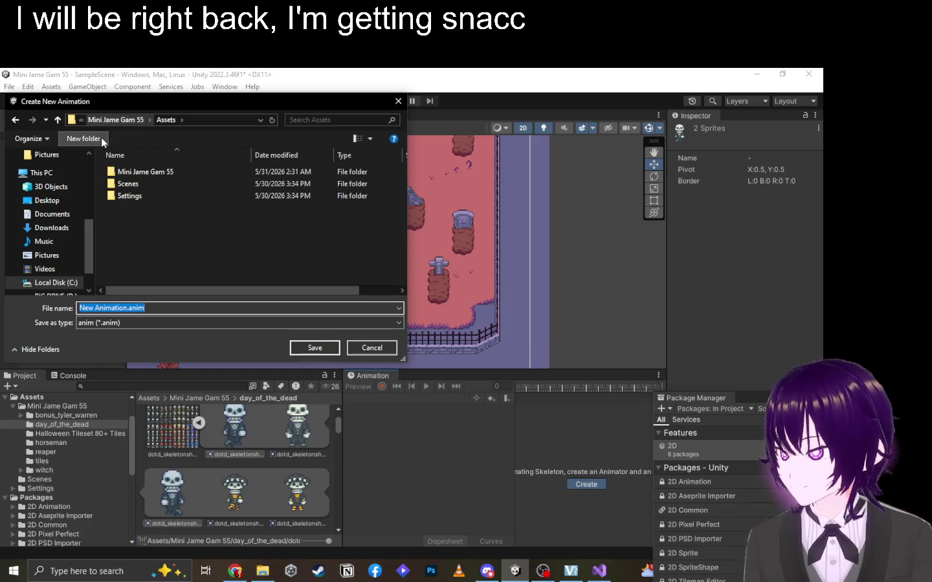
left_click(101, 136)
type("Animations")
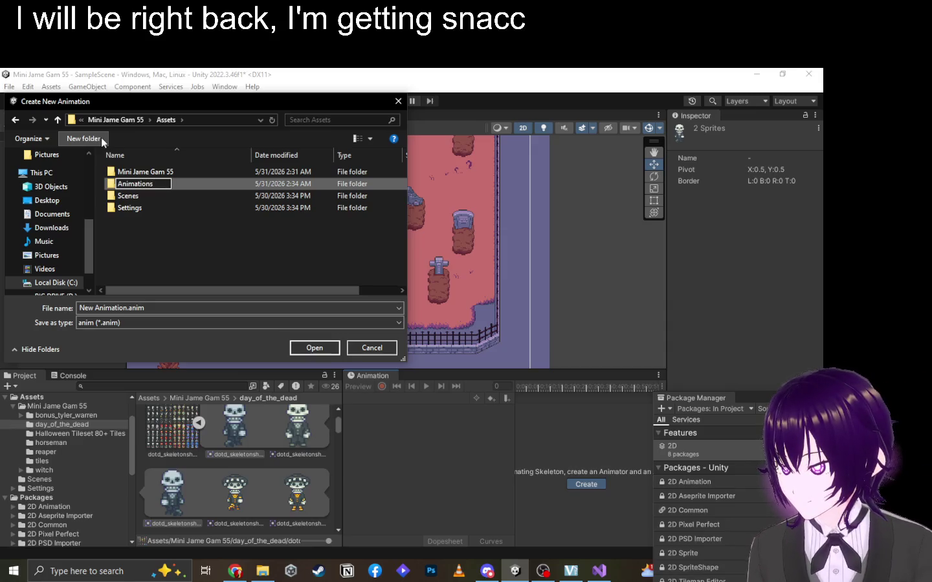
key("Return")
double_click(171, 172)
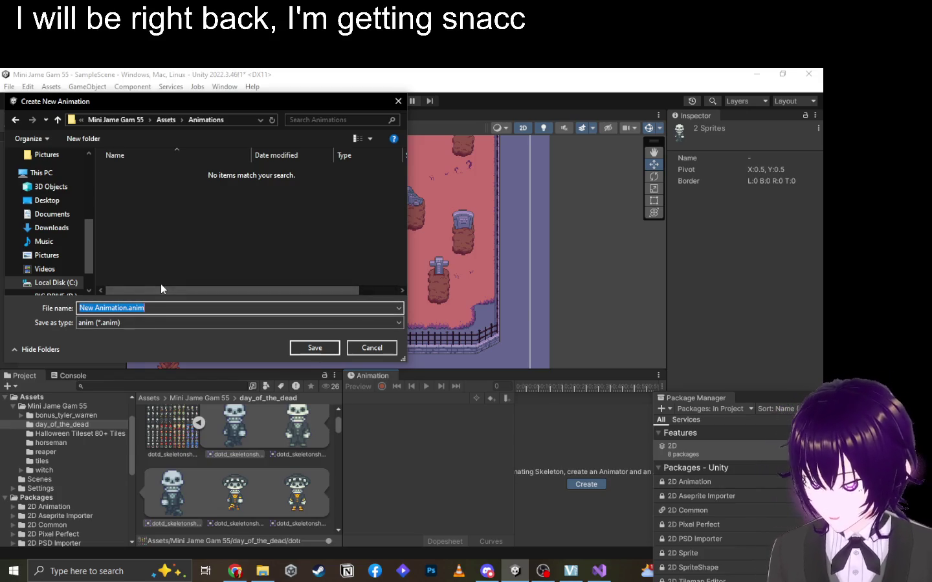
type("Skeleton 1 ")
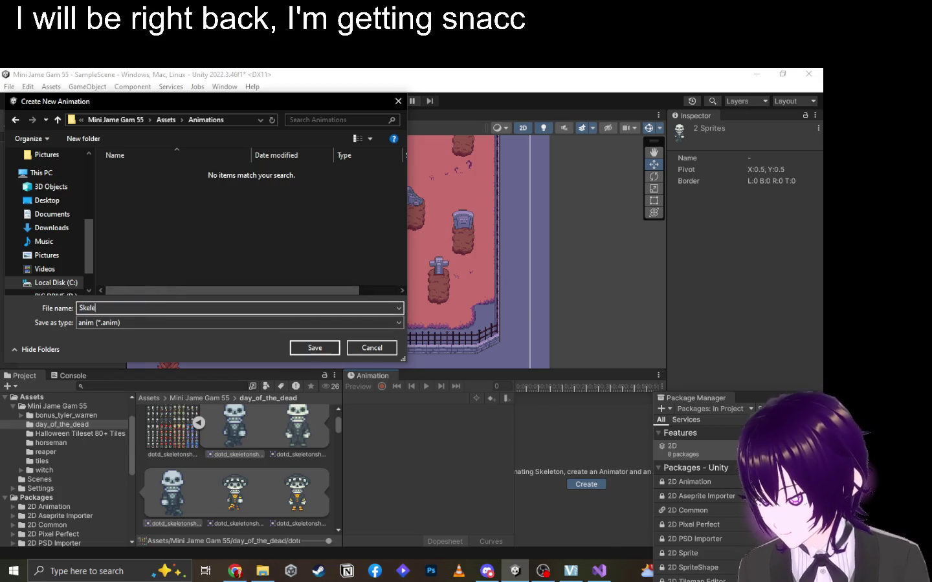
type("Walk")
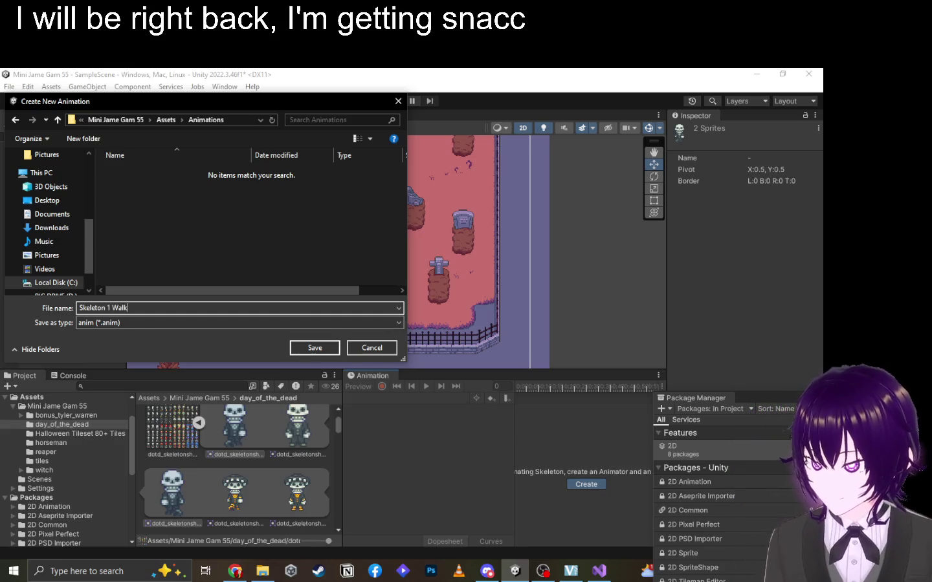
key("Return")
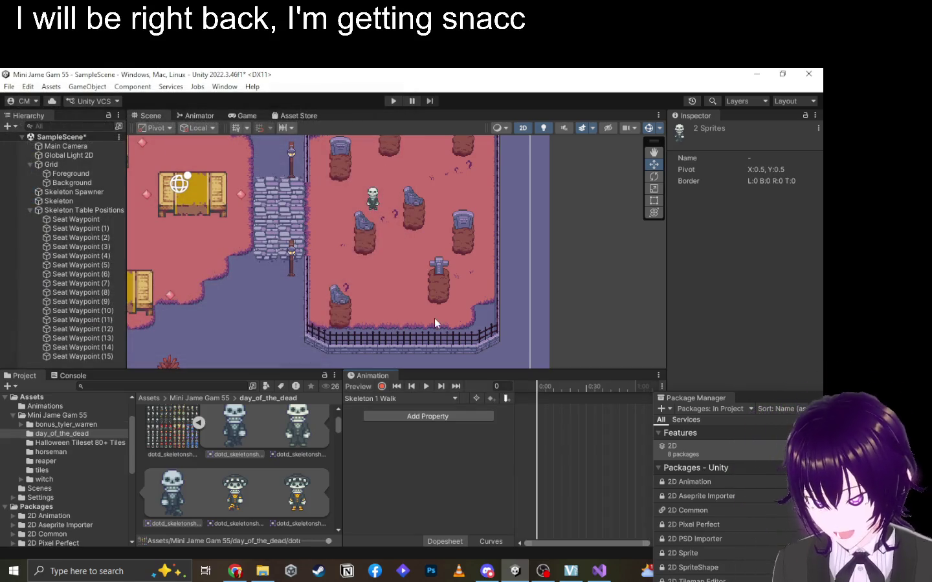
Add two skeleton sprites as walk frames and shift their keyframes later, previewing playback.
left_click(236, 431)
left_click(170, 511, "ctrl")
mouse_move(171, 499)
left_mouse_down()
mouse_move(376, 466)
mouse_move(544, 415)
left_mouse_up()
scroll(554, 432, "up", 5)
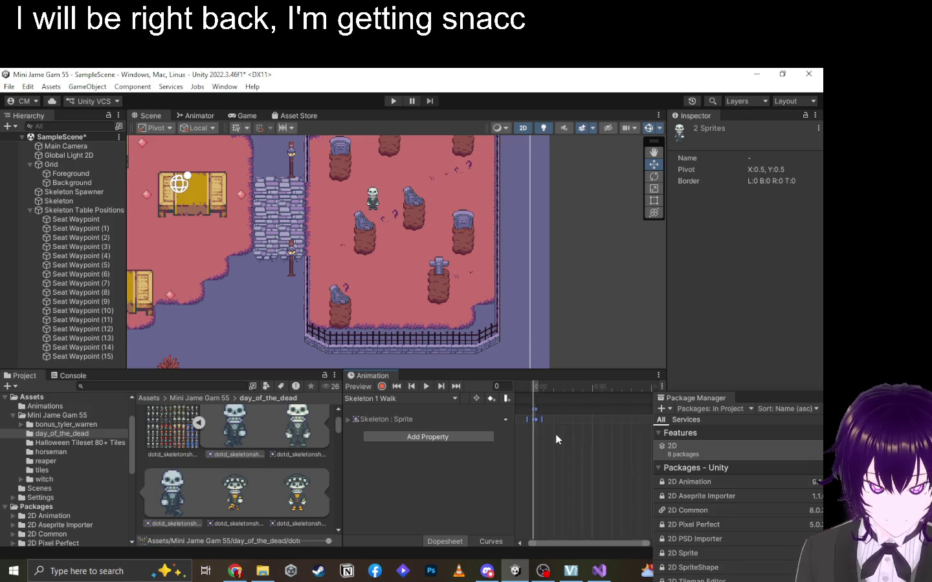
left_click(425, 387)
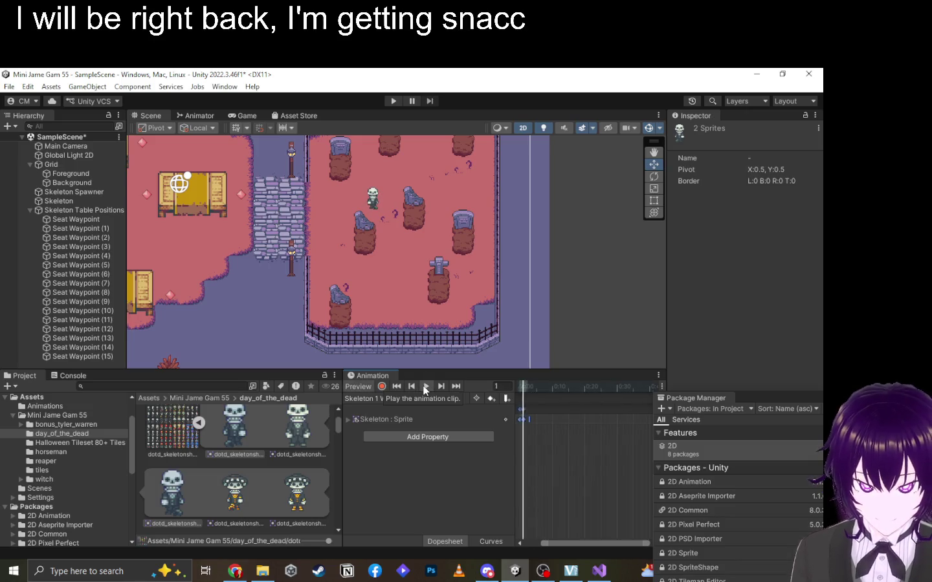
scroll(349, 197, "up", 5)
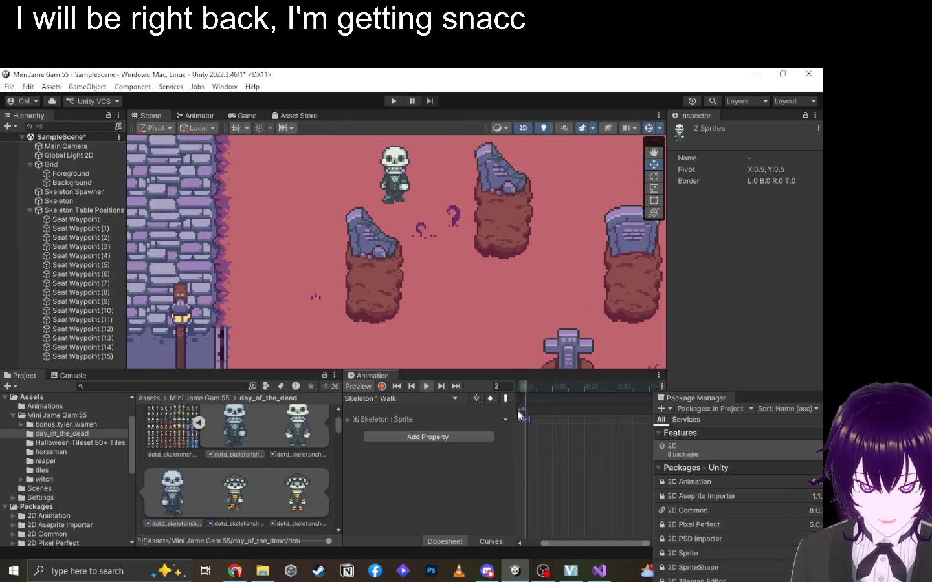
key("space")
mouse_move(526, 411)
left_mouse_down()
mouse_move(557, 414)
mouse_move(510, 407)
mouse_move(520, 411)
left_mouse_up()
left_click(550, 417)
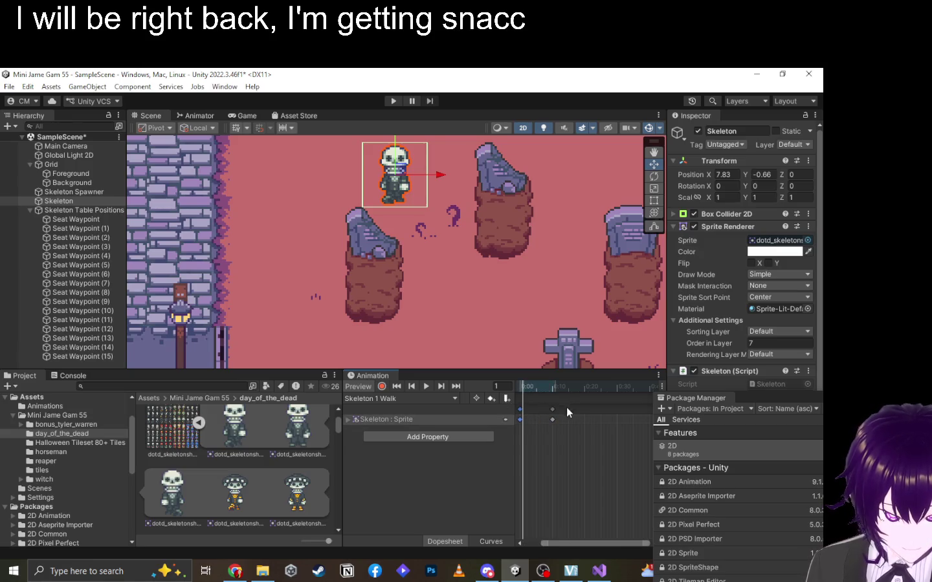
left_click(424, 387)
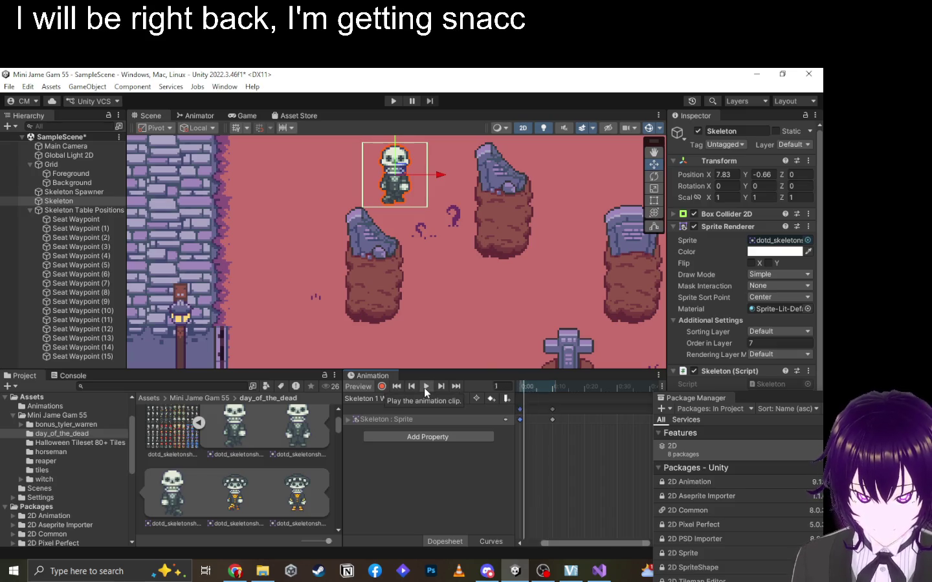
left_click(424, 387)
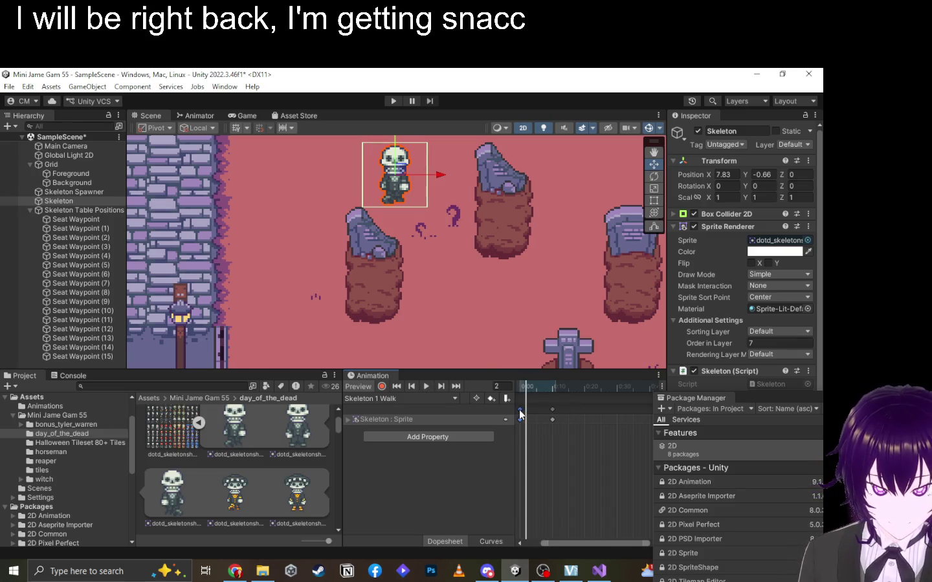
Add a sprite keyframe at frame 20 and move the middle key to about 0:15.
left_click_drag(543, 391, 586, 393)
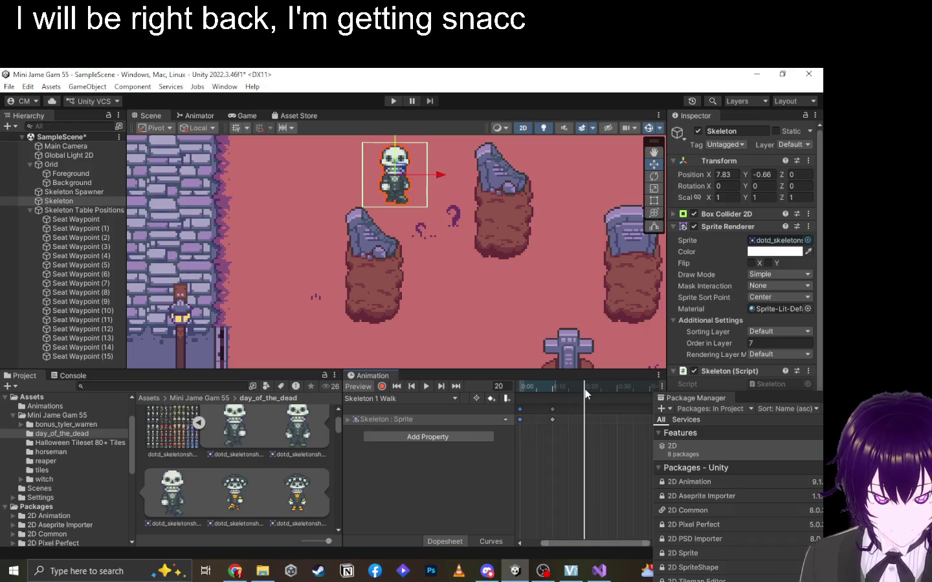
key("k")
left_click(425, 387)
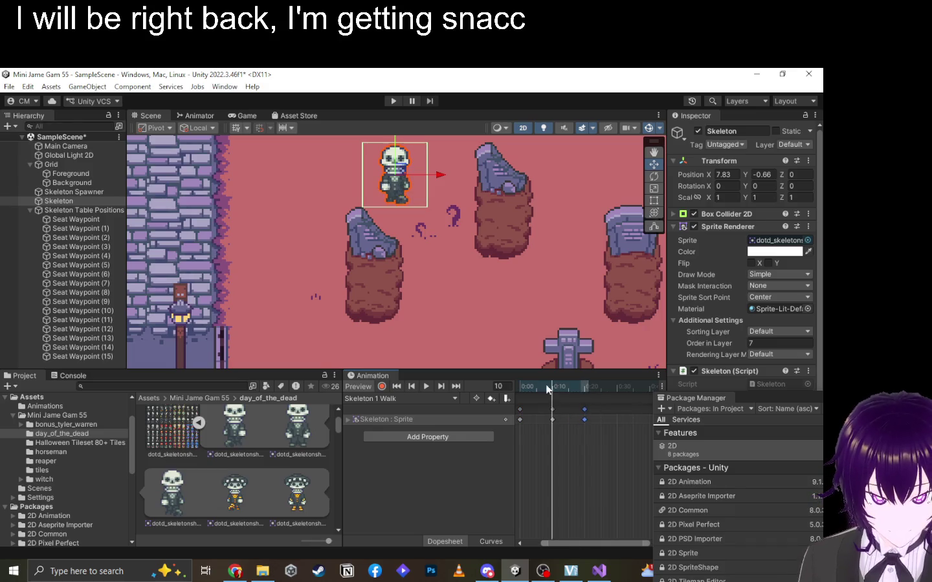
left_click(425, 387)
left_click_drag(552, 409, 616, 410)
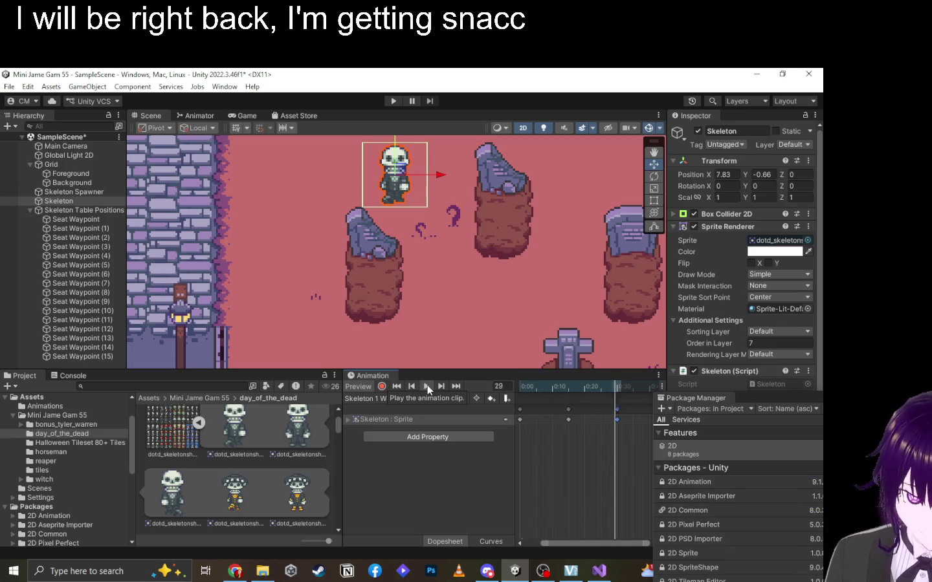
left_click_drag(480, 355, 483, 387)
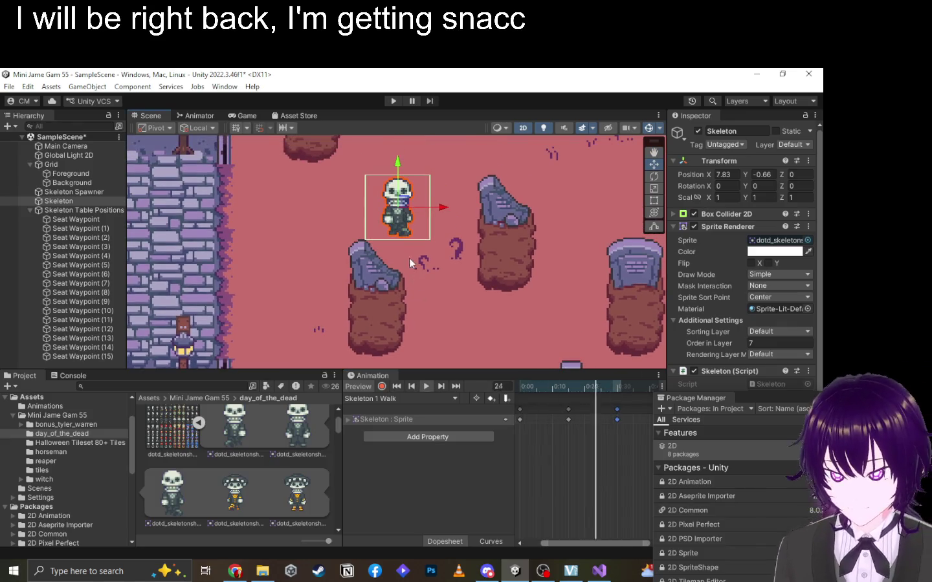
left_click(400, 398)
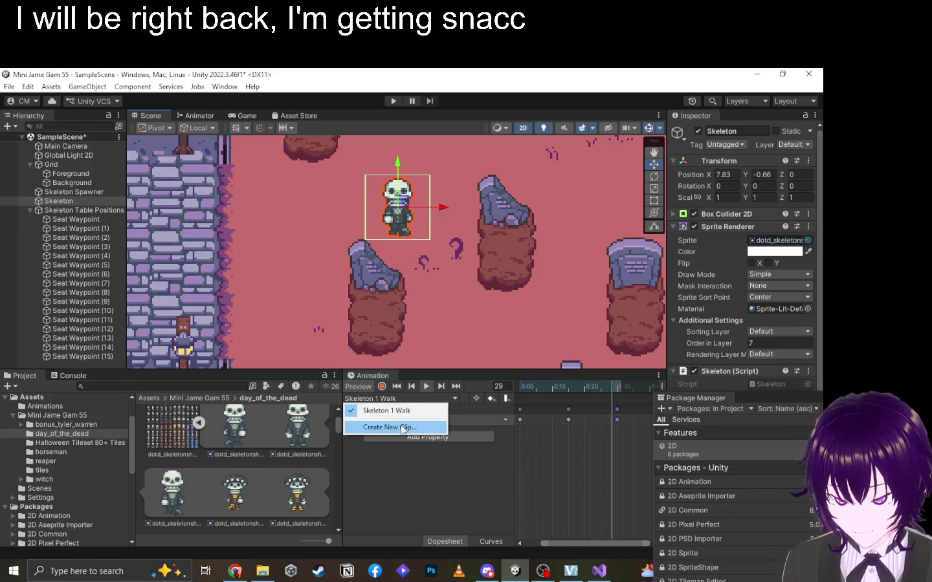
Create a Skeleton 1 Idle clip with one front-facing skeleton sprite, then return to Skeleton 1 Walk.
left_click(403, 427)
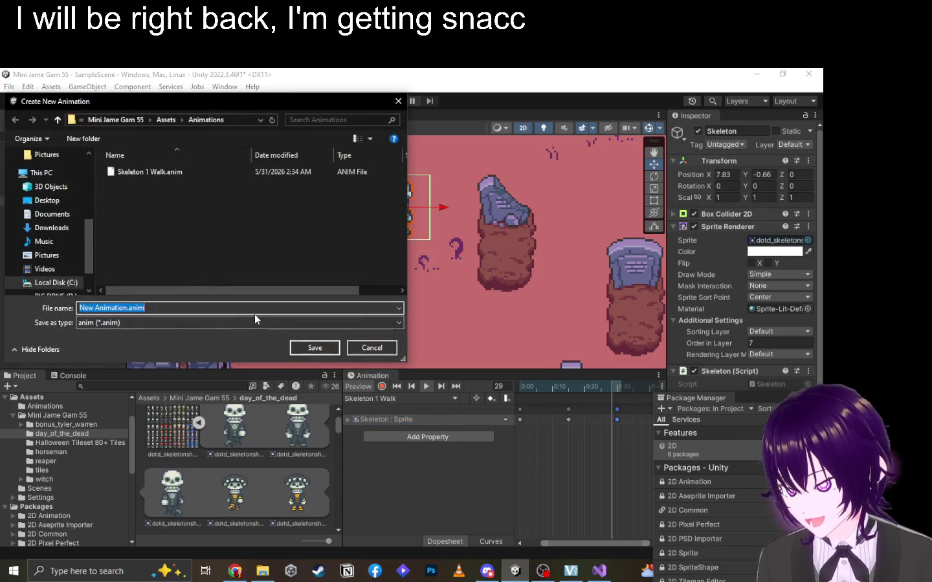
type("Skeleton 1")
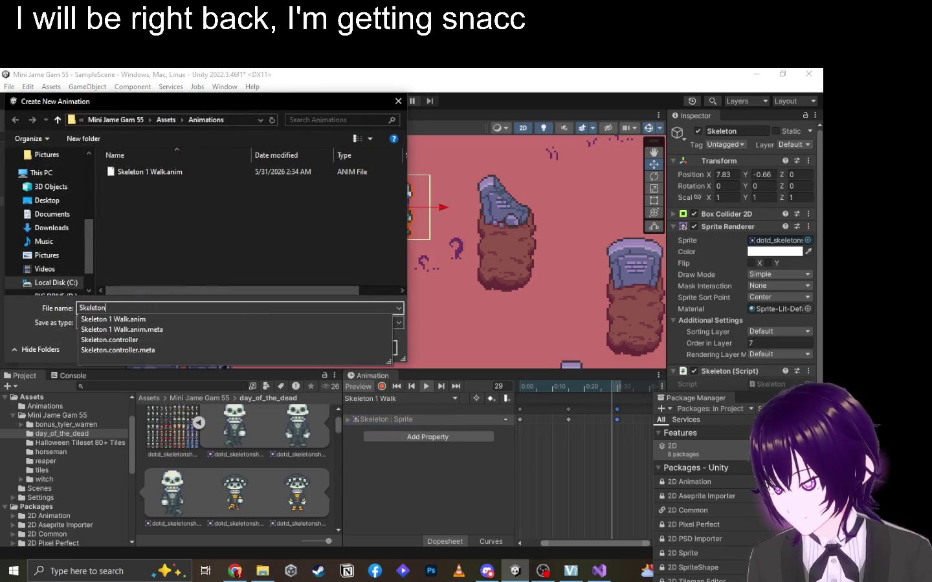
type(" Idle")
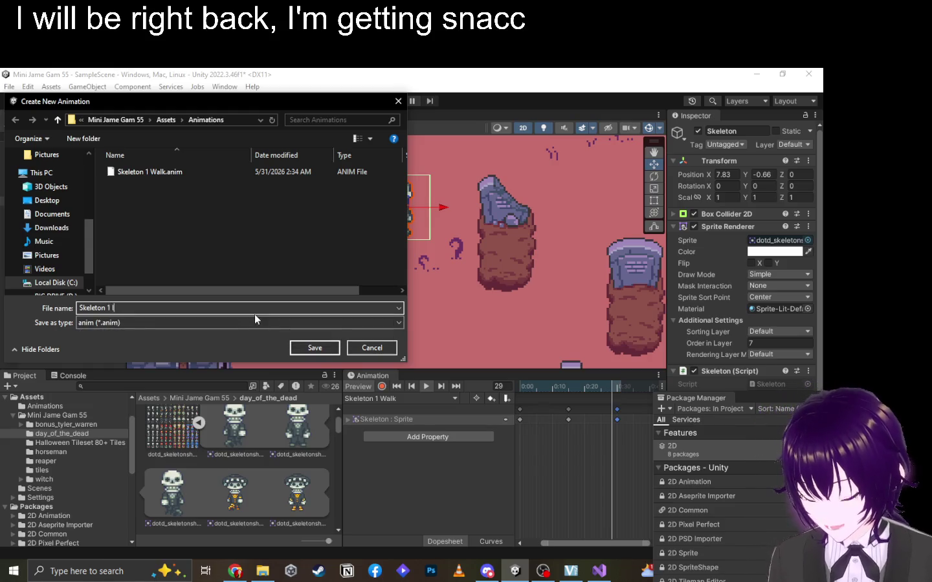
key("Return")
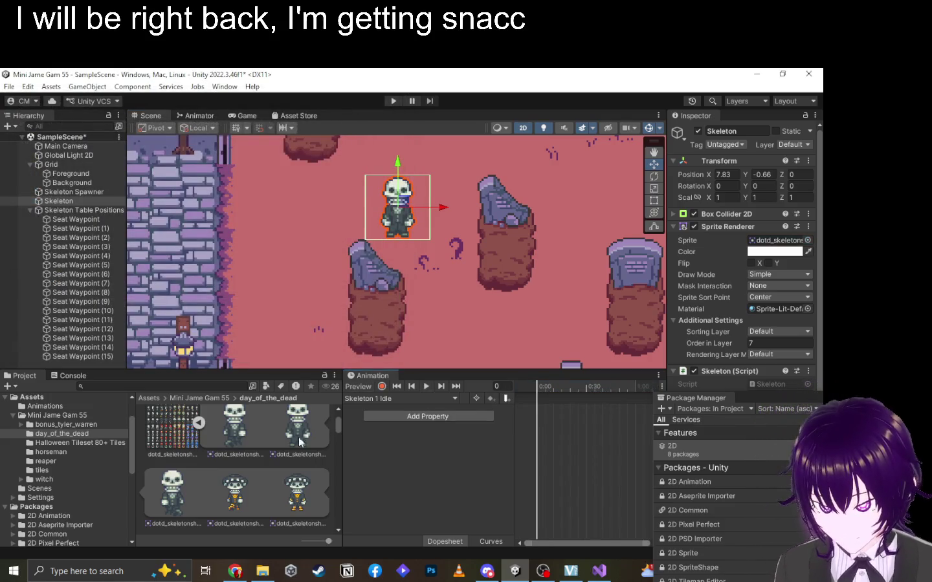
left_click(298, 438)
mouse_move(294, 450)
left_mouse_down()
mouse_move(601, 445)
mouse_move(585, 429)
left_mouse_up()
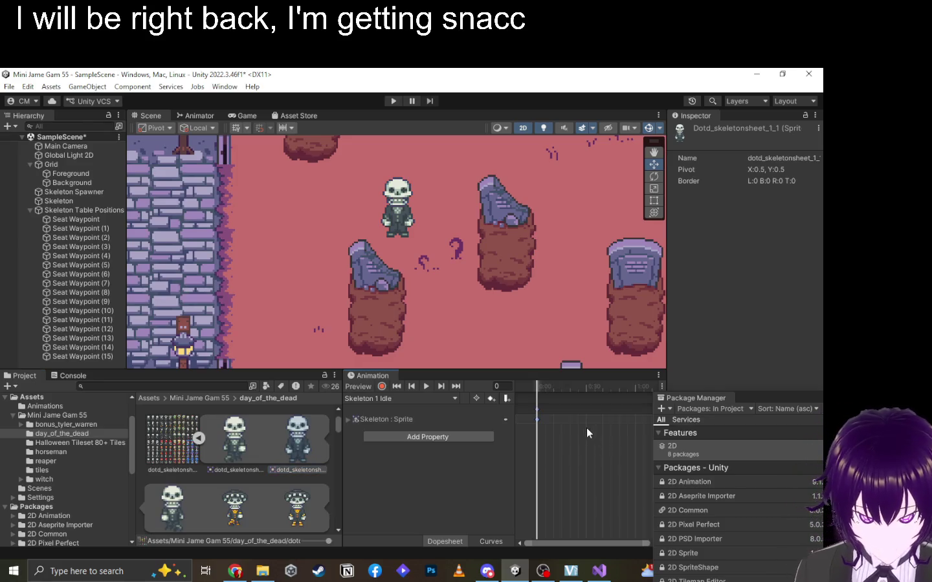
left_click(427, 400)
left_click(415, 423)
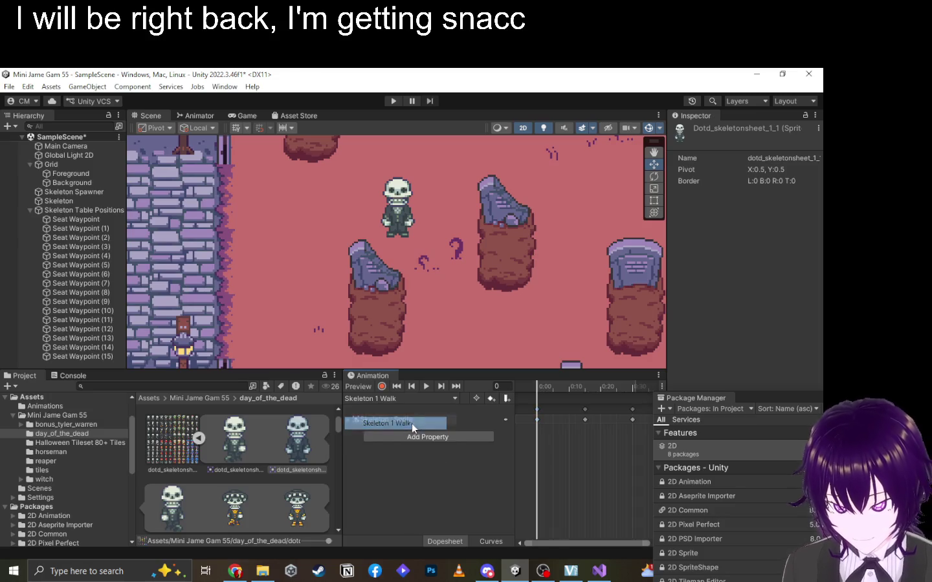
Rename the Skeleton 1 Walk clip in Assets/Animations to Skeleton 1 Walk Down.
left_click(143, 397)
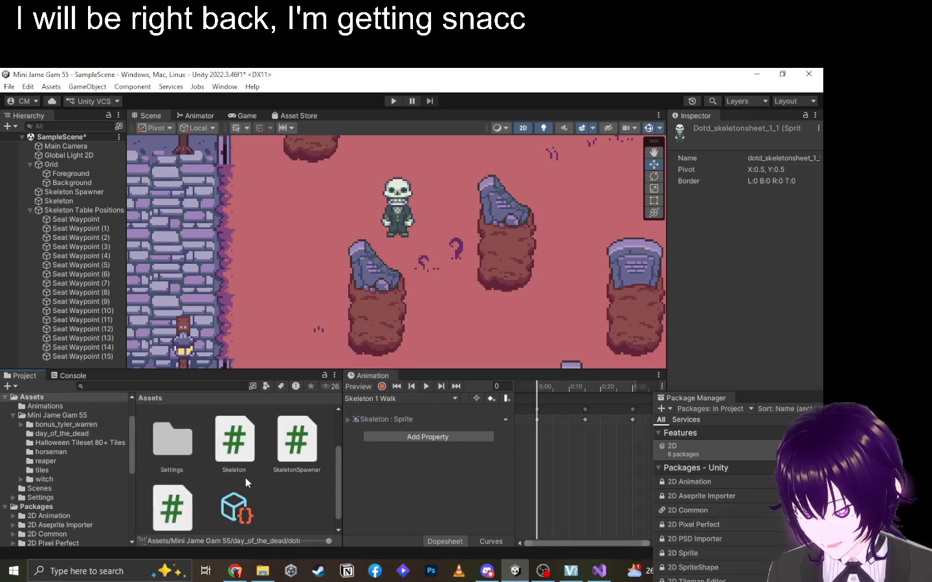
scroll(232, 472, "down", 1)
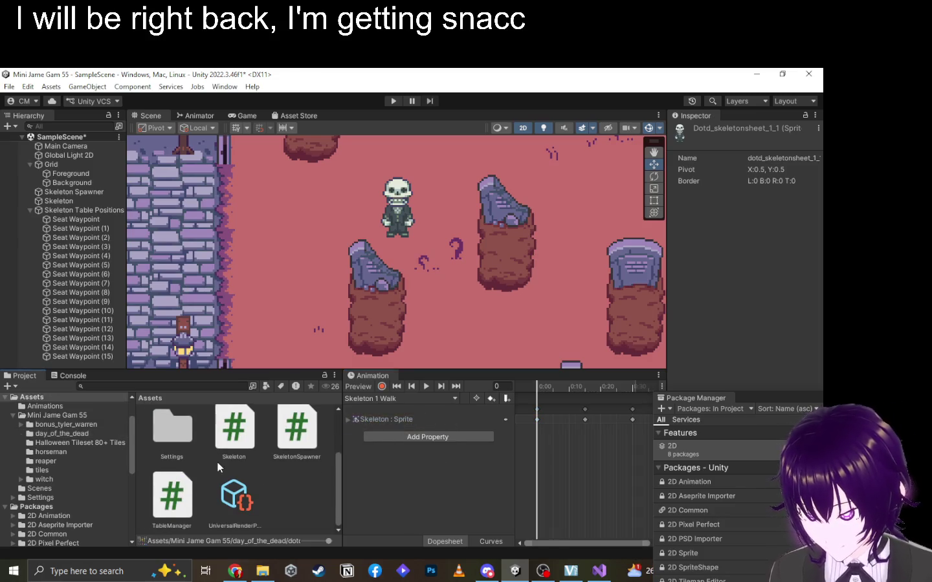
scroll(173, 440, "up", 3)
double_click(172, 435)
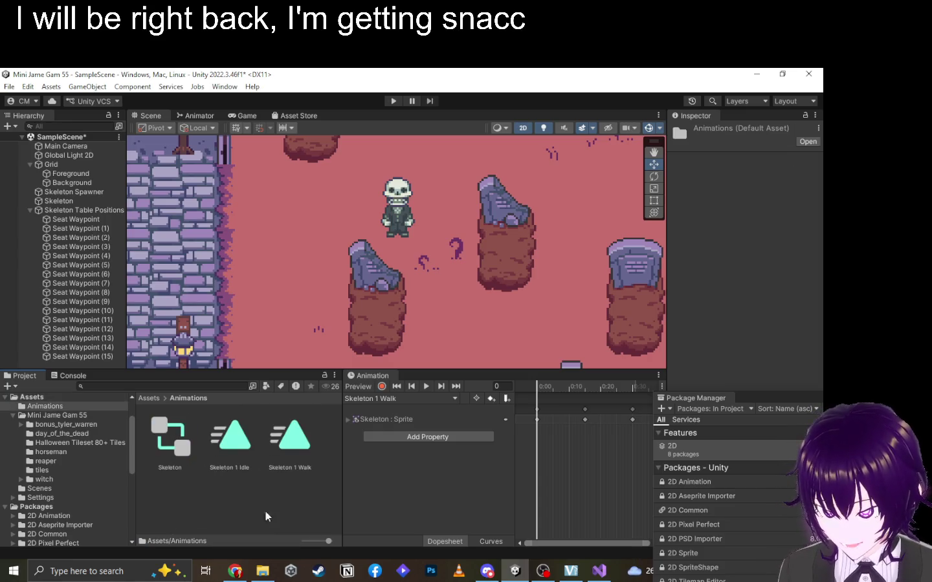
left_click(297, 470)
left_click(294, 467)
left_click(308, 468)
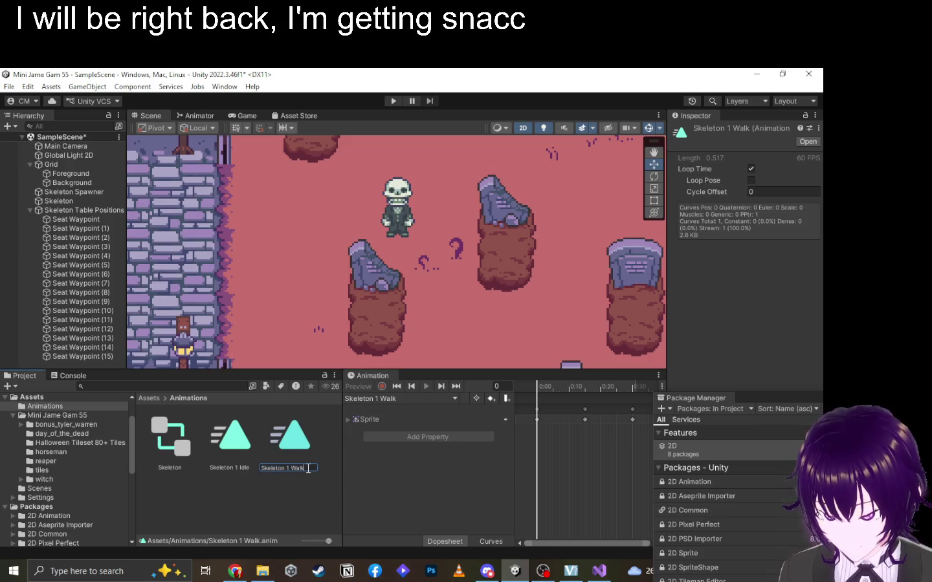
type("Dwn")
key("Return")
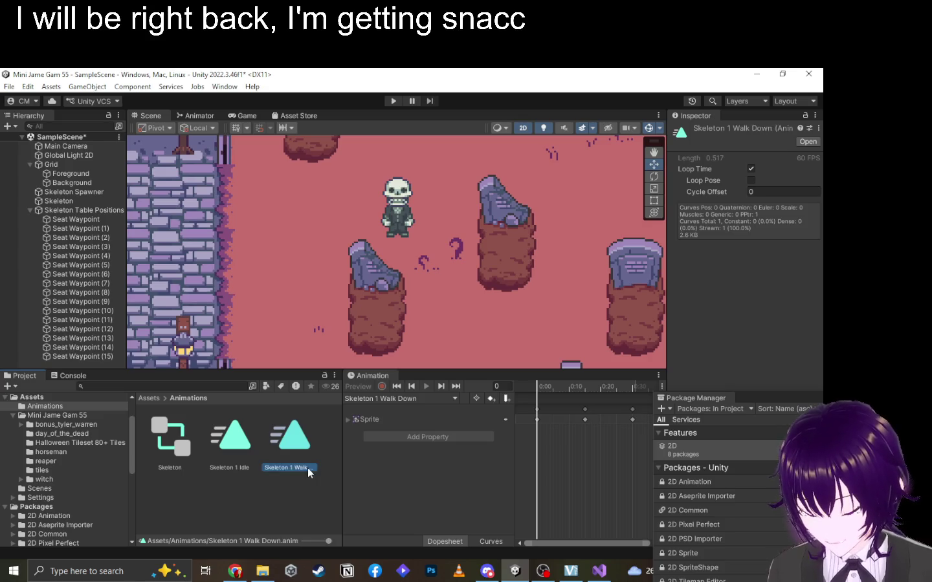
Create a new empty clip named Skeleton 1 Walk Right for the Skeleton.
left_click(410, 411)
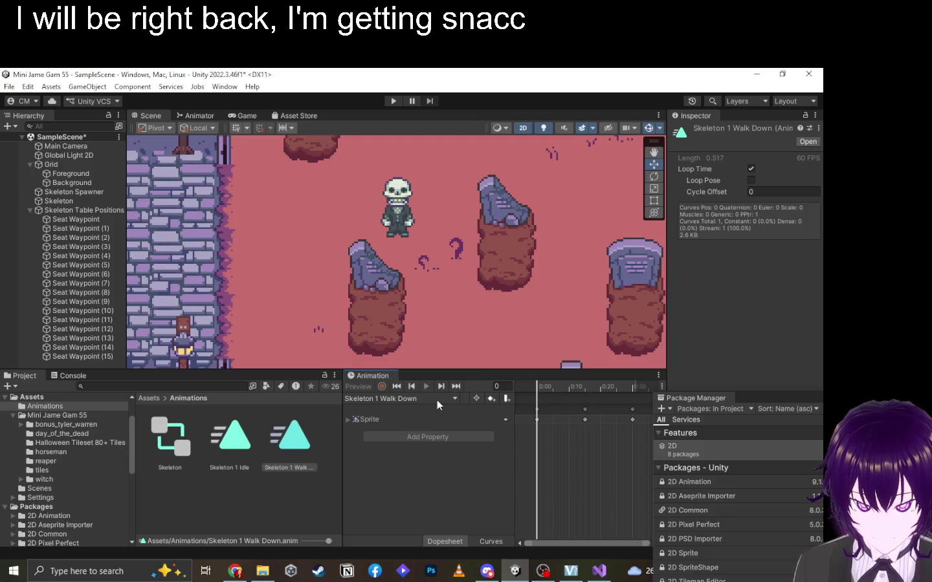
left_click(285, 453)
left_click(412, 402)
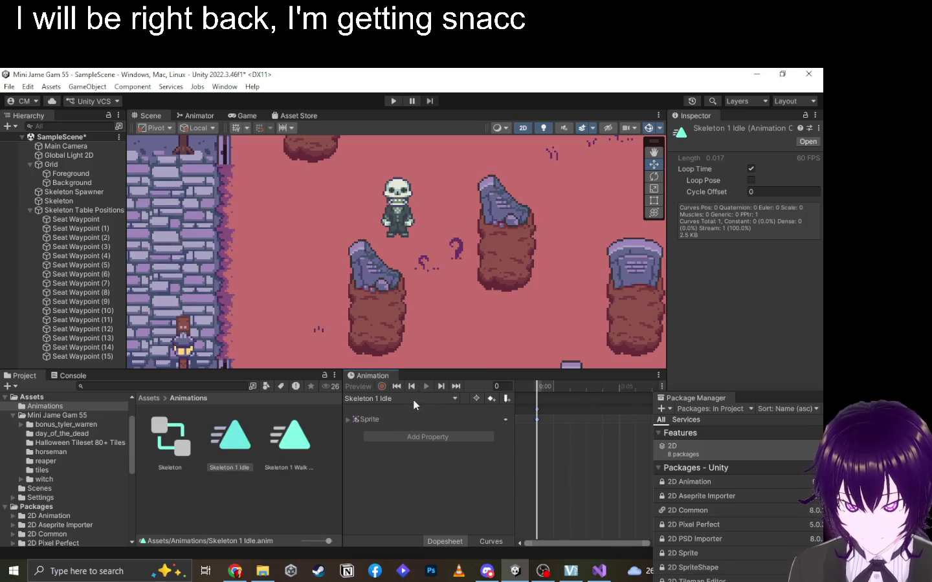
left_click(399, 211)
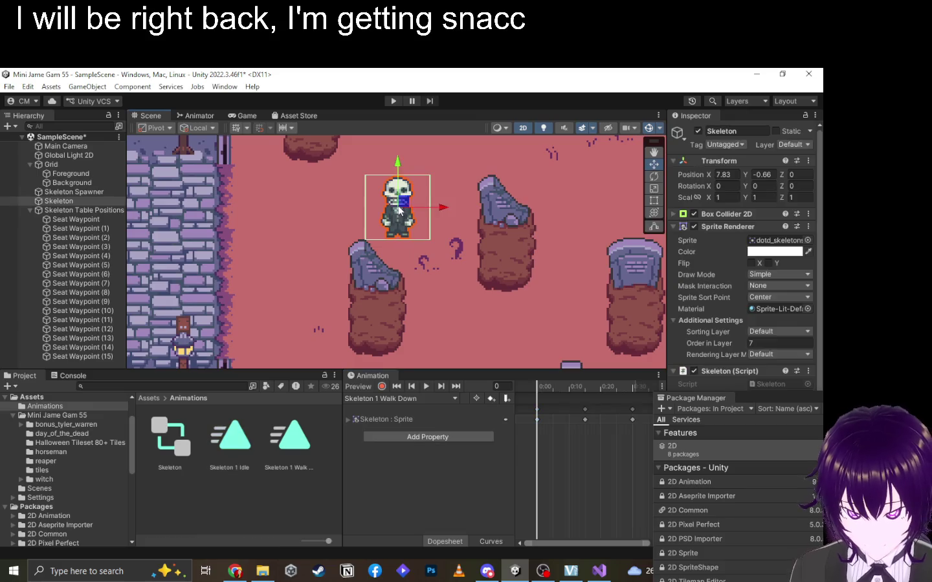
left_click(431, 399)
left_click(411, 440)
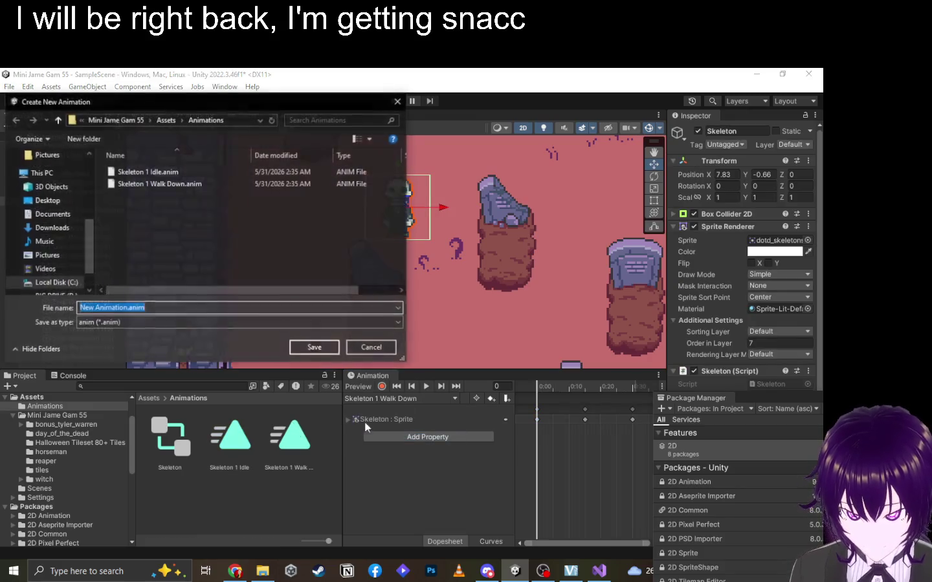
type("Skeleton 1 Walk")
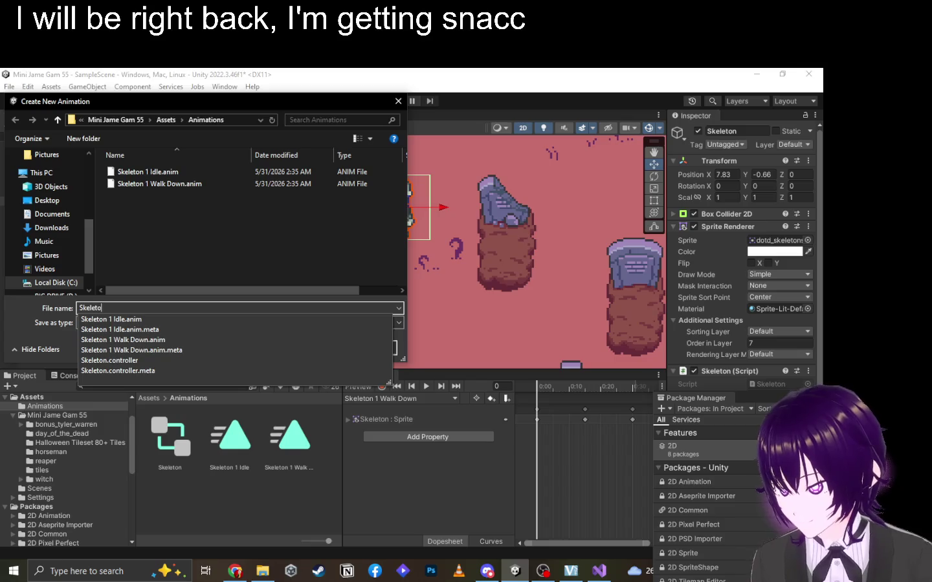
type(" Right")
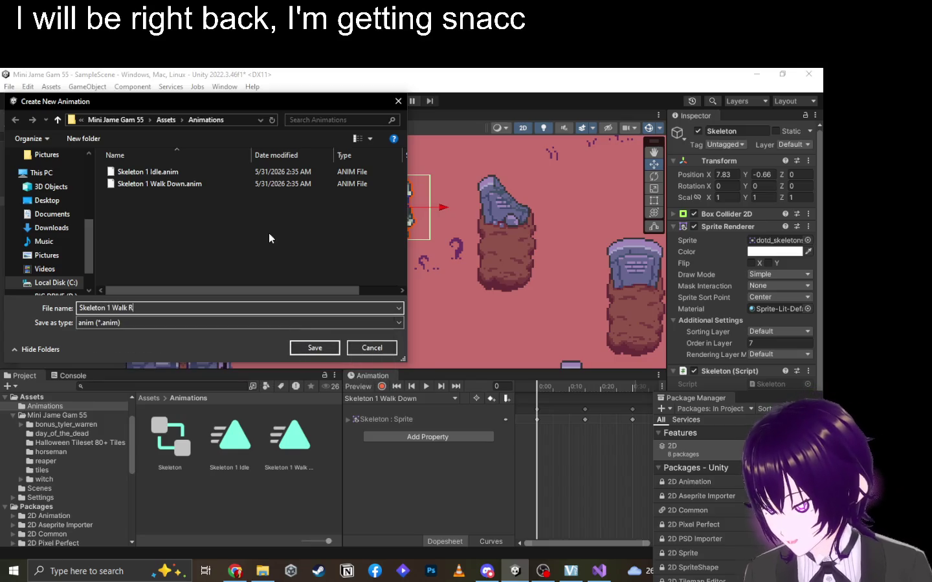
key("BackSpace")
key("BackSpace")
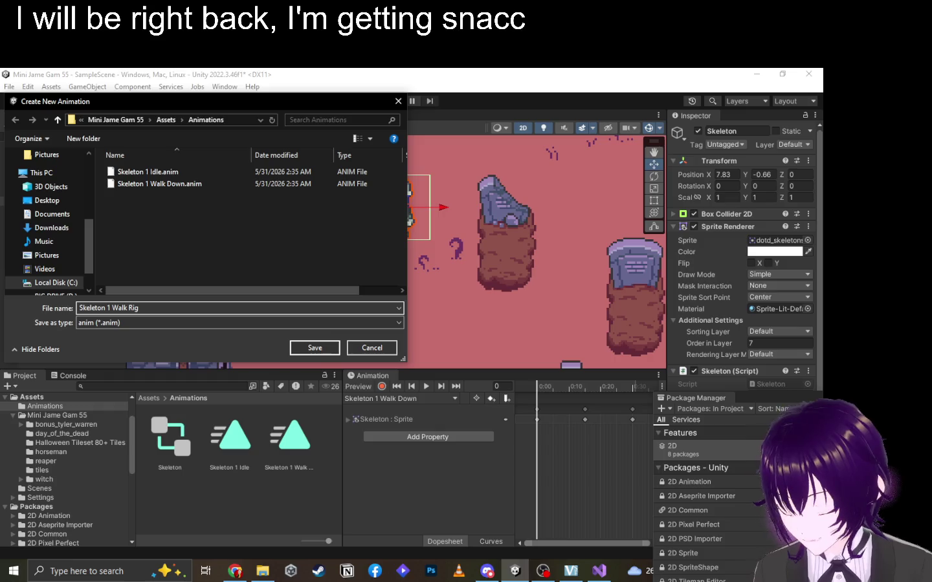
key("Return")
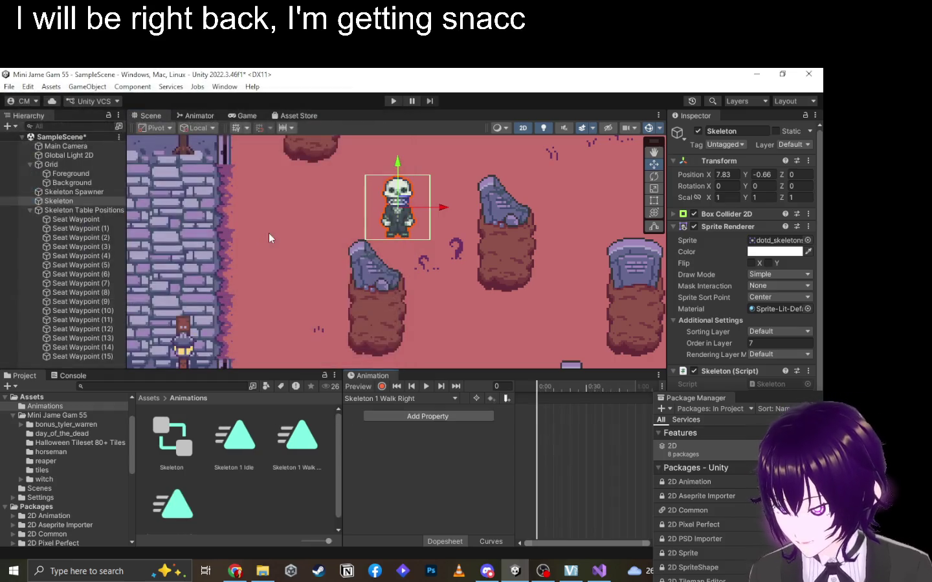
Widen the Project panel and browse the Halloween Tileset 80+ Tiles folder.
key("alt+Tab")
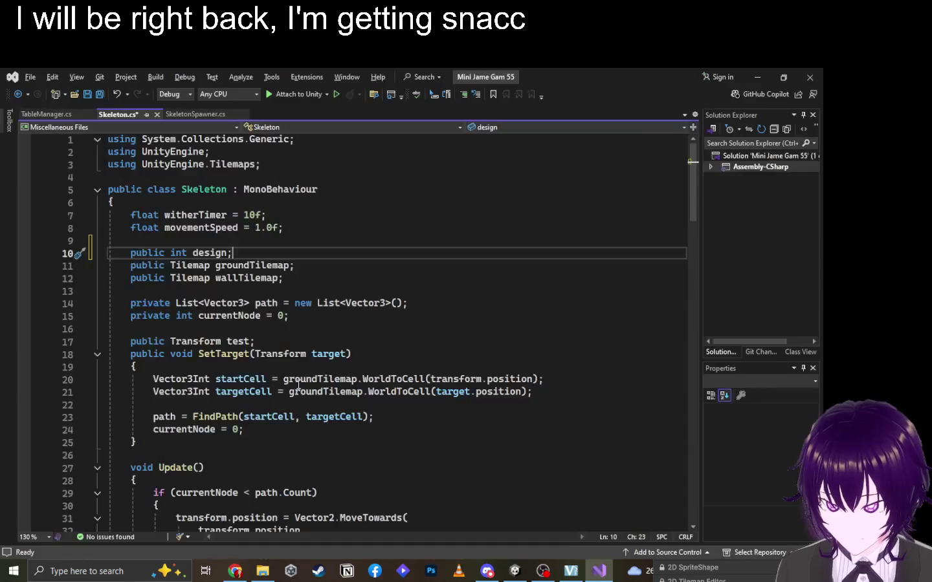
key("alt+Tab")
left_click_drag(345, 464, 372, 464)
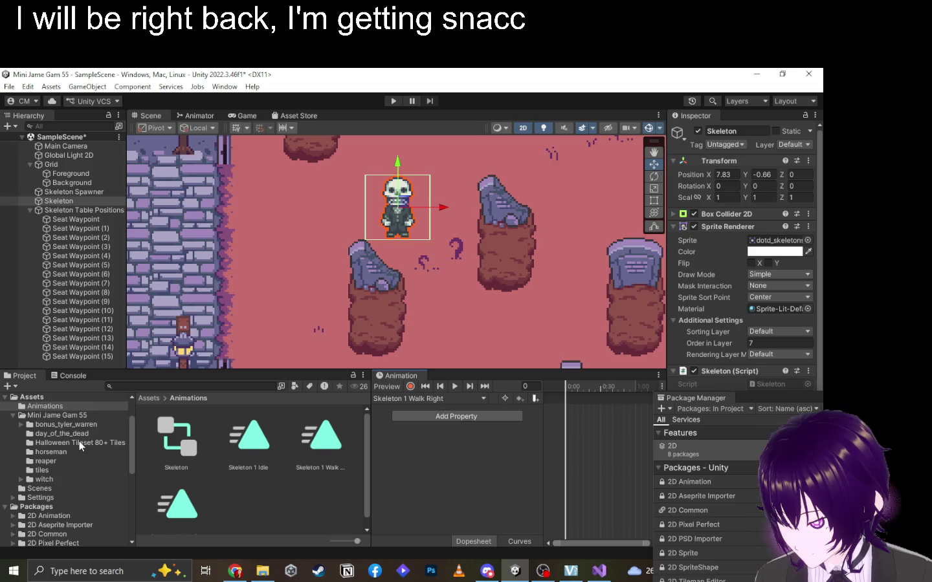
left_click(78, 444)
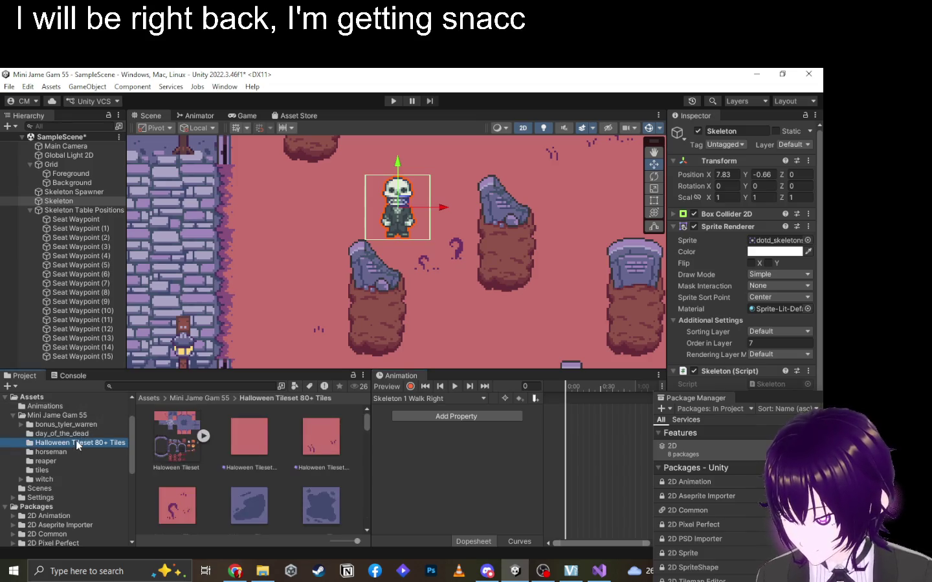
Add two side-facing day_of_the_dead skeleton sprites as keyframes of Skeleton 1 Walk Right.
left_click(194, 404)
left_click(199, 398)
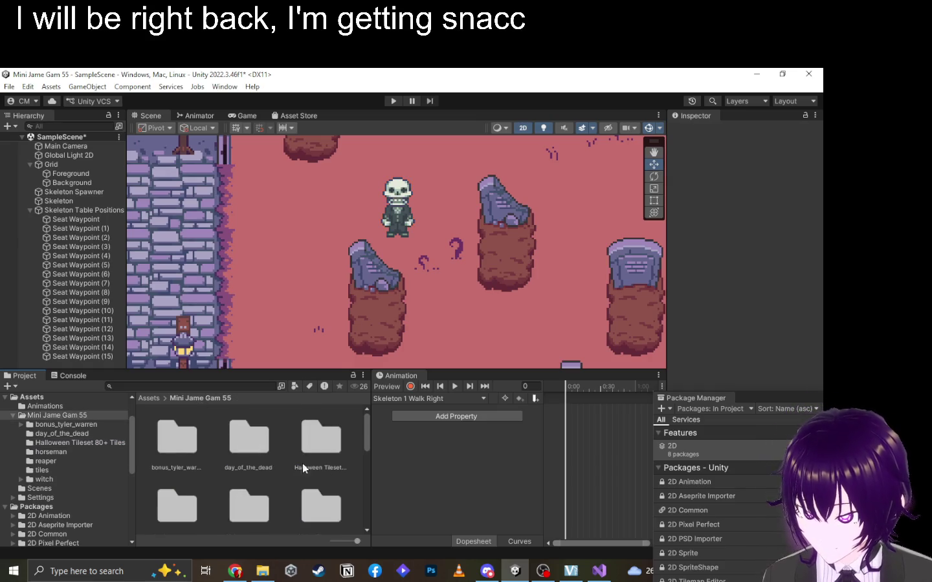
double_click(265, 448)
scroll(270, 483, "up", 1)
scroll(294, 476, "down", 3)
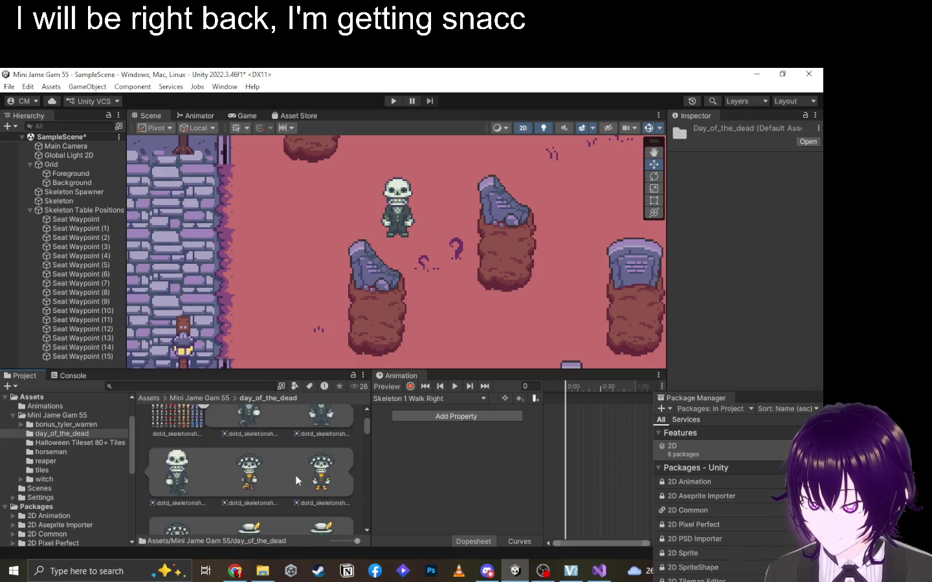
scroll(296, 480, "down", 2)
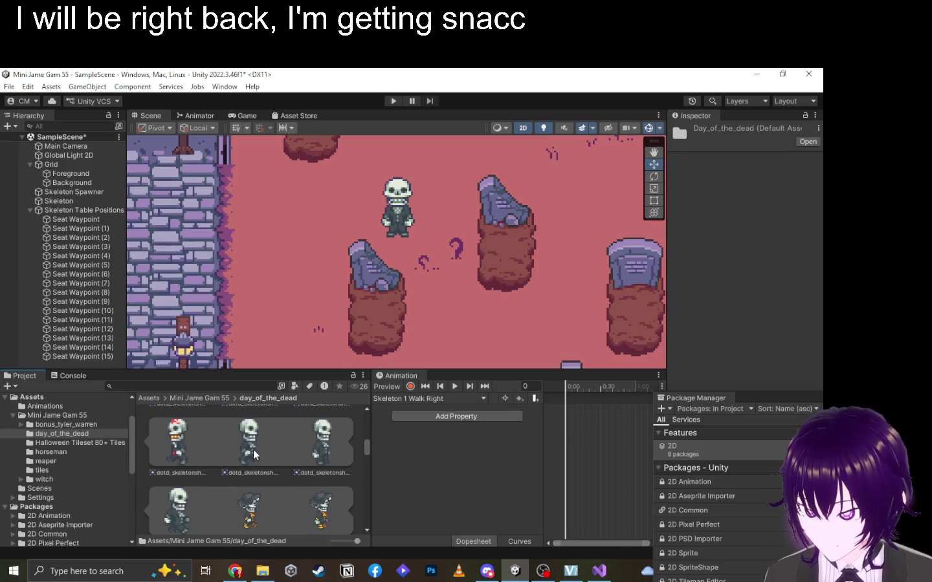
left_click(254, 449)
left_click(170, 513, "ctrl")
mouse_move(169, 513)
left_mouse_down()
mouse_move(296, 471)
mouse_move(582, 414)
left_mouse_up()
Widen the Animation panel and move the second sprite keyframe to about 0:15.
scroll(590, 431, "up", 3)
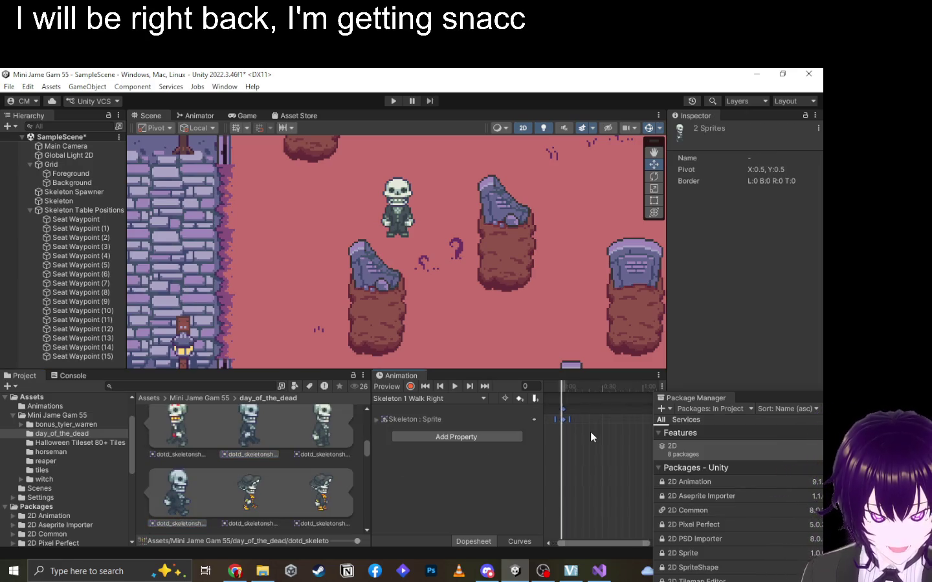
left_click_drag(564, 411, 582, 414)
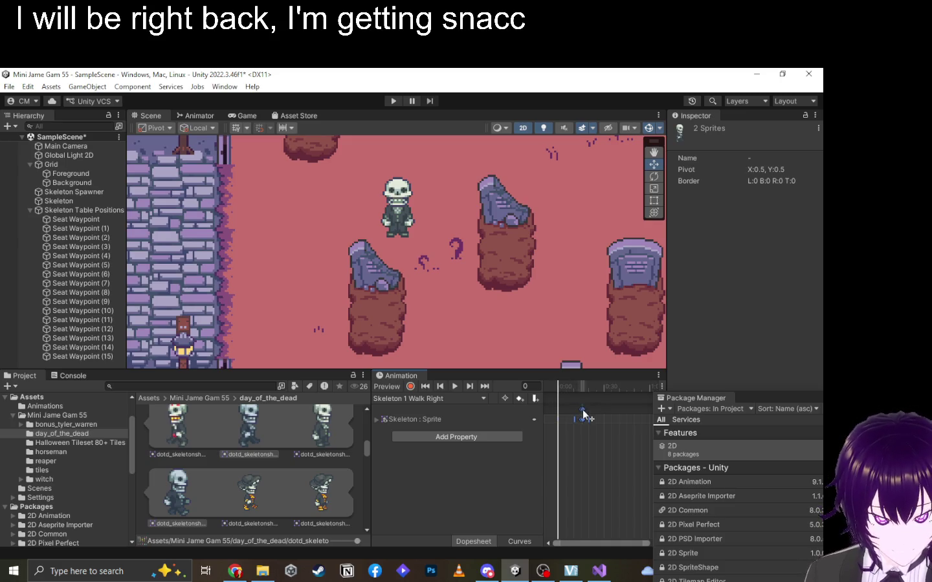
left_click(581, 410)
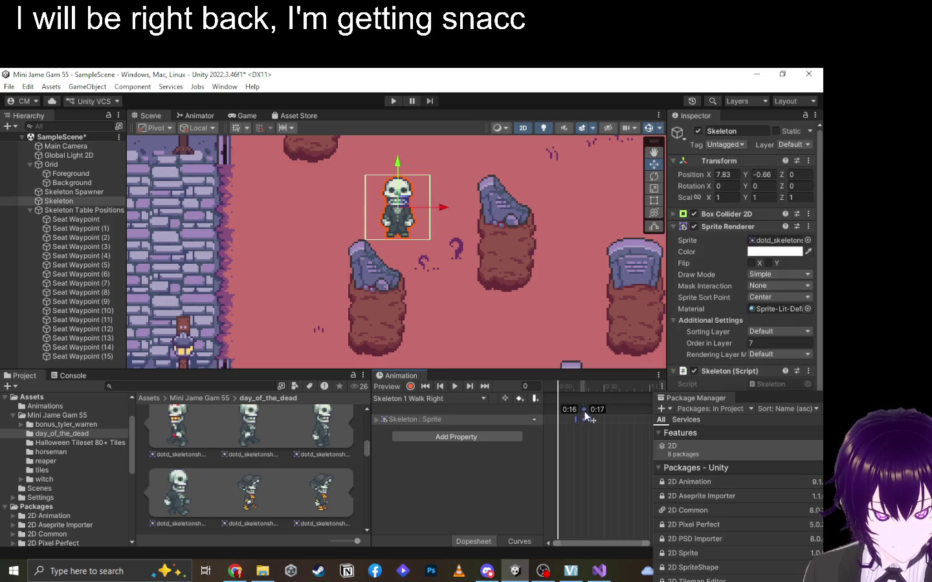
scroll(608, 434, "up", 3)
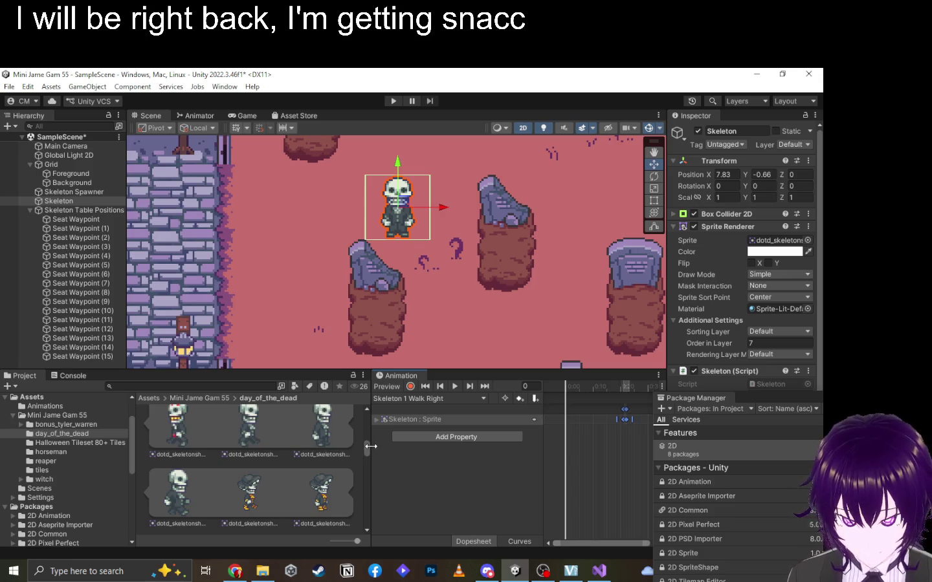
left_click_drag(371, 445, 282, 446)
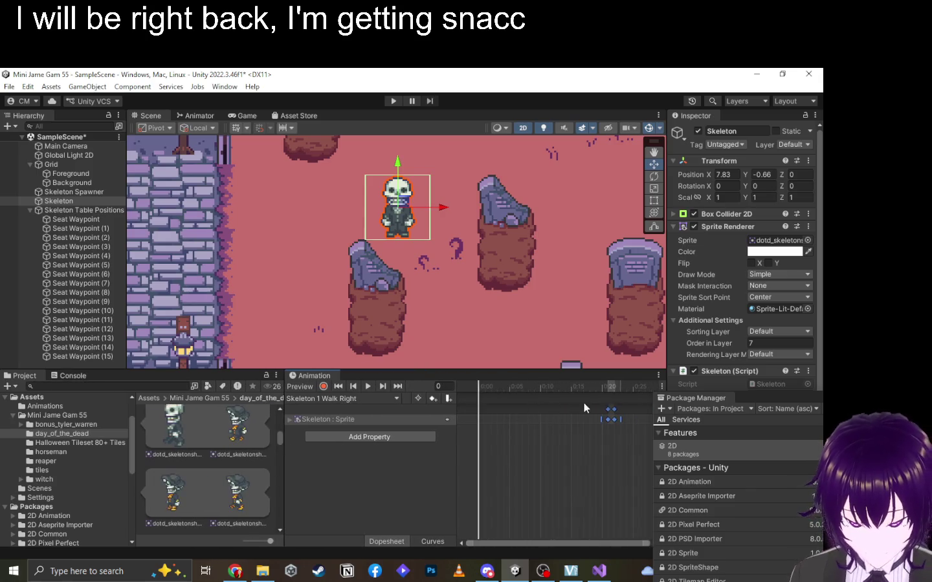
left_click_drag(607, 407, 565, 410)
left_click(570, 454)
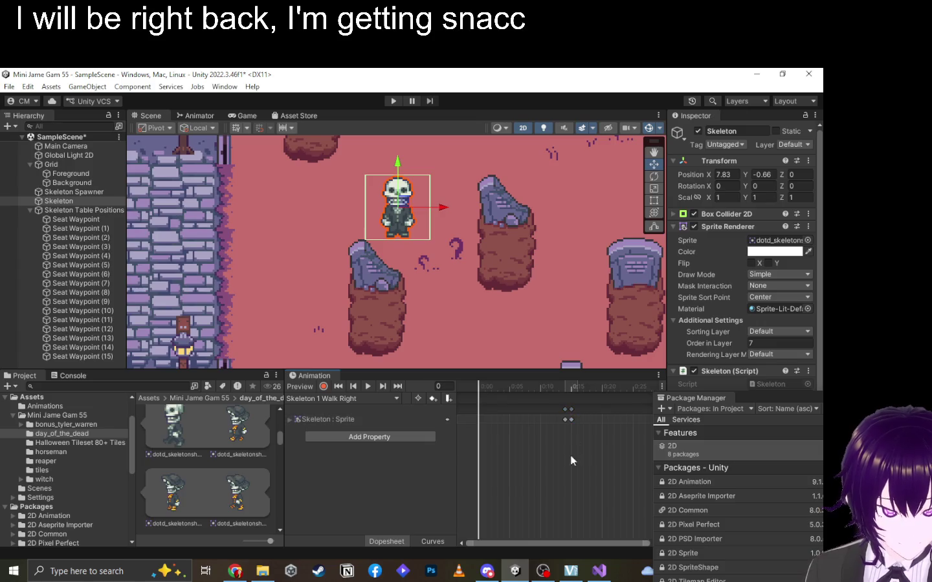
Copy the 0:00 sprite keyframe and paste it at frame 27.
left_click(568, 420)
key("ctrl+c")
key("ctrl+v")
left_click(570, 409)
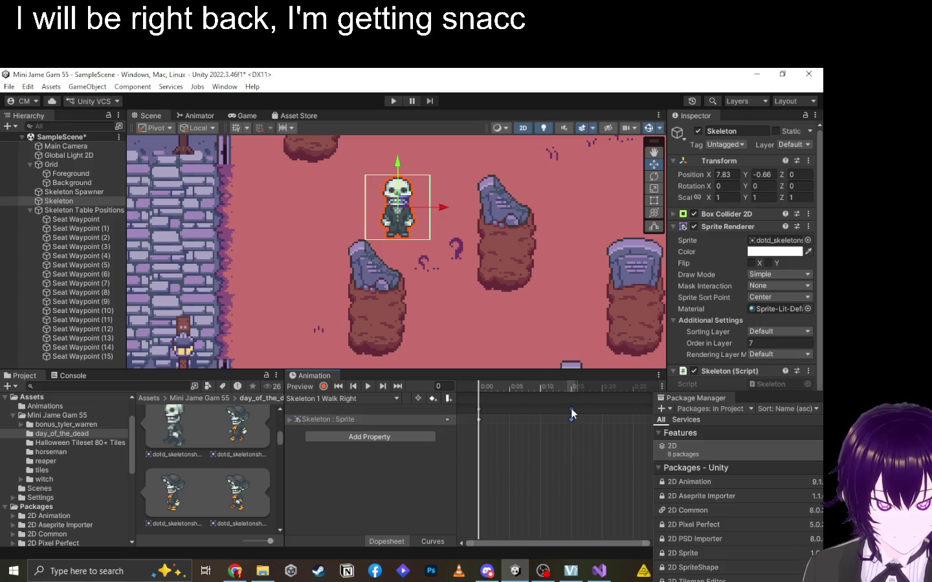
left_click(480, 415)
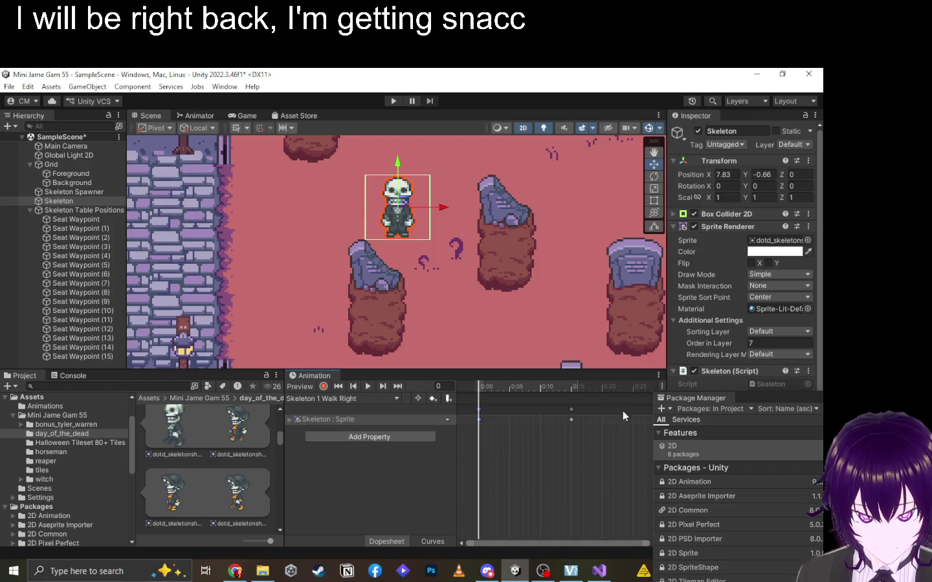
left_click_drag(637, 386, 647, 385)
key("ctrl+v")
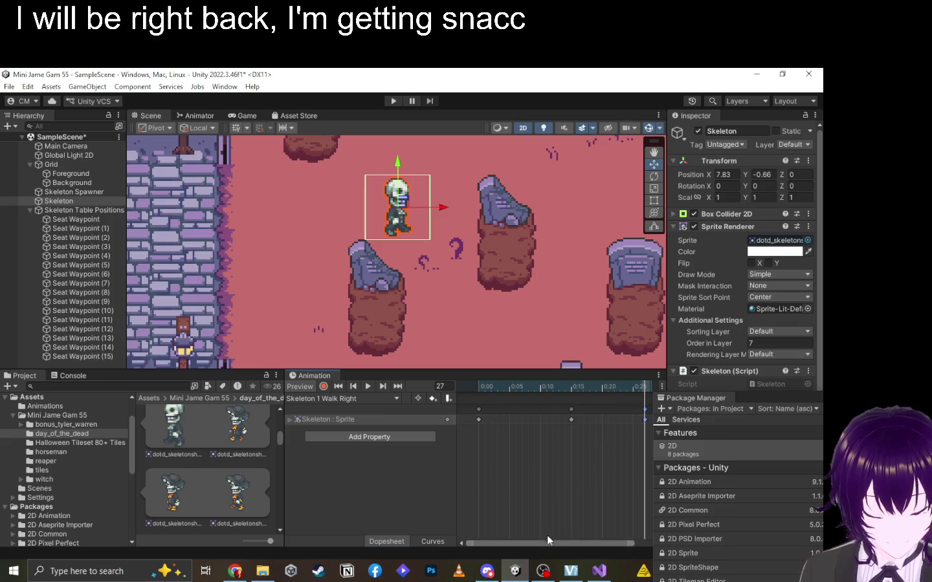
Move the Walk Right clip's closing keyframes to about 0:28 and preview the walk loop.
left_click(746, 406)
left_click(625, 409)
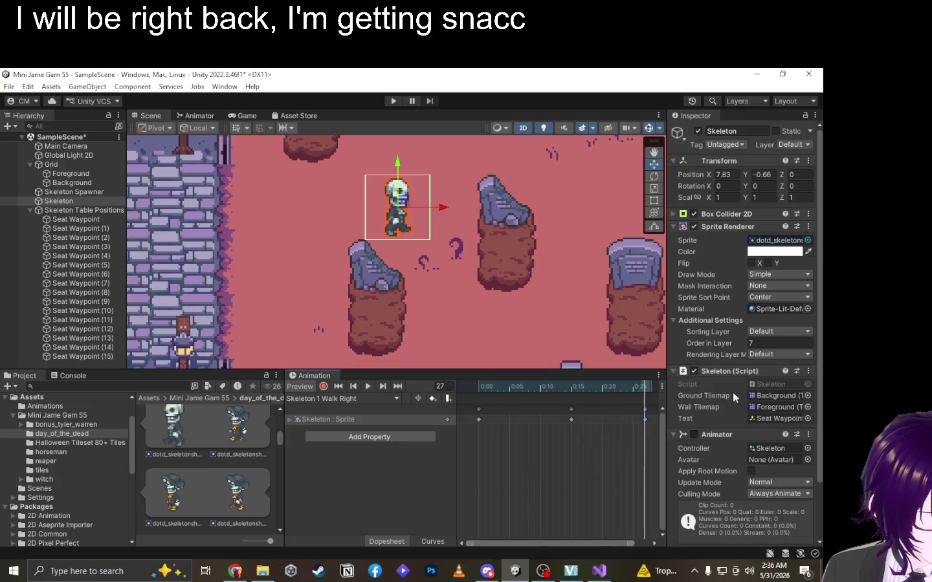
scroll(591, 464, "down", 3)
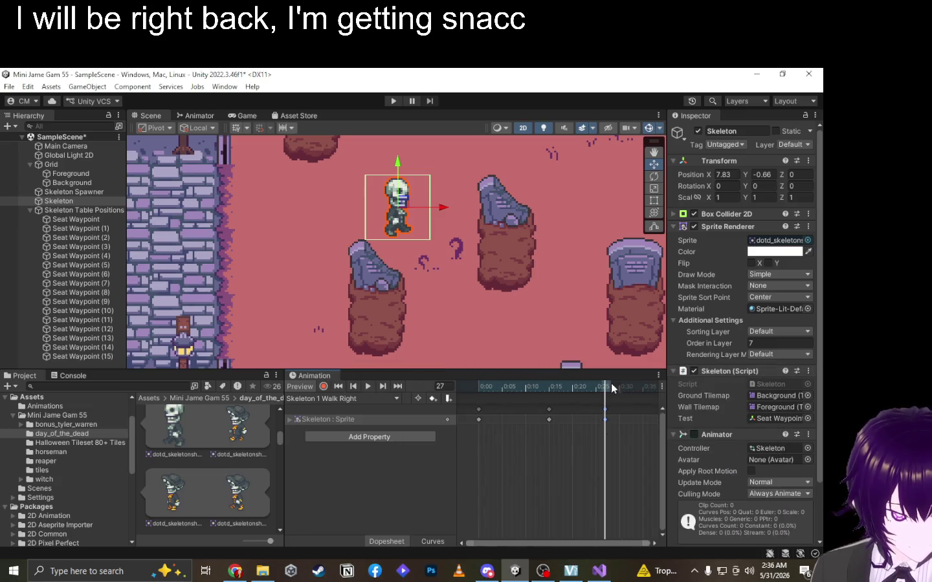
left_click_drag(607, 418, 619, 417)
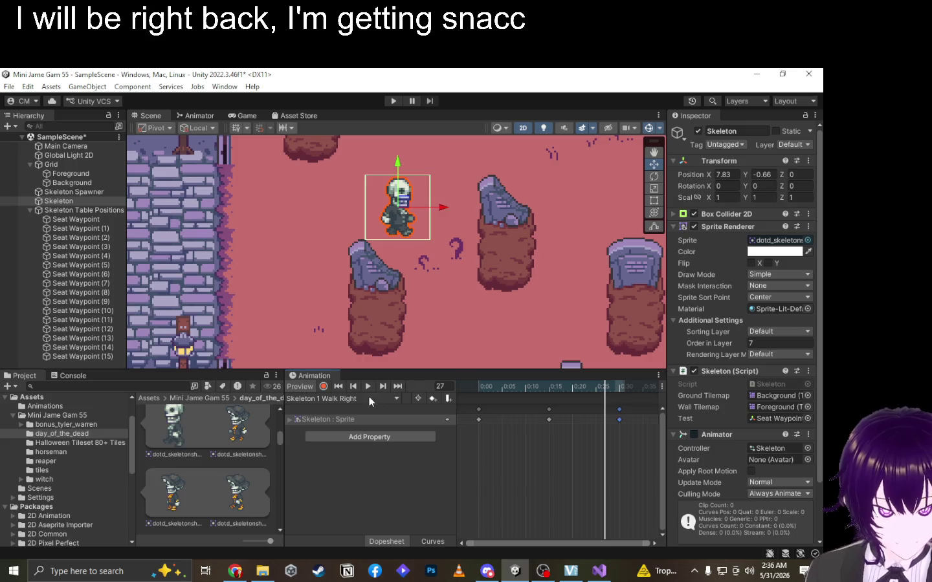
left_click(366, 388)
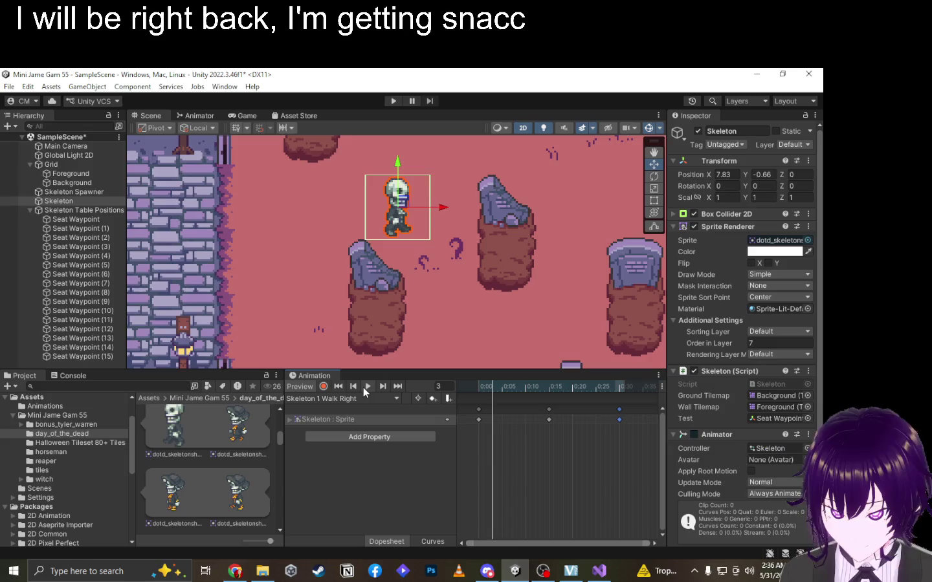
left_click(466, 391)
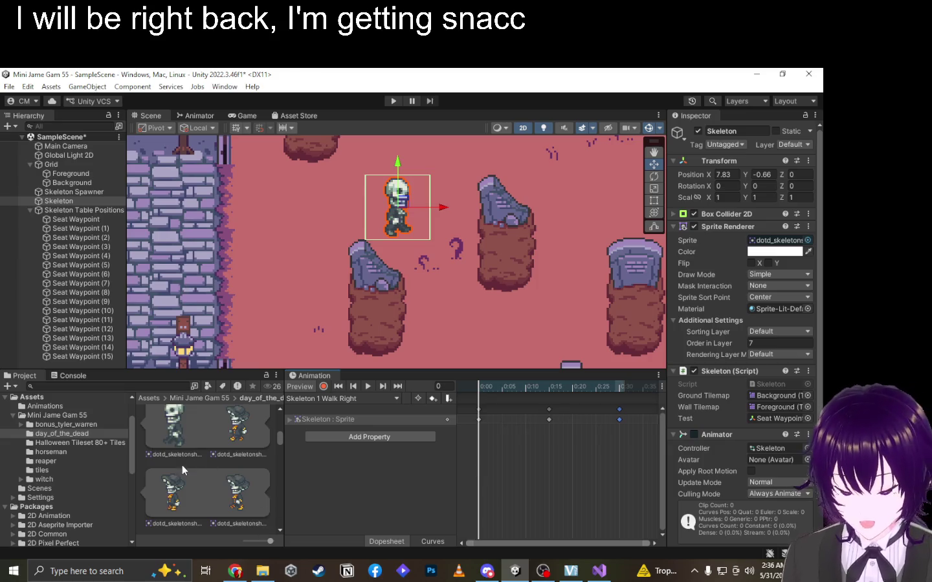
Scrub through the start of the Walk Right clip, then begin creating a new clip.
left_click(173, 492)
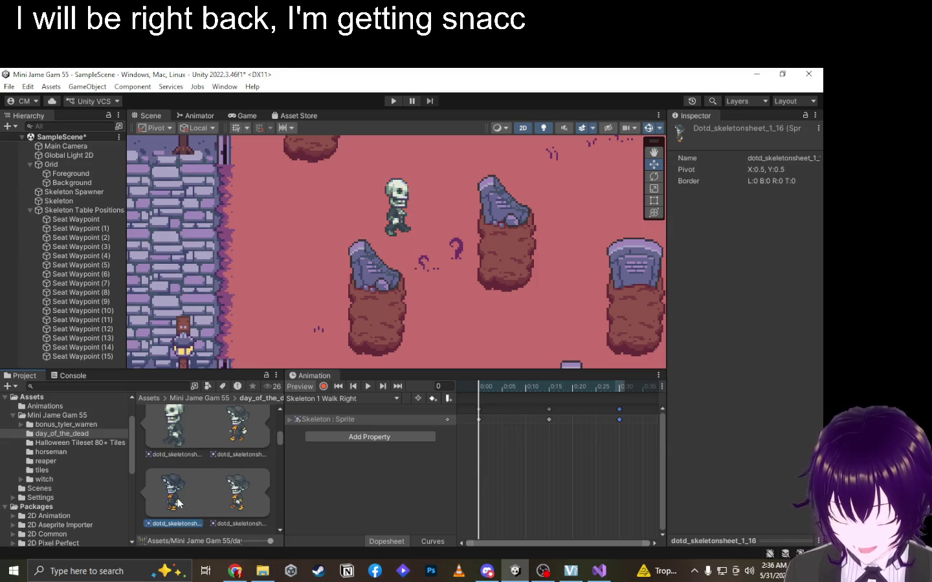
left_click_drag(502, 388, 472, 387)
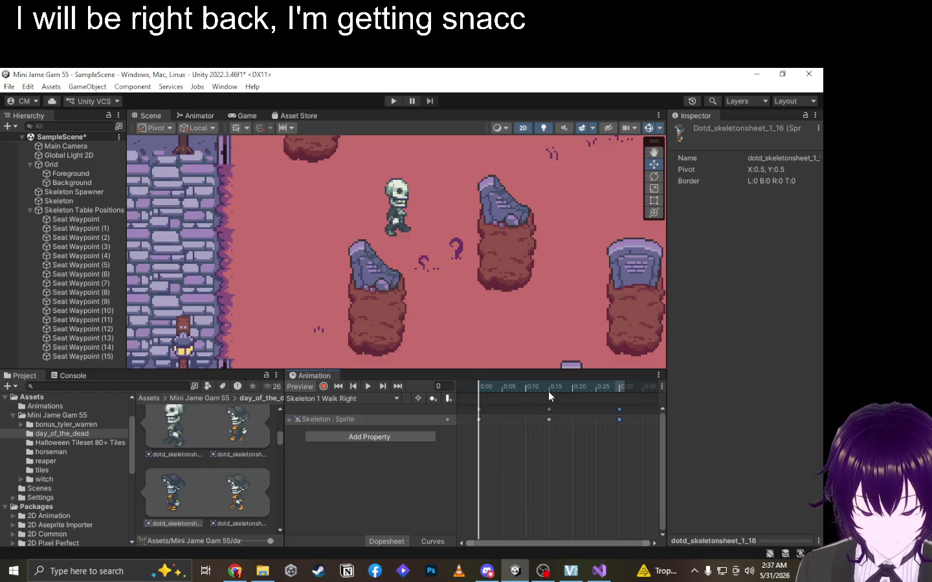
left_click(353, 398)
left_click(380, 455)
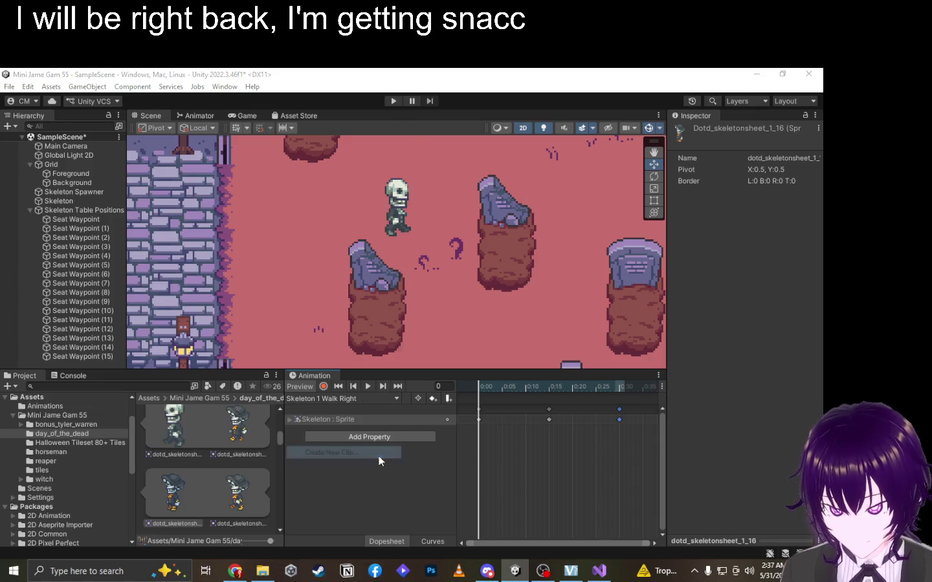
Save the new animation clip as 'Skeleton 1 Walk Left'.
type("W")
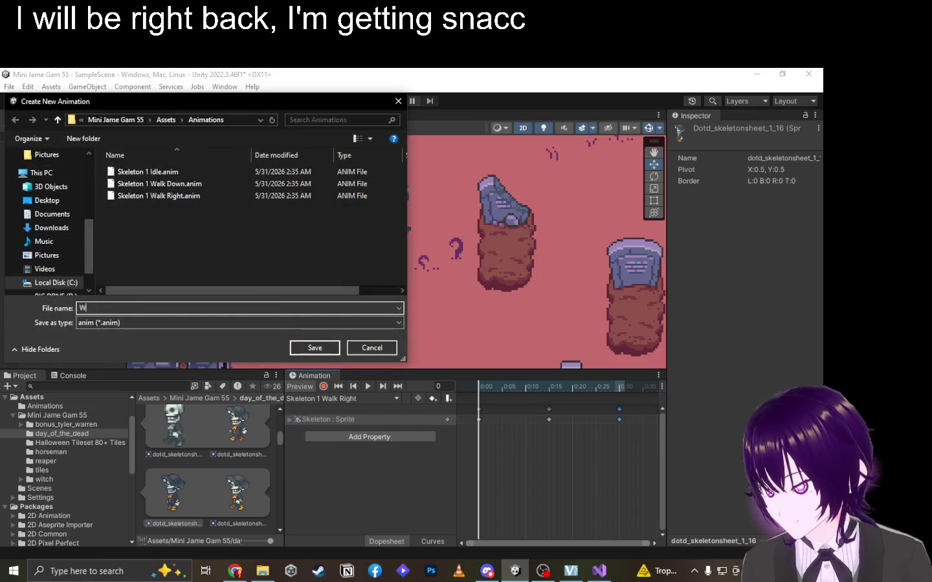
key("BackSpace")
type("Skeleton 1 Walk")
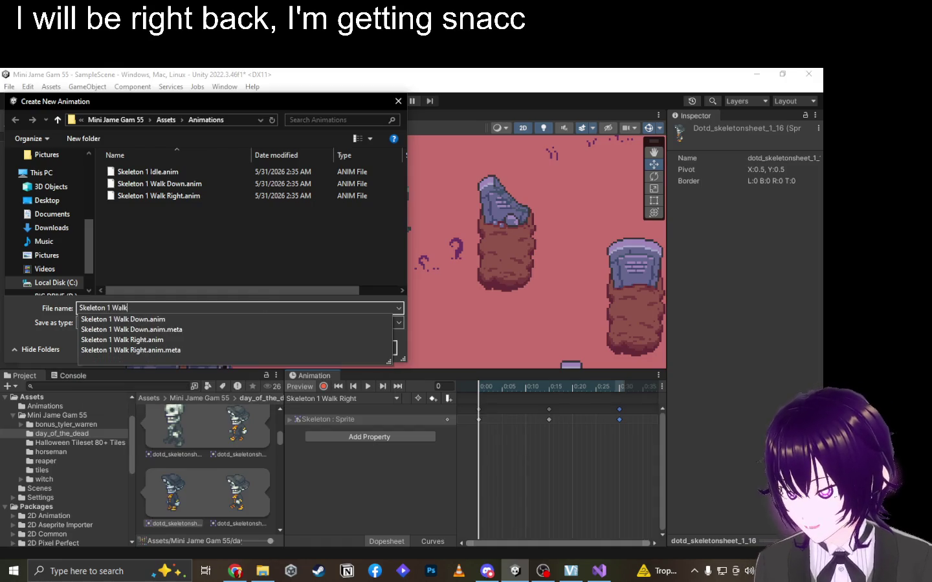
type(" Left")
key("Return")
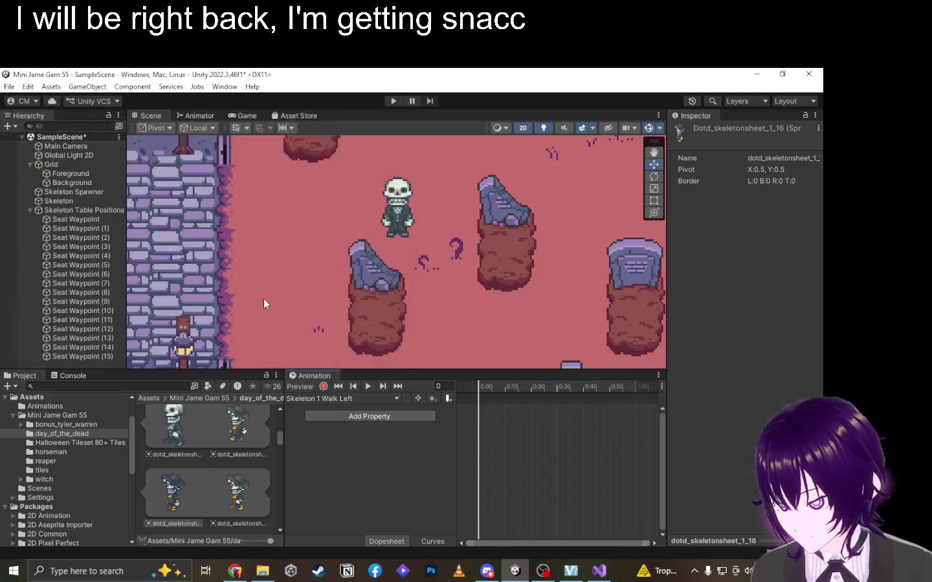
Add two skeleton sprites from the Project panel as keyframes in the Walk Left clip.
scroll(252, 473, "up", 2)
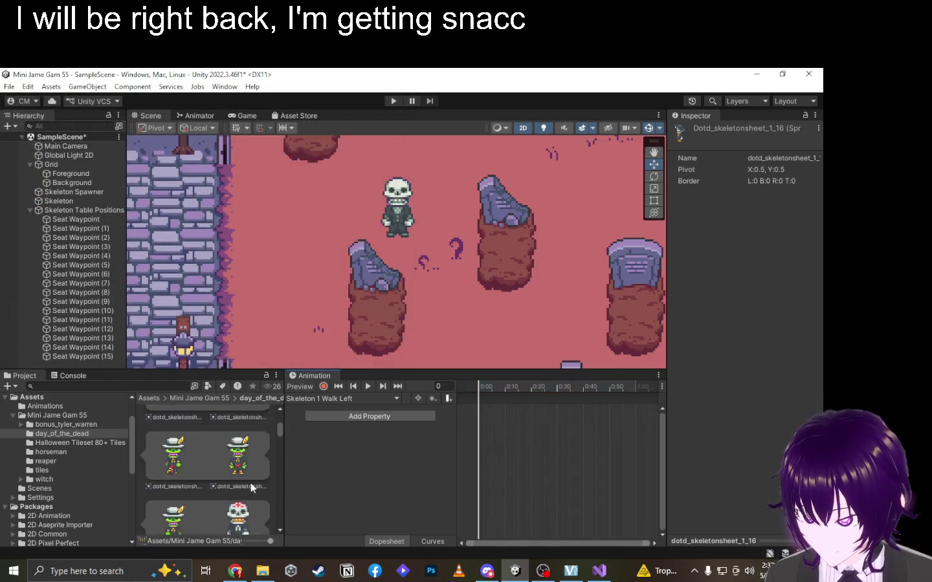
scroll(251, 483, "down", 4)
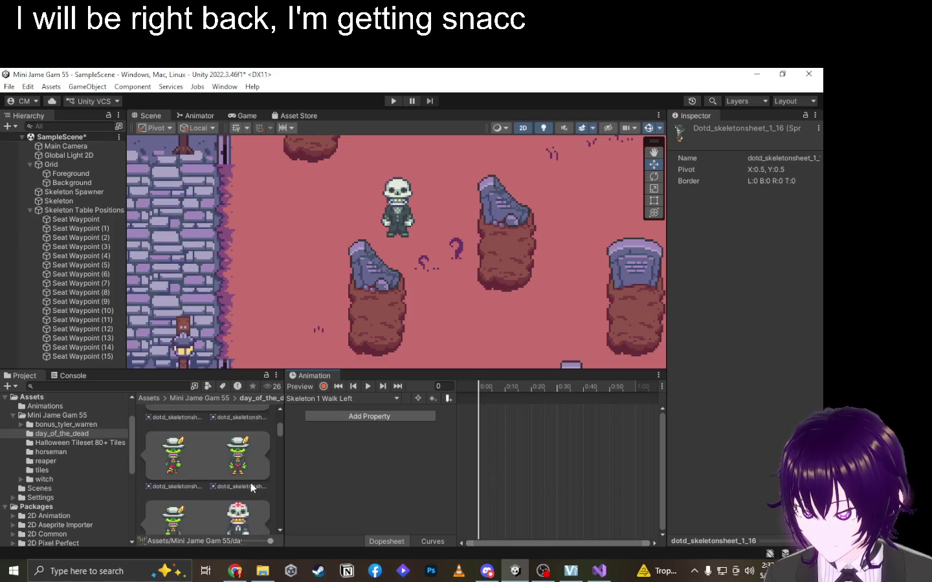
scroll(250, 483, "down", 3)
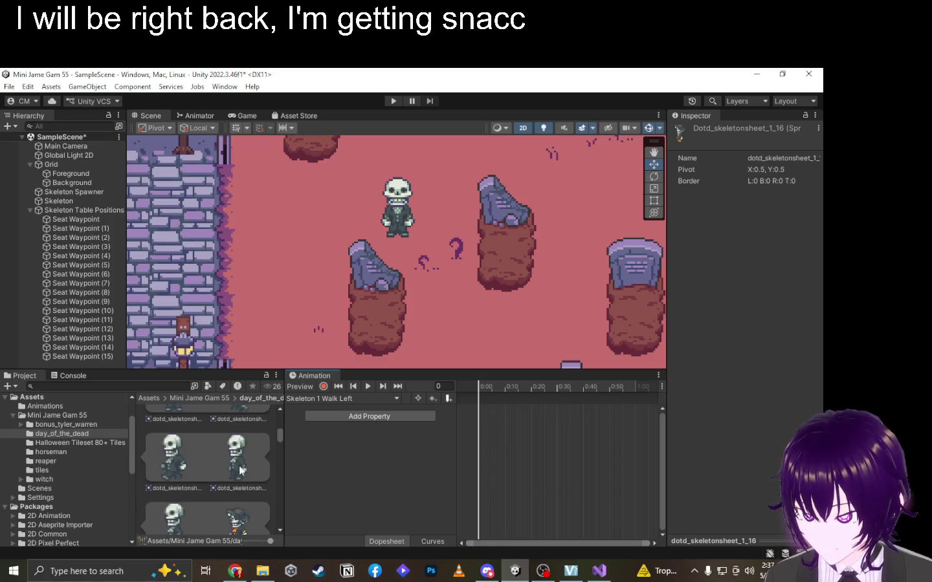
left_click(165, 473)
scroll(195, 472, "down", 2)
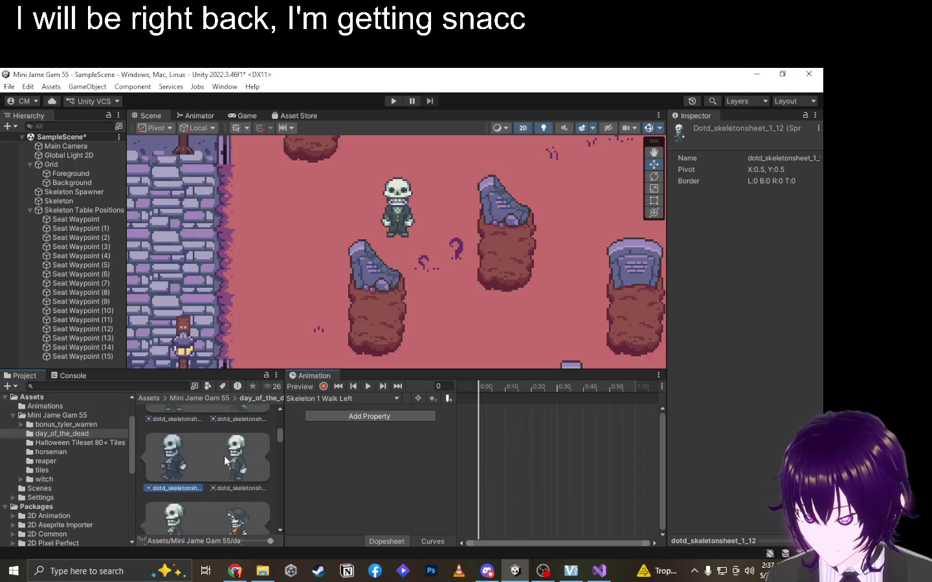
left_click(179, 498, "ctrl")
mouse_move(180, 496)
left_mouse_down()
mouse_move(536, 417)
mouse_move(503, 412)
mouse_move(517, 410)
left_mouse_up()
Copy the first keyframe to frame 30 and preview the Walk Left loop.
left_click(480, 409)
key("ctrl+c")
left_click(557, 386)
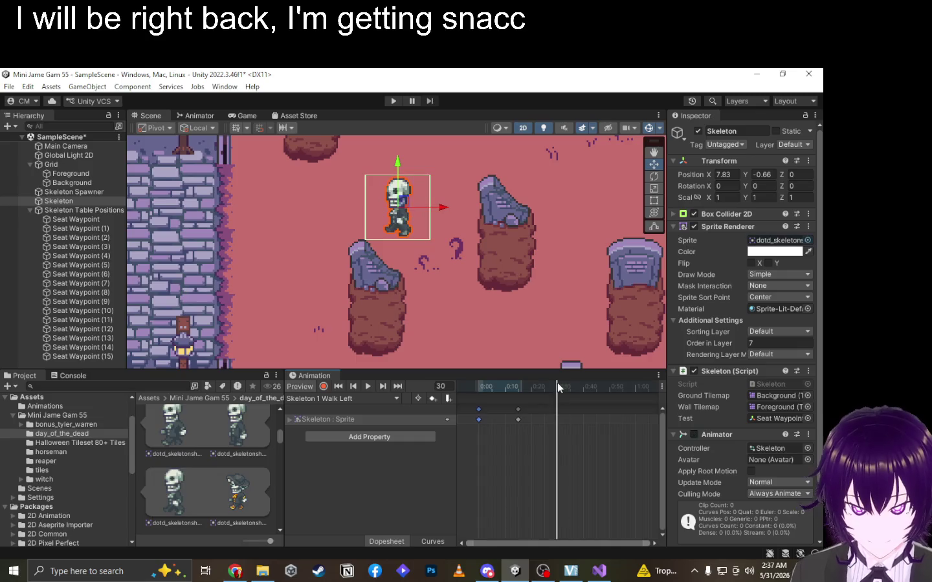
key("ctrl+v")
left_click(371, 386)
left_click(372, 386)
left_click(343, 399)
left_click(340, 463)
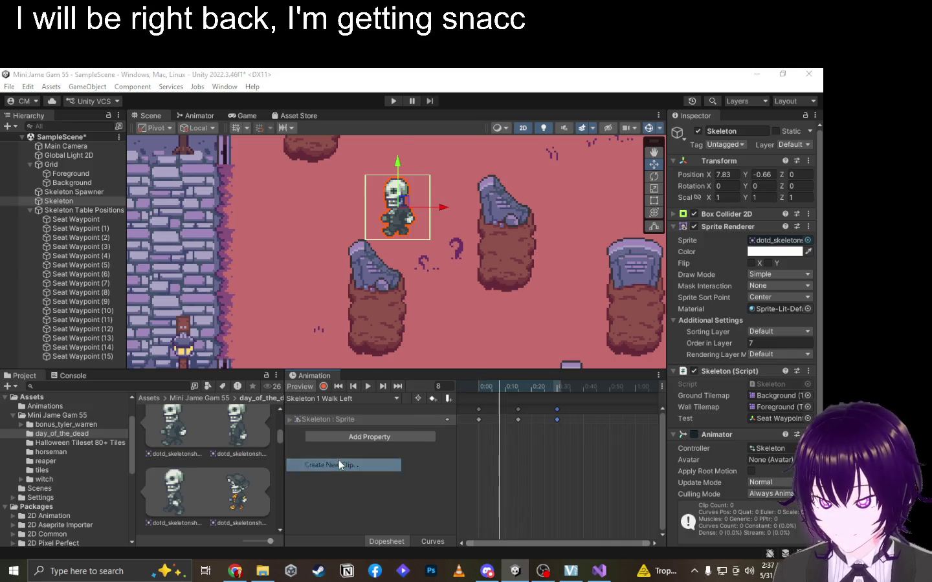
Enter 'Skeleton 1 Walk' as the new clip's file name in the Animations folder.
type("S")
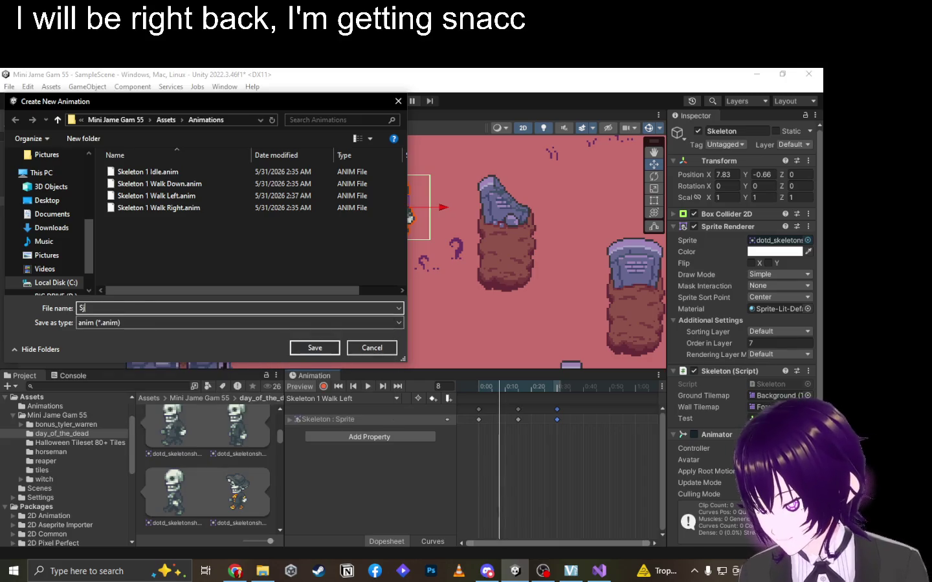
type("kelen")
key("BackSpace")
type("ton ")
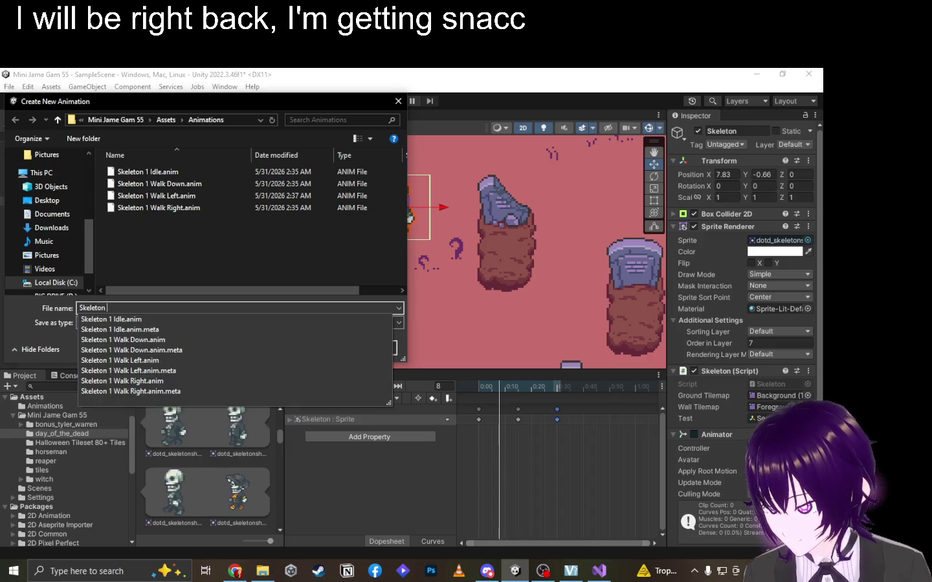
type("1 Walk")
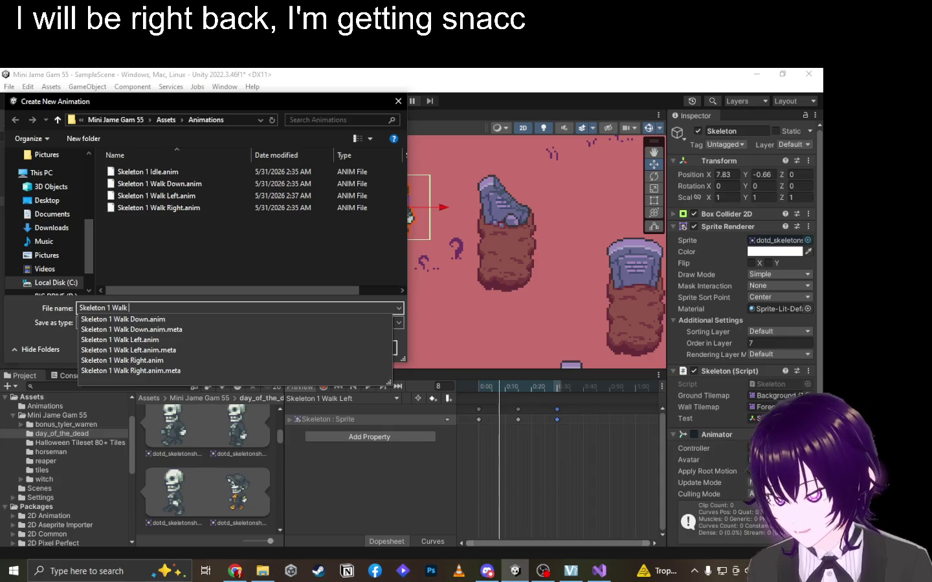
key("alt+Tab")
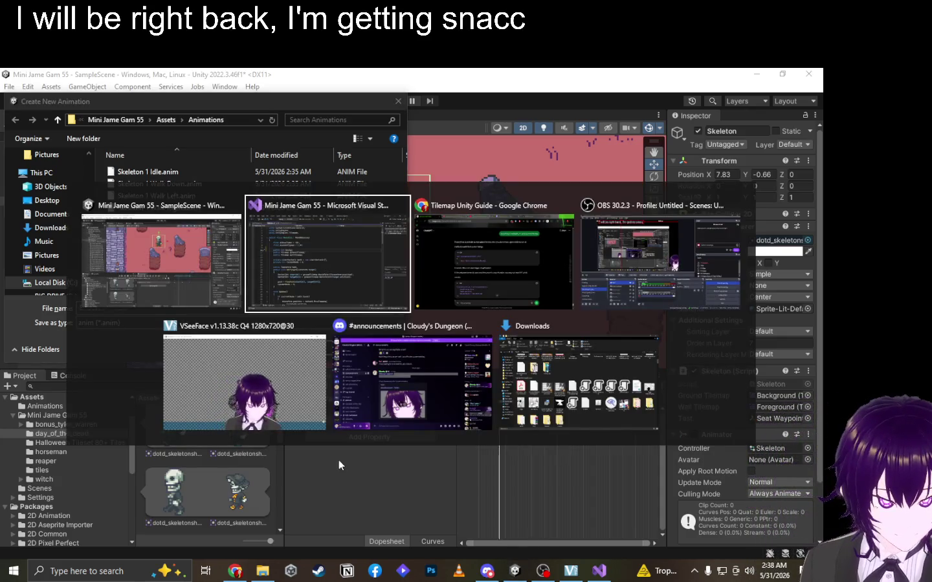
left_click(664, 291)
key("alt+Tab")
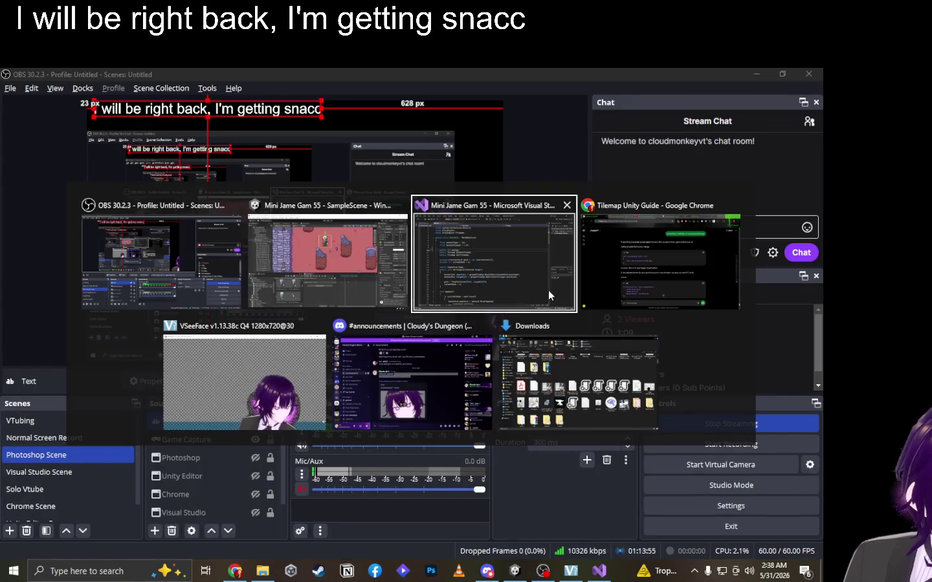
left_click(487, 296)
left_click(467, 439)
left_click(478, 405)
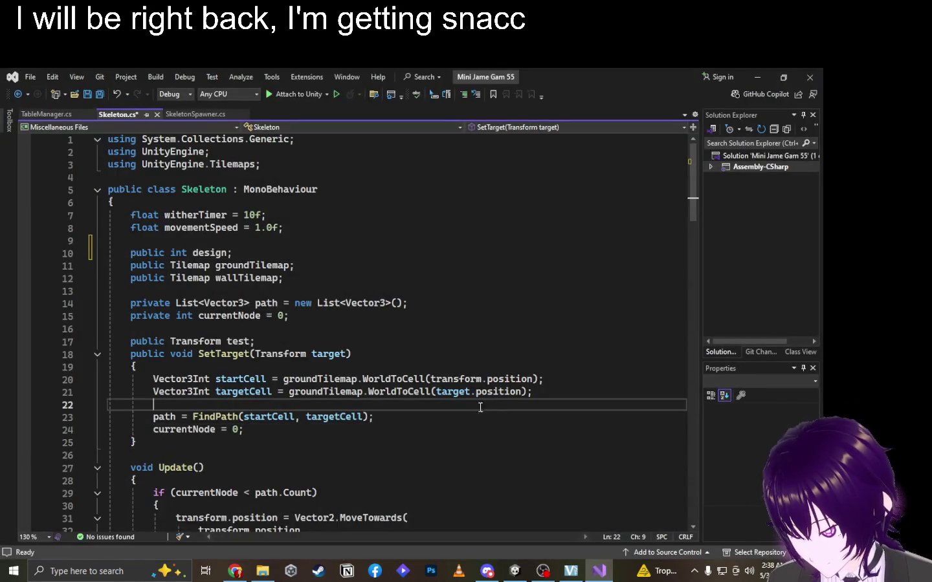
left_click(489, 416)
left_click(545, 393)
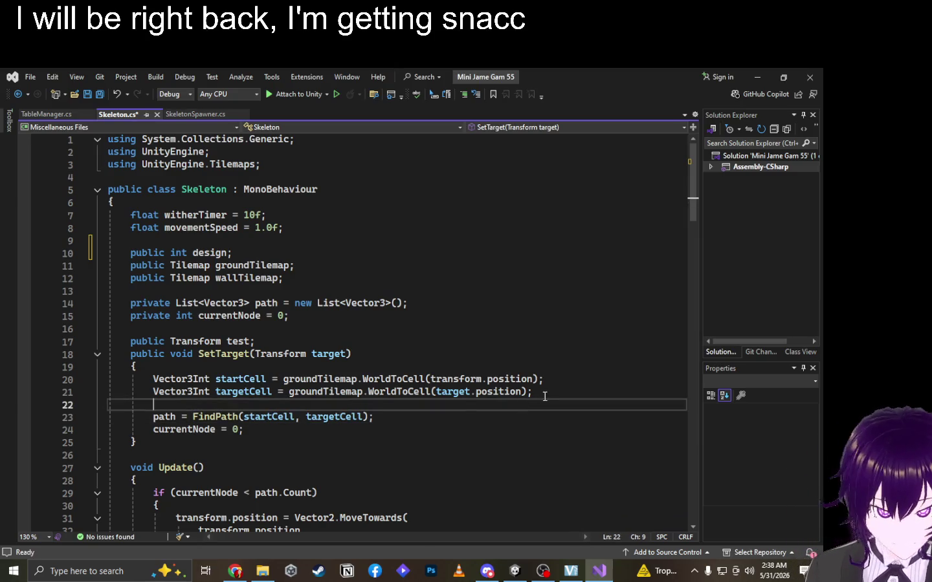
left_click(590, 367)
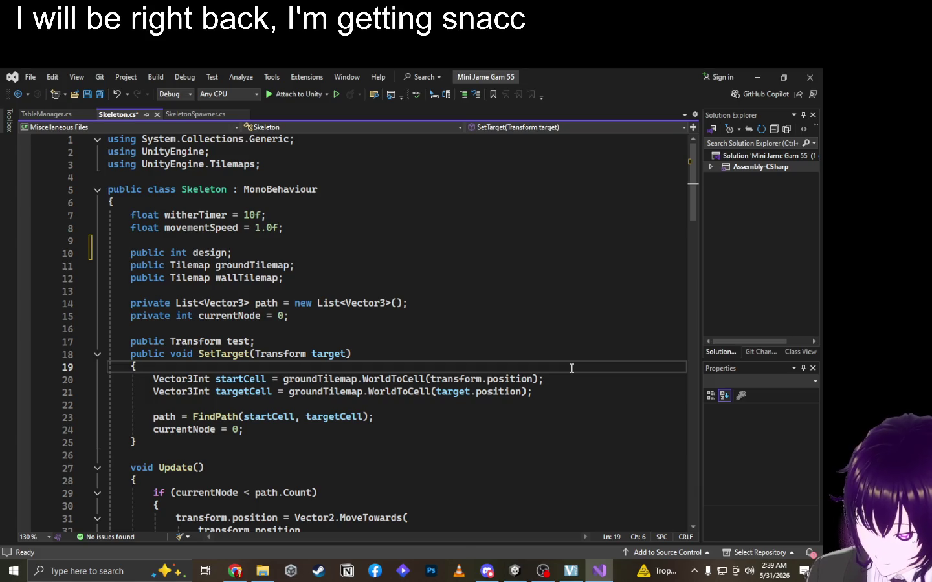
key("alt+Tab")
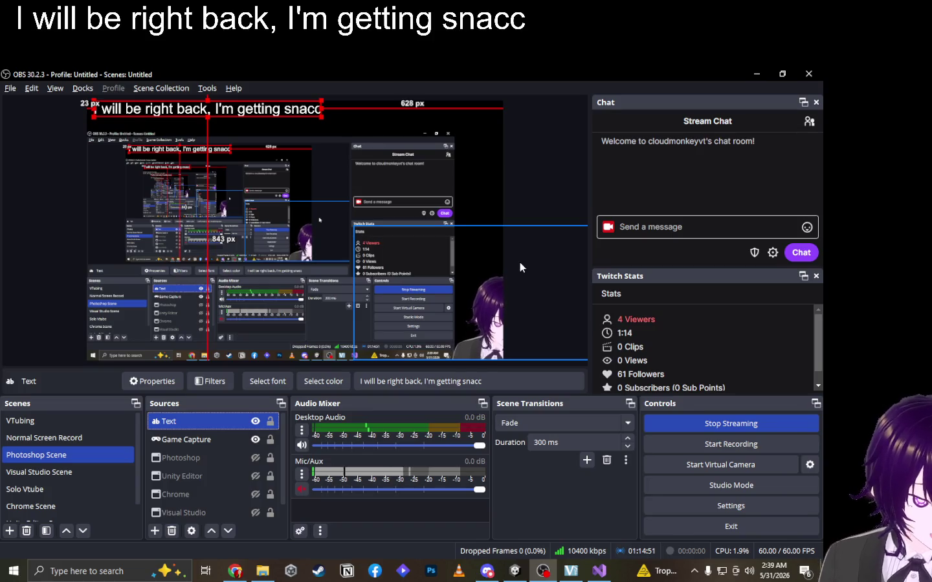
key("alt")
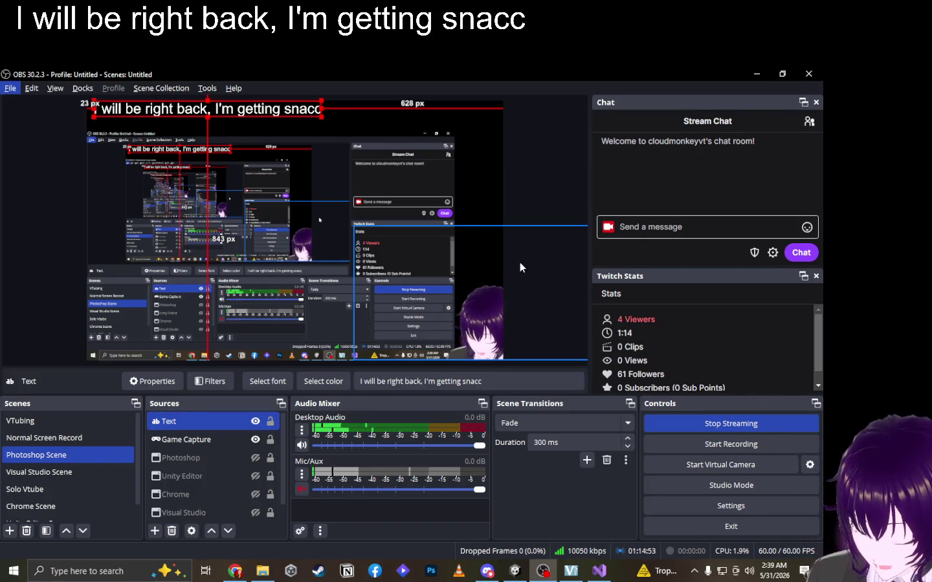
key("alt+Tab")
key("alt+Tab")
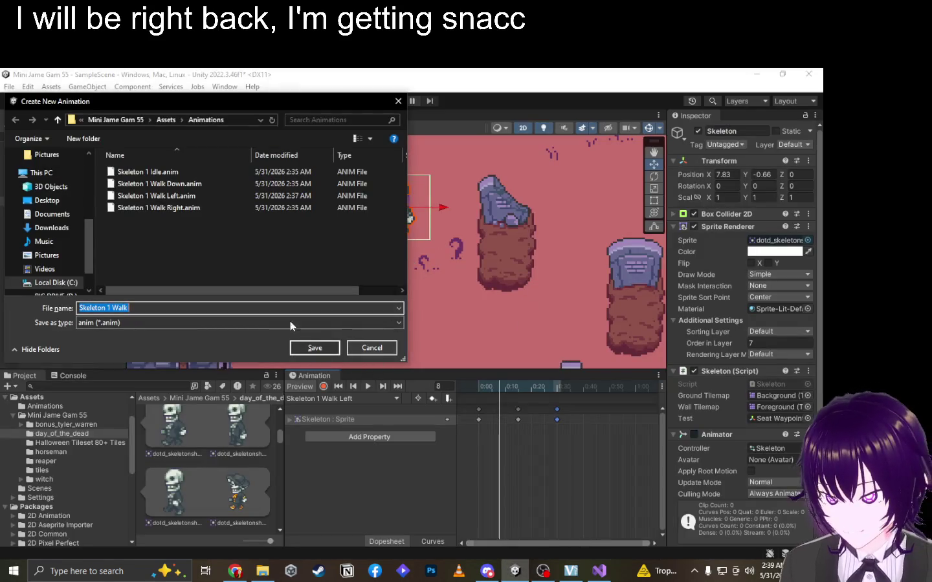
Save the empty 'Skeleton 1 Walk Up' clip and frame the whole graveyard map in the Scene view.
left_click(266, 308)
type("Up")
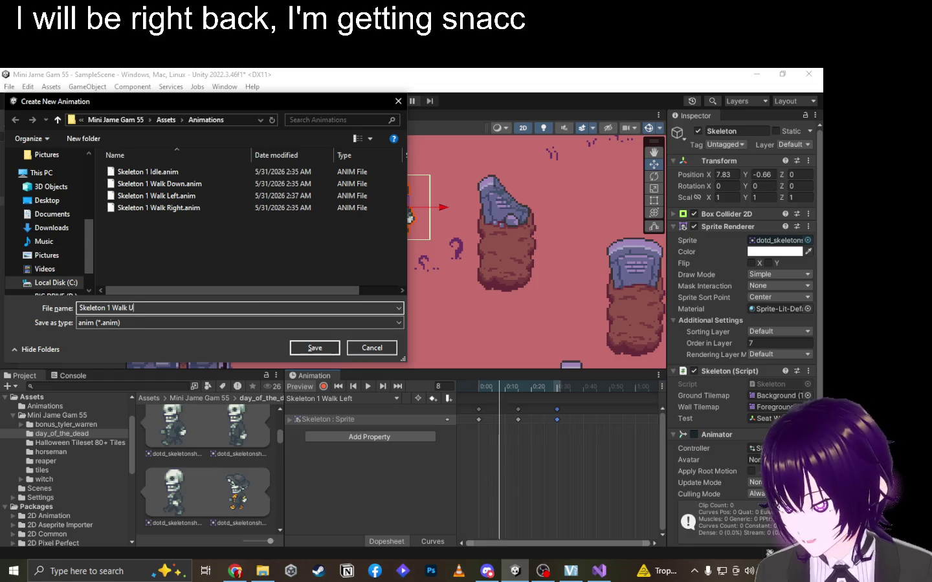
key("Return")
scroll(227, 492, "down", 2)
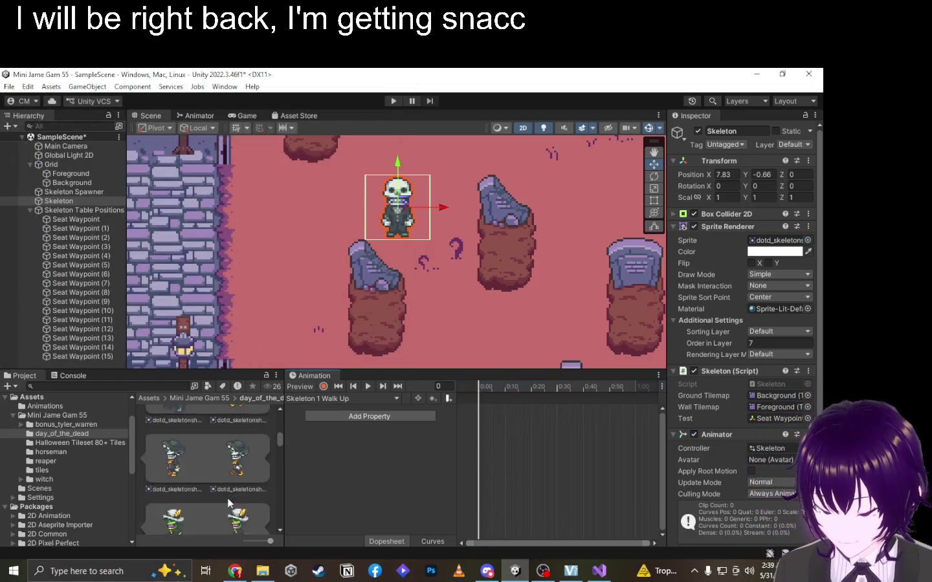
scroll(225, 490, "down", 2)
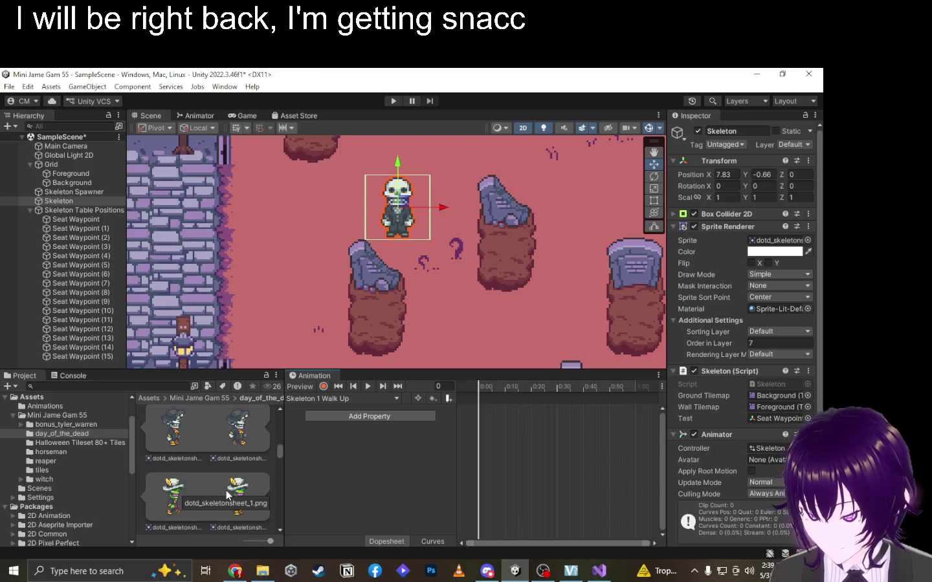
scroll(374, 259, "down", 6)
mouse_move(370, 259)
left_mouse_down()
mouse_move(440, 283)
mouse_move(467, 248)
mouse_move(515, 272)
left_mouse_up()
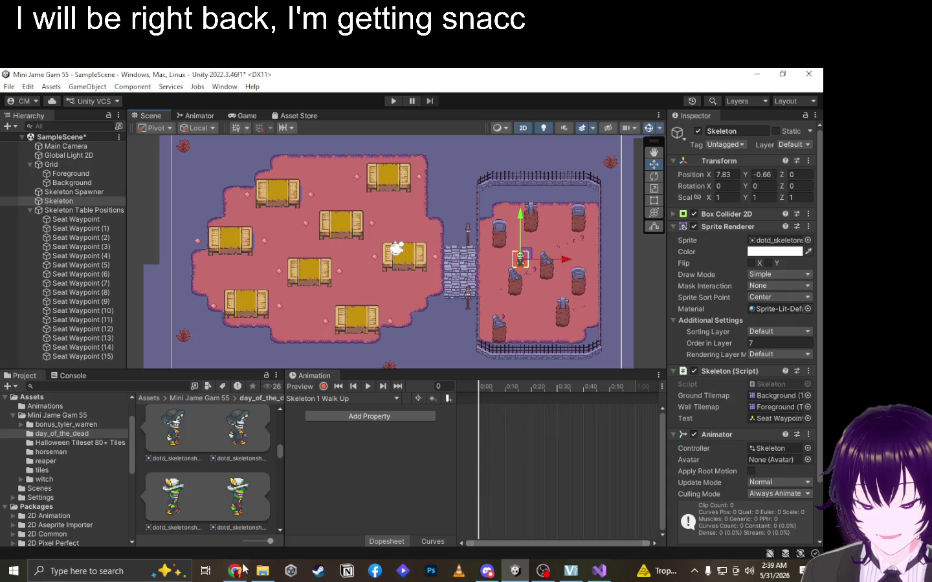
mouse_move(241, 571)
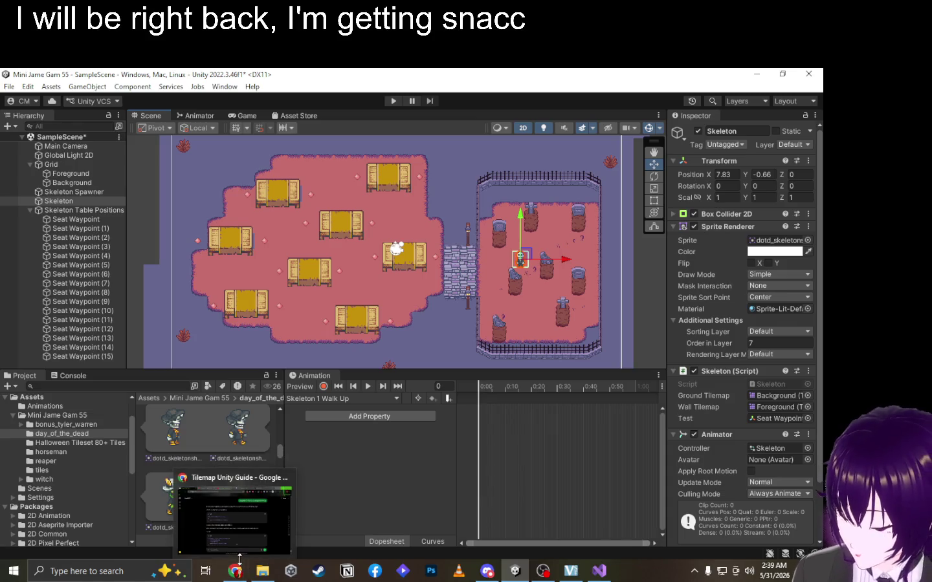
left_click(244, 569)
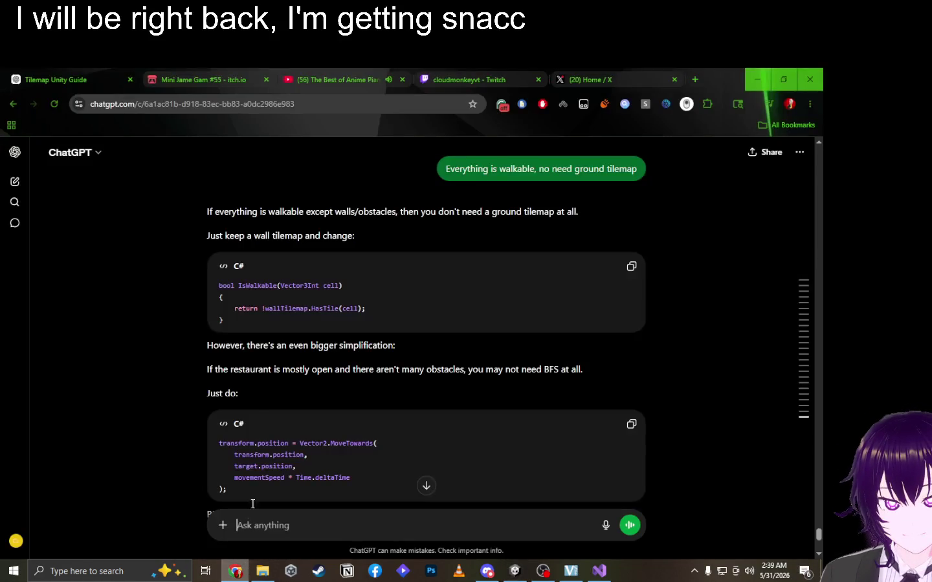
left_click(195, 77)
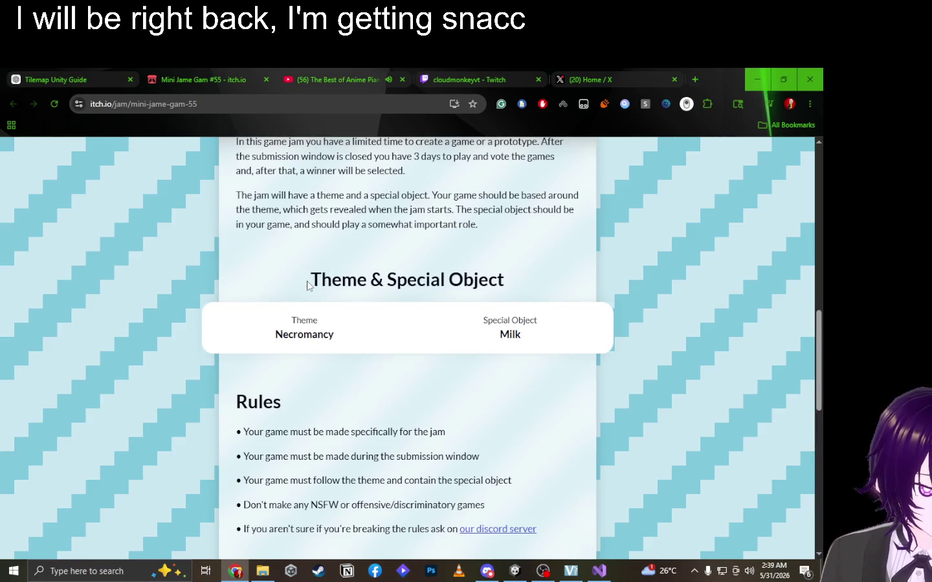
triple_click(455, 291)
left_click(534, 290)
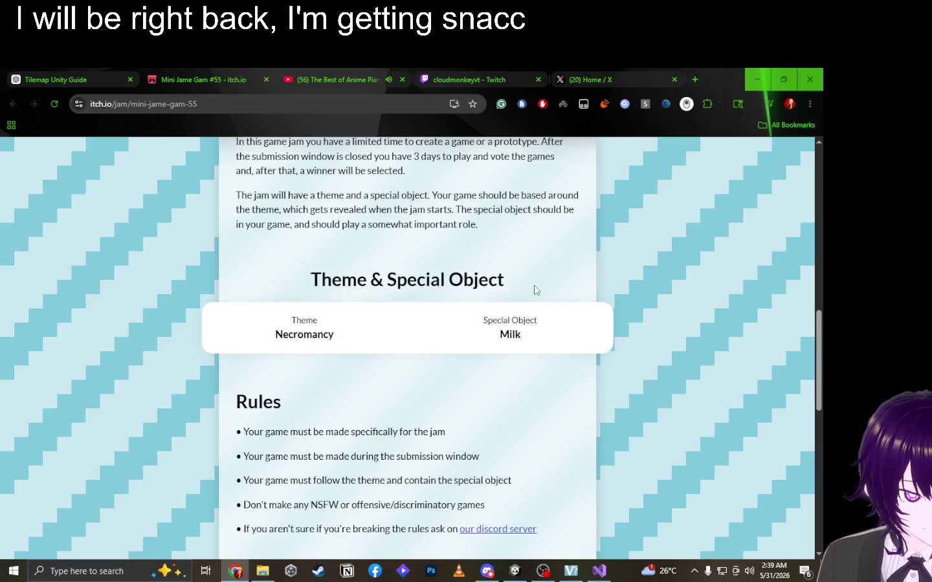
triple_click(288, 332)
mouse_move(484, 318)
left_mouse_down()
mouse_move(537, 320)
mouse_move(521, 343)
left_mouse_up()
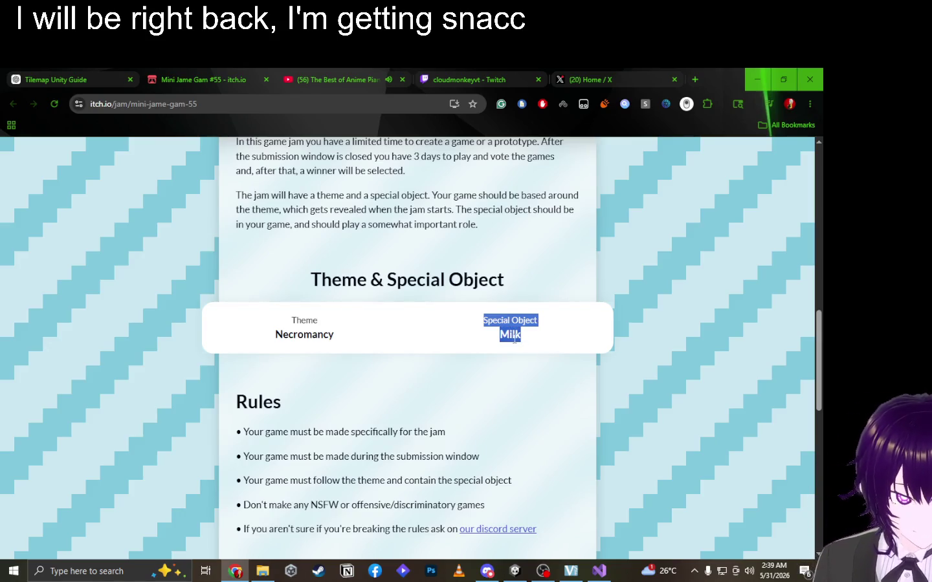
double_click(292, 335)
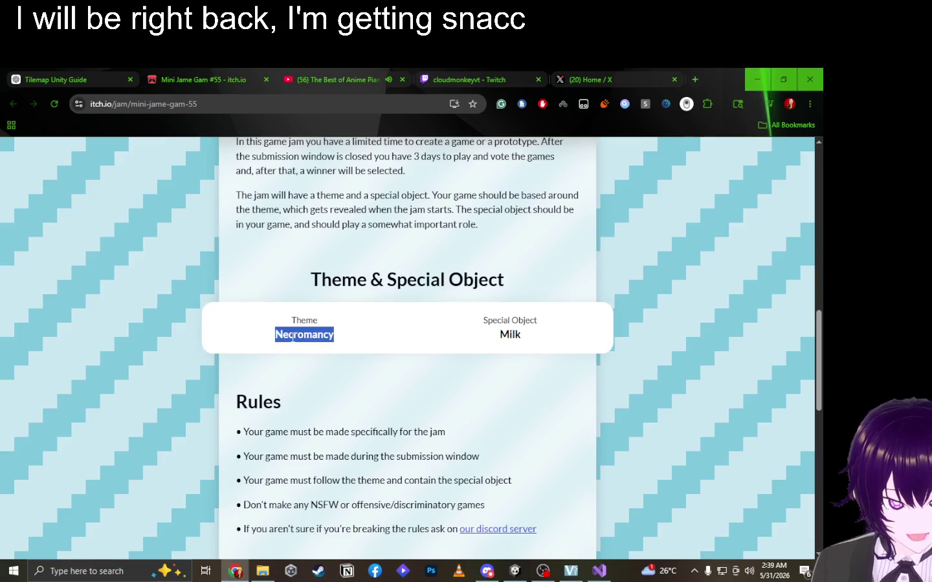
double_click(509, 335)
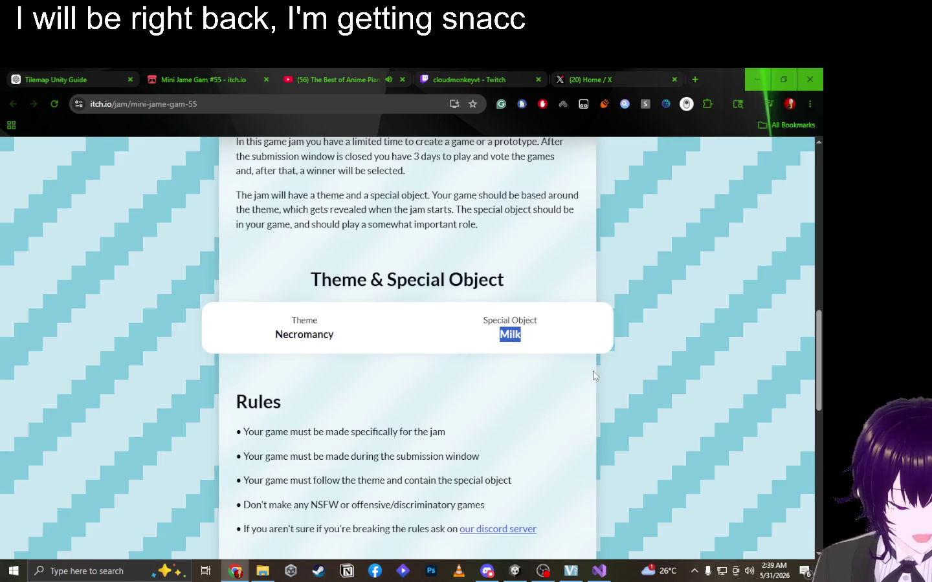
left_click(514, 571)
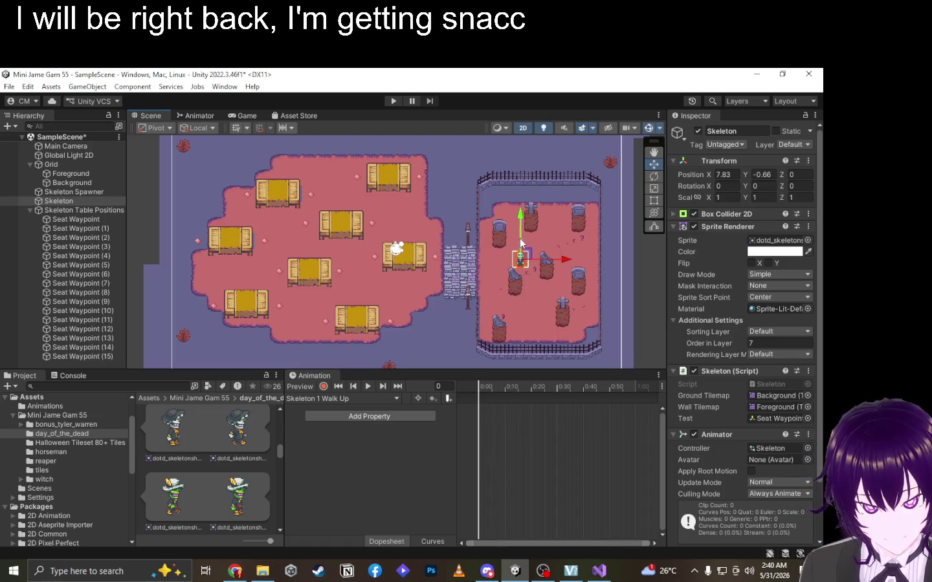
Drag the Skeleton off the bridge into the graveyard, to about X 8.01, Y -0.3.
mouse_move(525, 253)
left_mouse_down()
mouse_move(504, 237)
mouse_move(504, 246)
mouse_move(440, 246)
mouse_move(436, 254)
left_mouse_up()
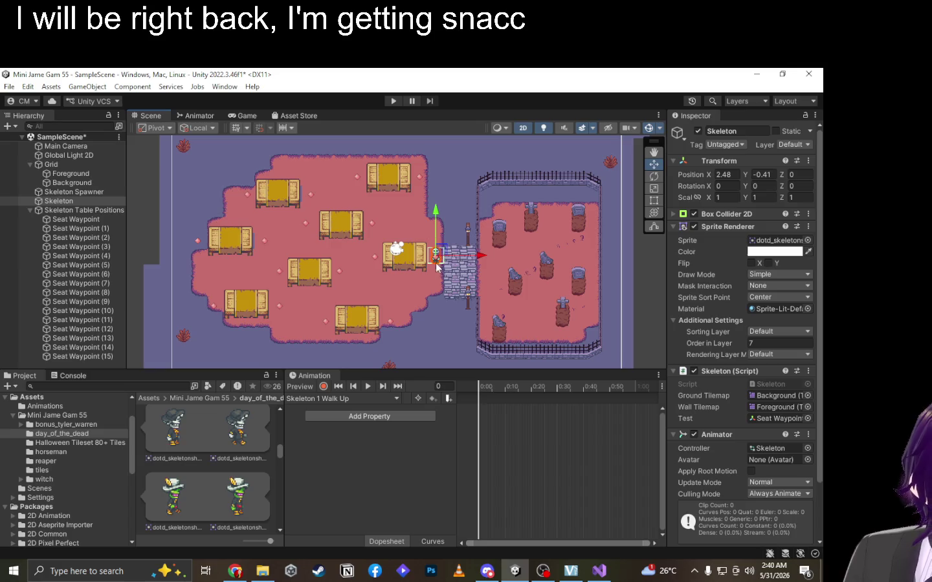
left_click_drag(444, 256, 444, 258)
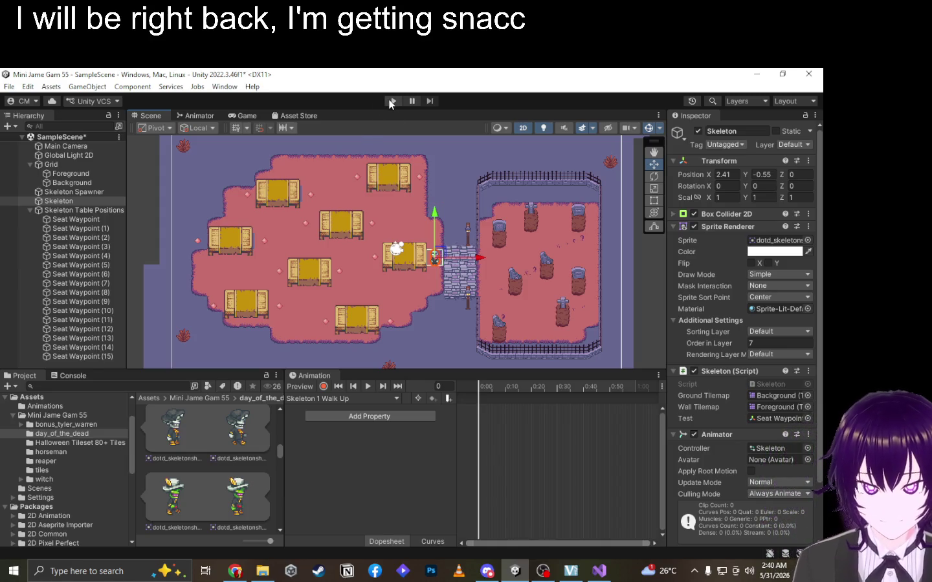
left_click_drag(439, 258, 528, 252)
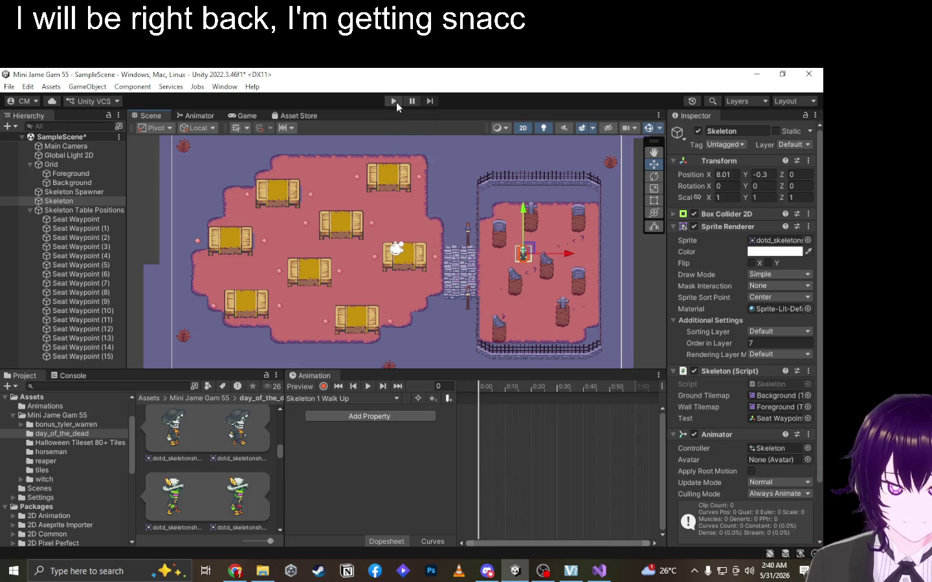
left_click(396, 101)
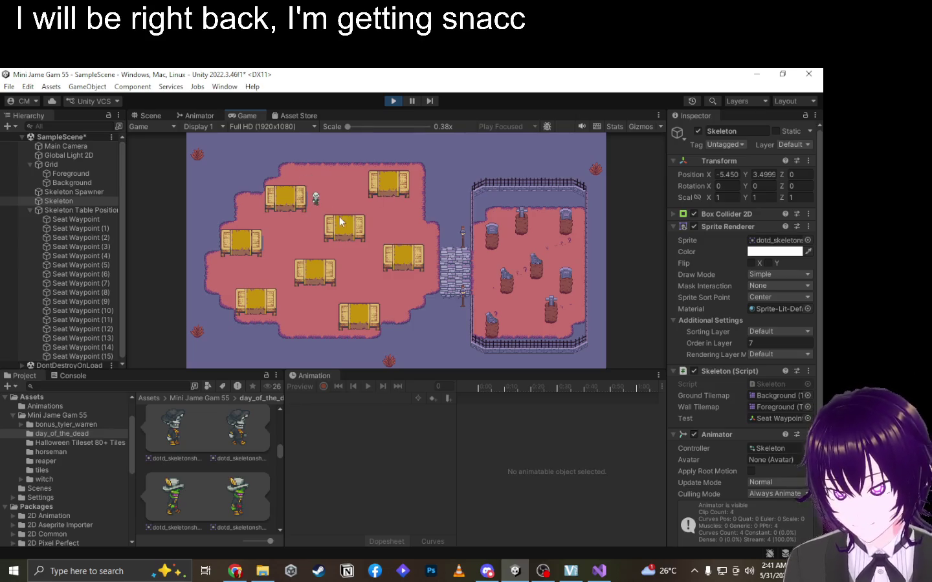
Stop the running game and return to editing the diner scene.
left_click(394, 102)
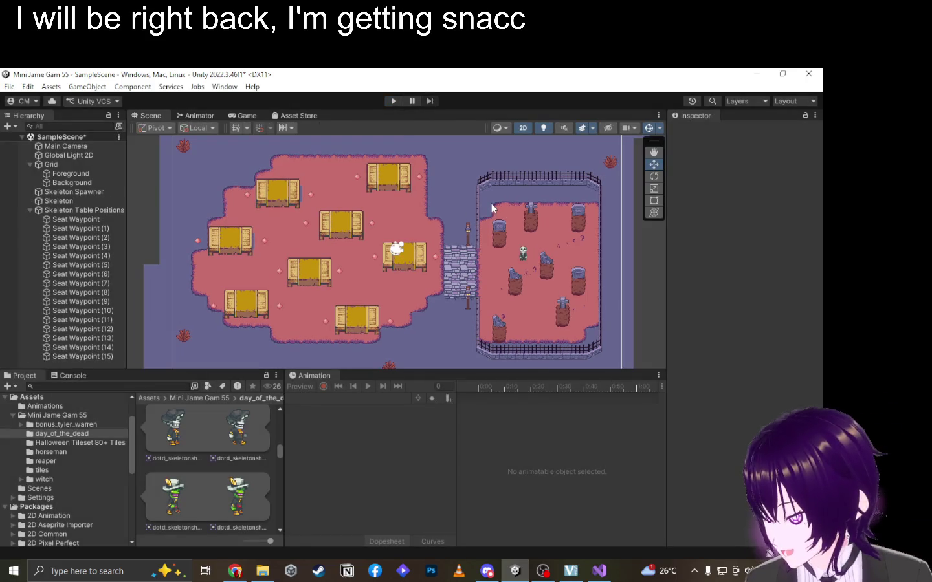
key("alt+Tab")
key("alt+Tab")
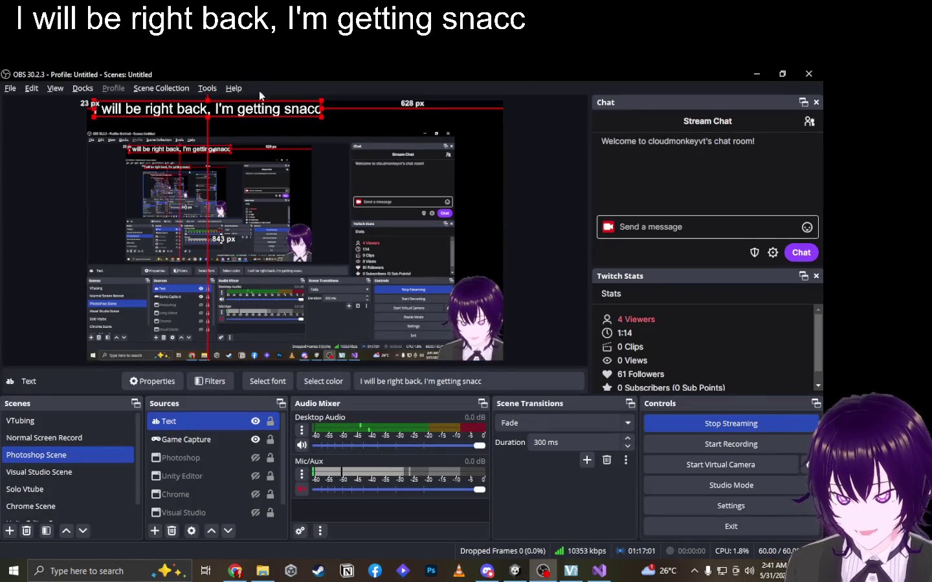
key("alt+Tab")
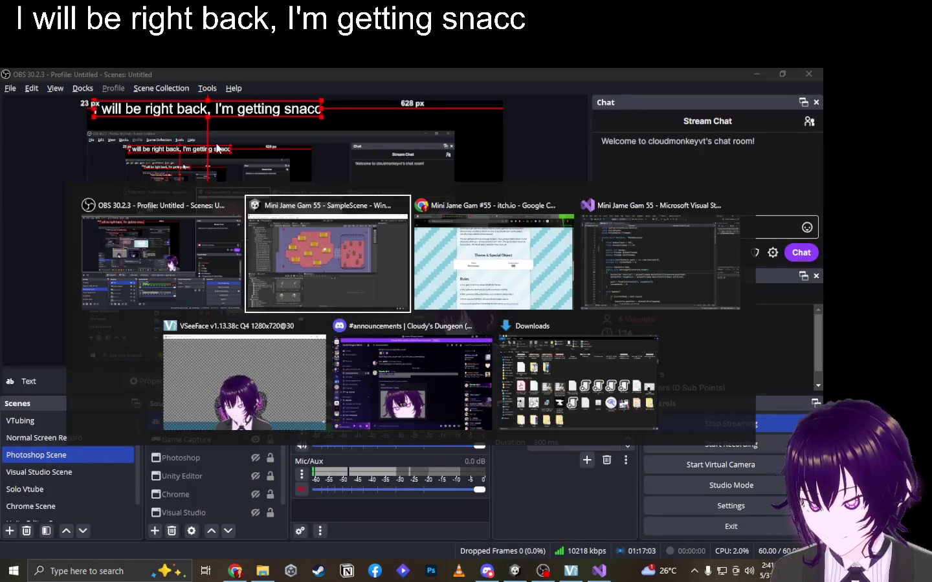
scroll(530, 259, "up", 3)
scroll(524, 253, "up", 5)
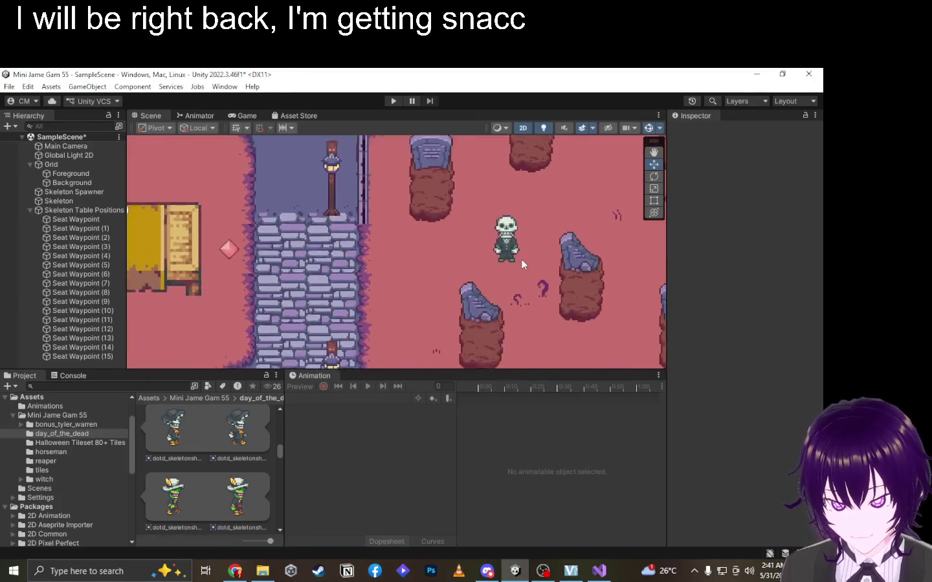
Select the graveyard skeleton and preview its Skeleton 1 Walk Down loop, zoomed in on the sprite.
mouse_move(525, 237)
left_mouse_down()
mouse_move(270, 265)
mouse_move(373, 229)
left_mouse_up()
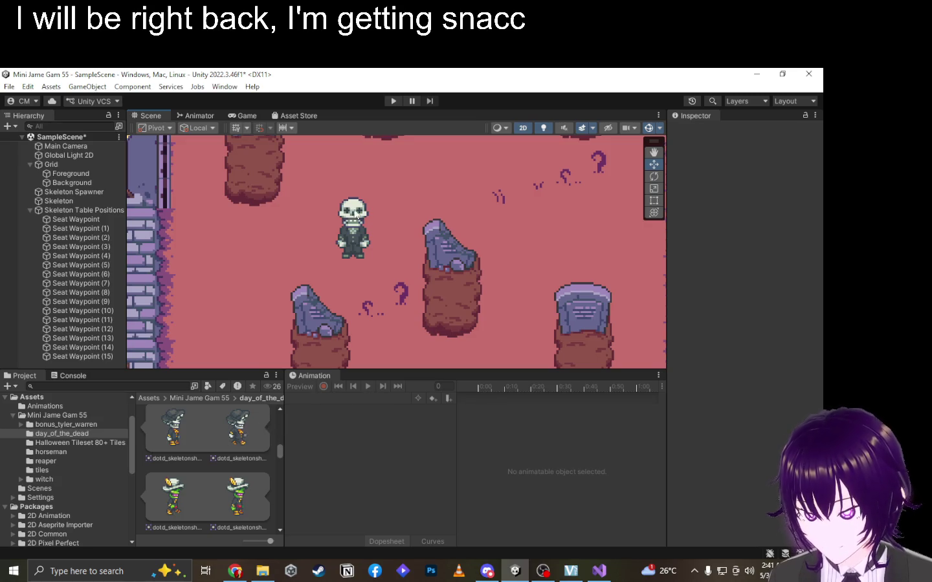
left_click(357, 213)
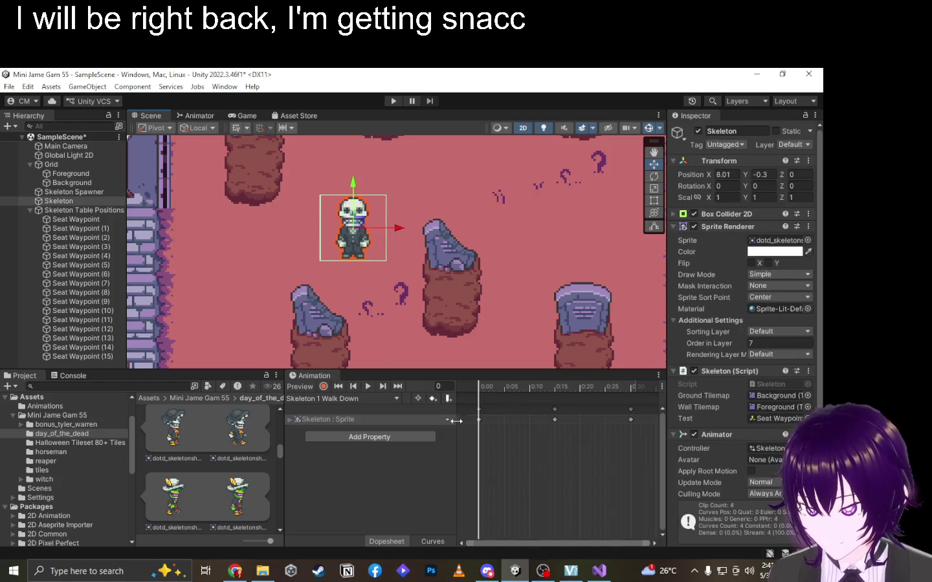
left_click(368, 388)
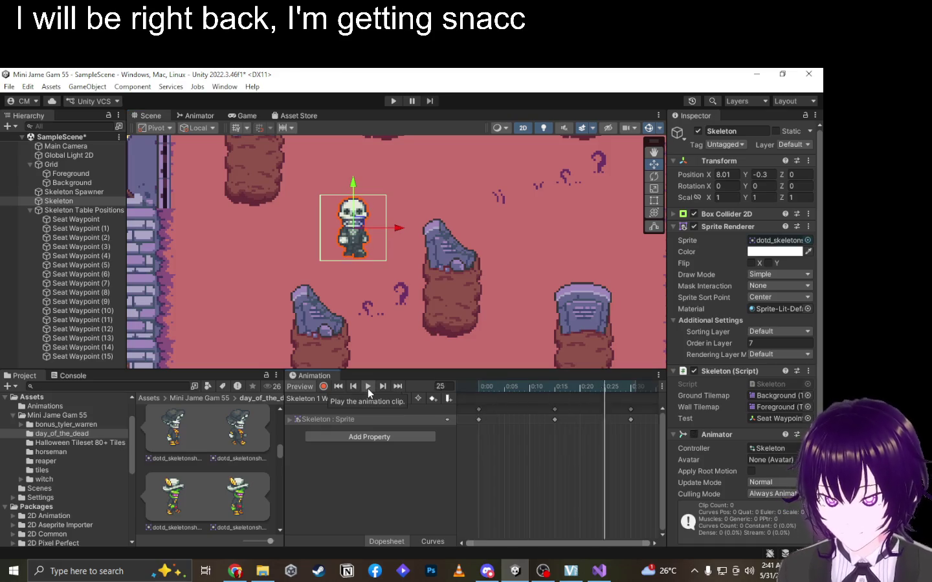
scroll(357, 307, "up", 5)
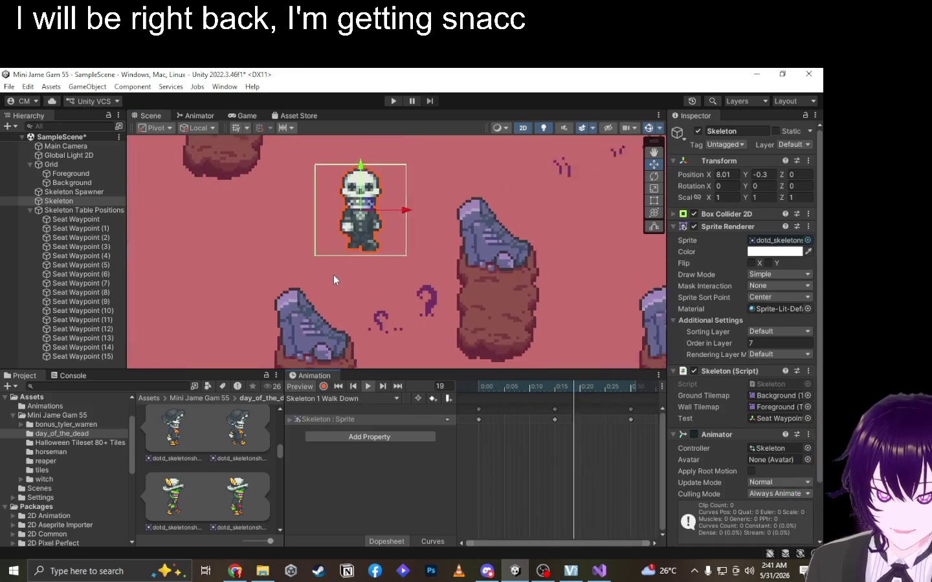
scroll(409, 336, "up", 2)
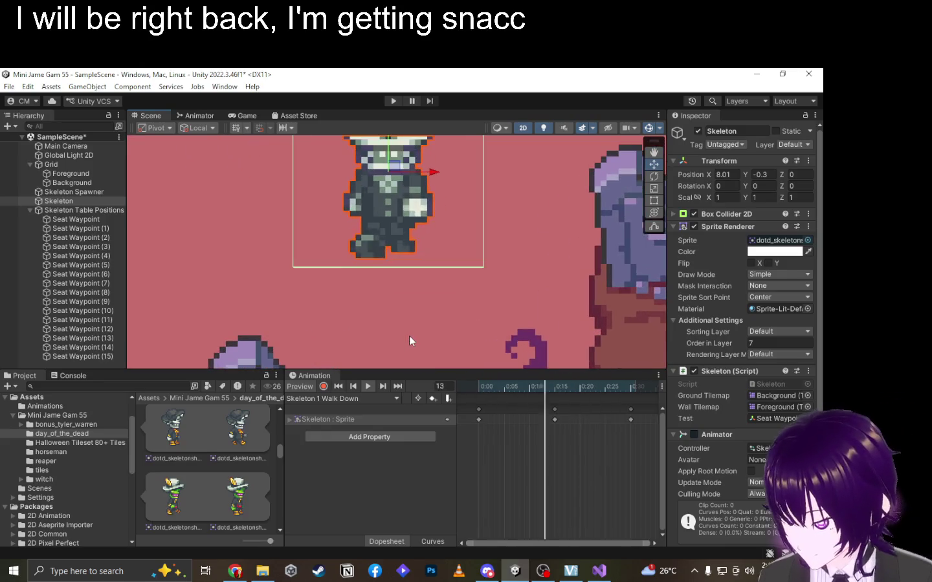
key("f")
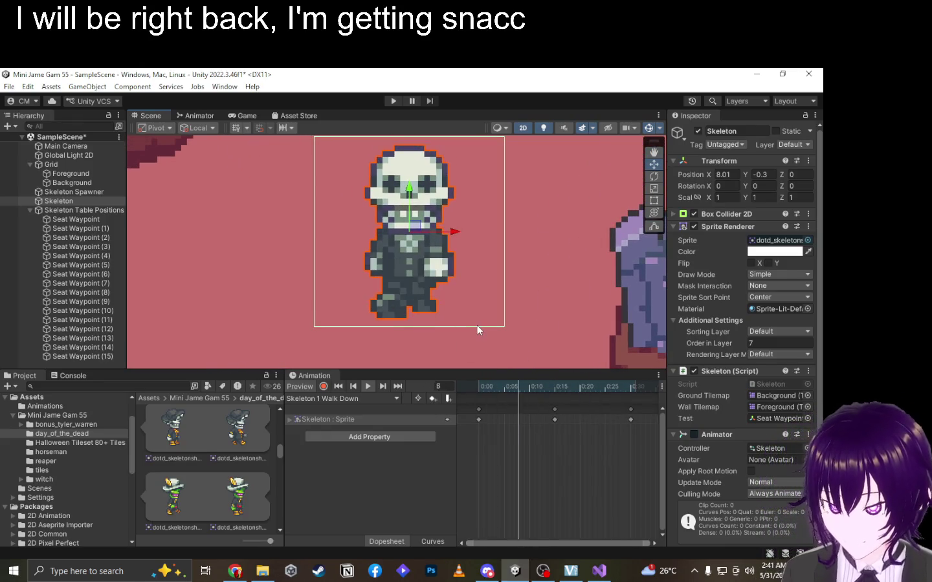
Enlarge the Scene view, step back through the Walk Down frames, then play the loop.
left_click_drag(502, 369, 498, 448)
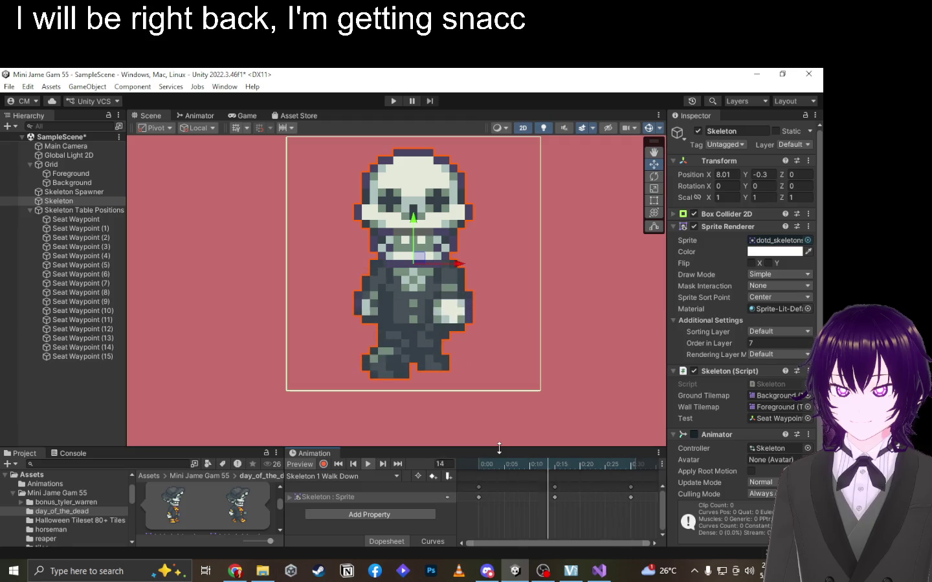
key("comma")
key("comma")
key("comma")
key("comma")
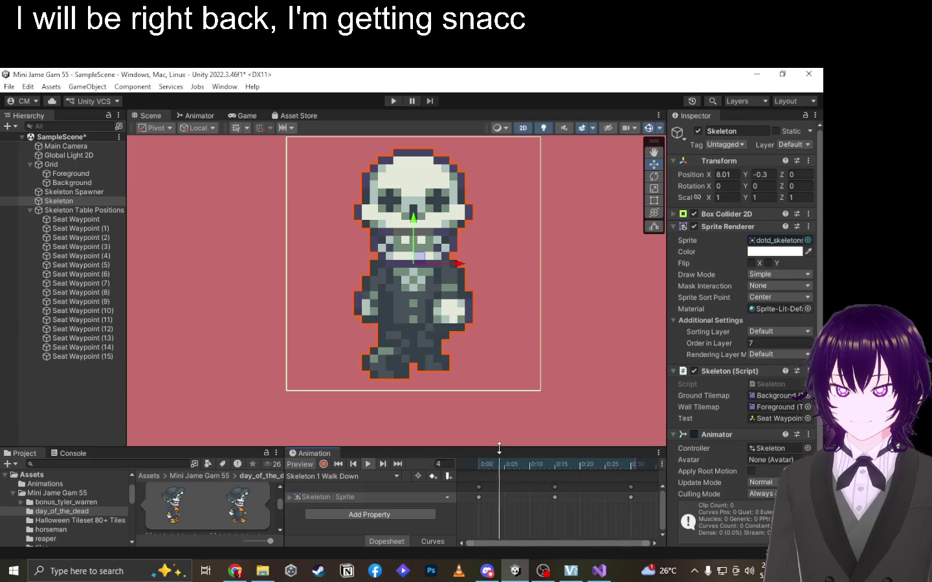
key("comma")
key("comma")
key("comma")
key("comma")
key("comma")
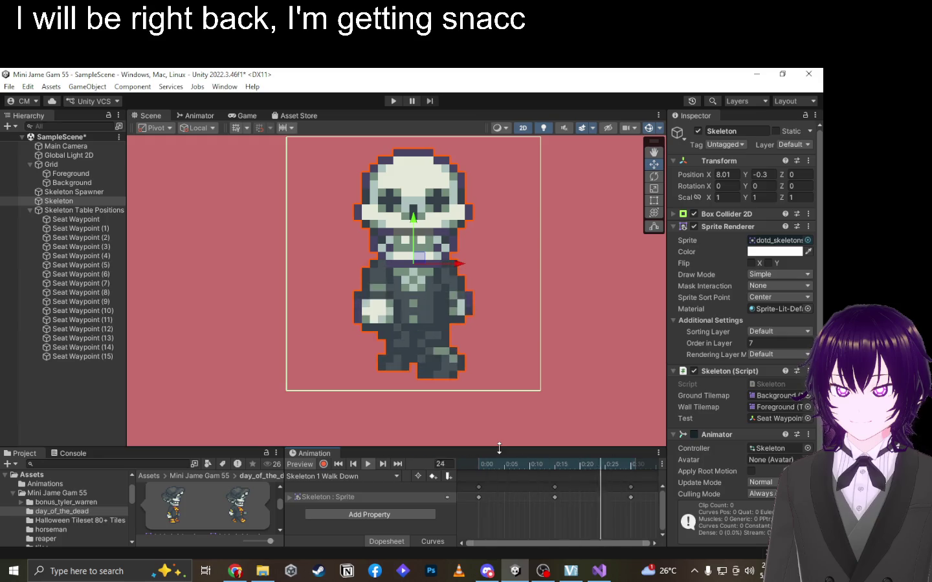
key("comma")
key("comma")
key("comma")
key("comma")
key("comma")
key("comma")
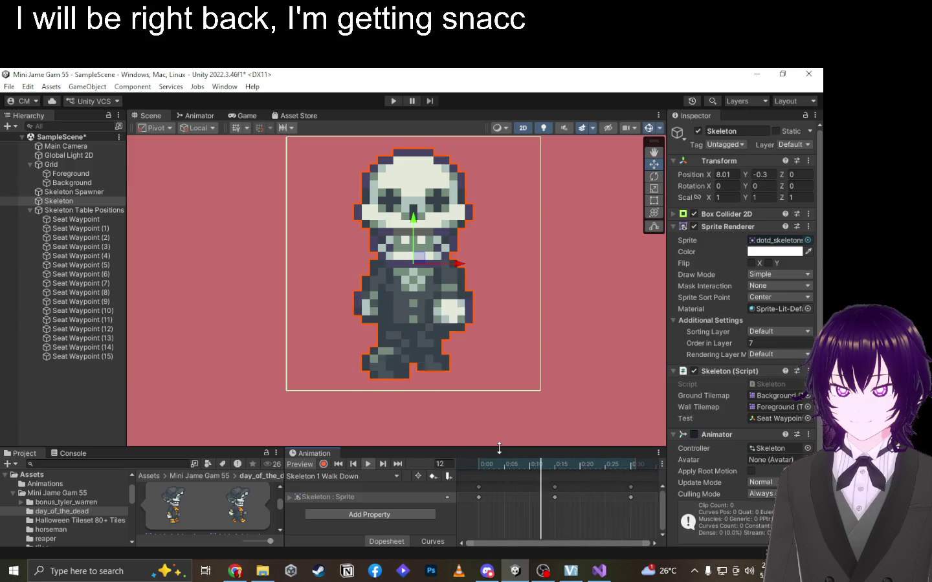
key("comma")
key("comma")
key("comma")
key("comma")
key("comma")
key("comma")
key("comma")
key("comma")
key("comma")
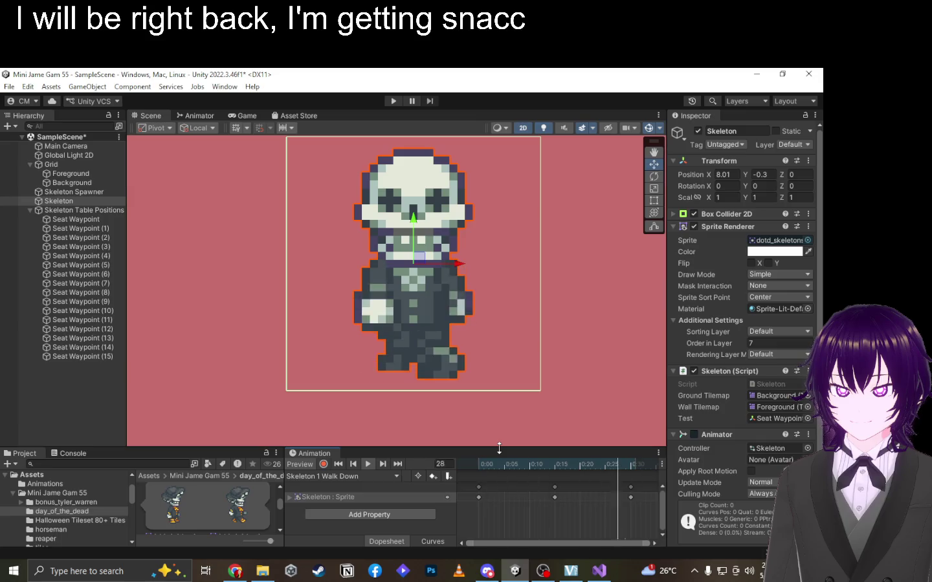
key("comma")
key("comma")
key("comma")
key("comma")
key("comma")
key("comma")
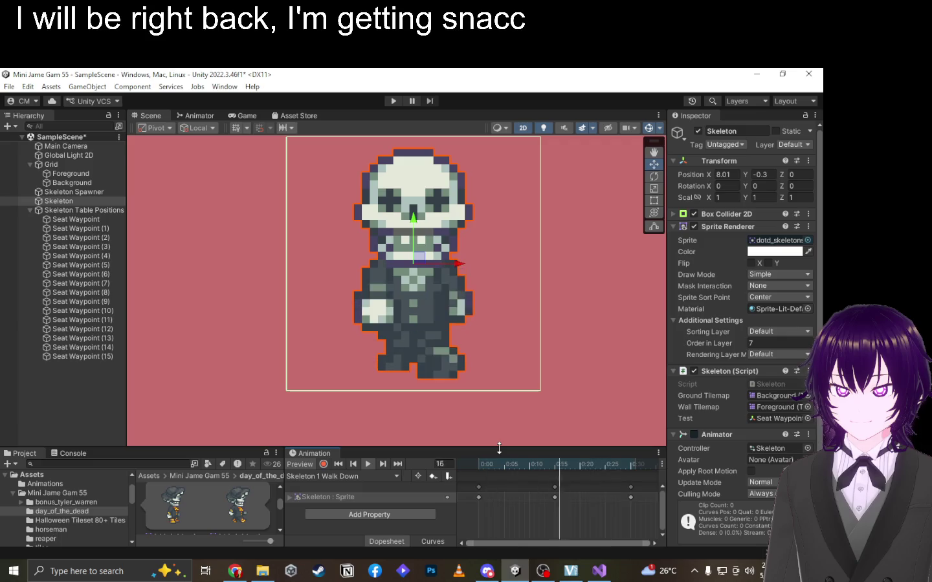
key("comma")
key("comma")
key("comma")
key("comma")
key("comma")
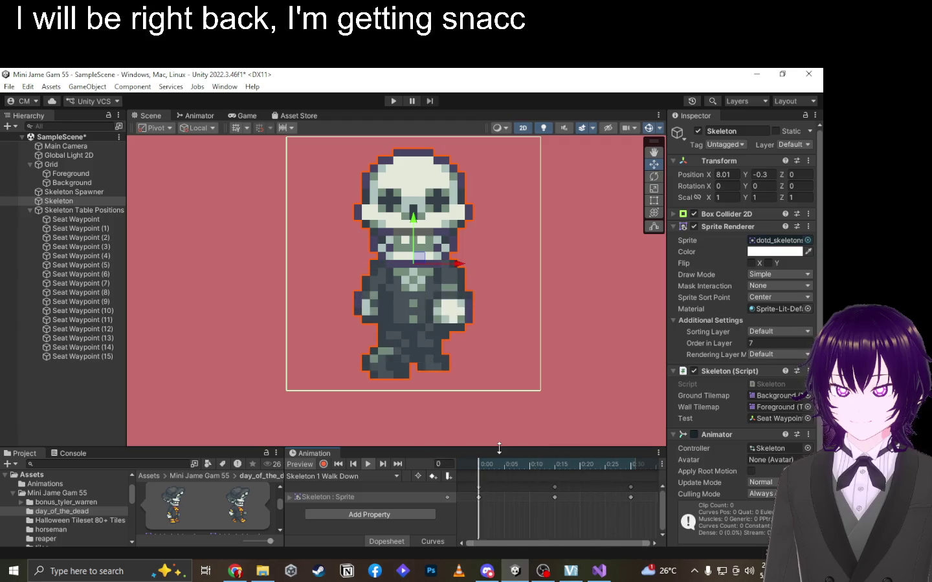
key("comma")
key("comma")
key("comma")
key("comma")
key("comma")
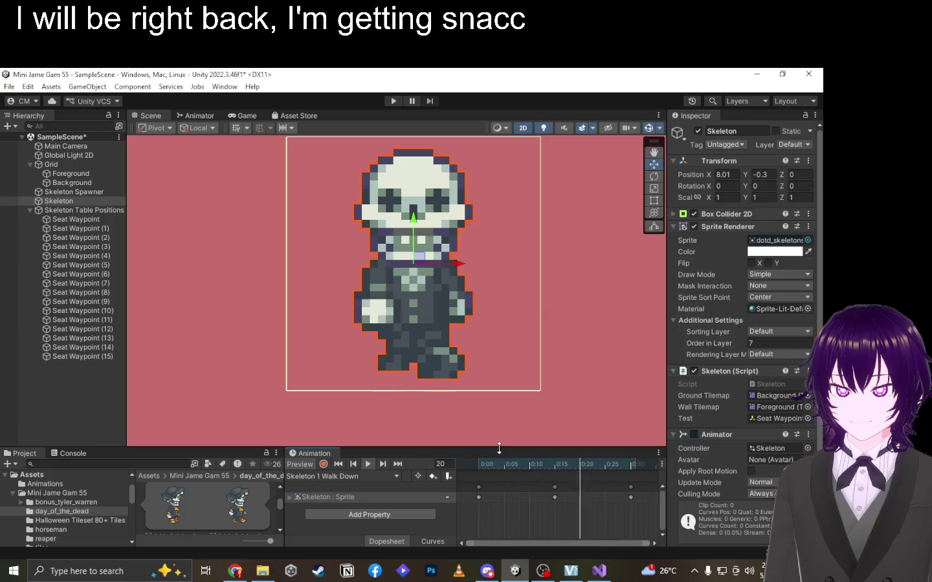
key("comma")
key("comma")
key("comma")
key("comma")
key("comma")
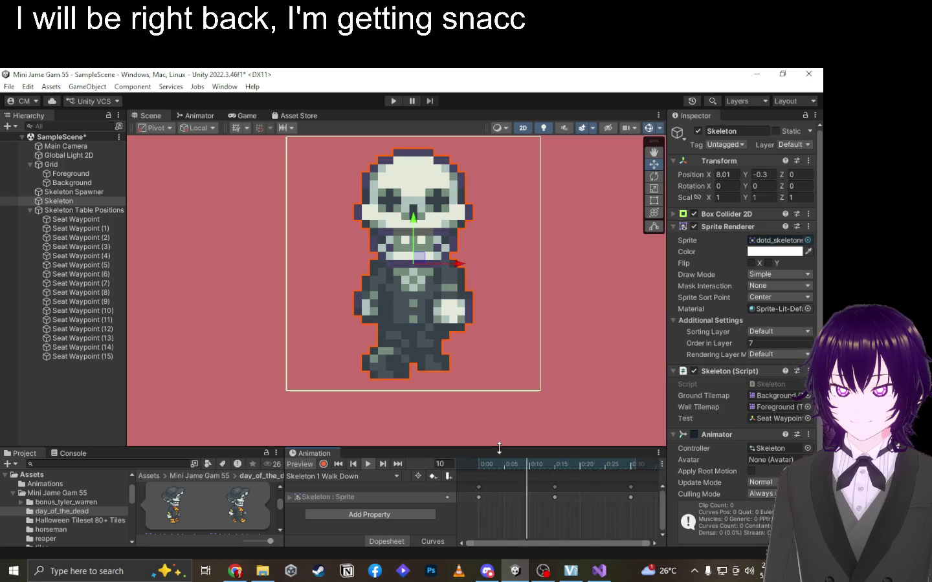
key("comma")
key("comma")
key("comma")
key("space")
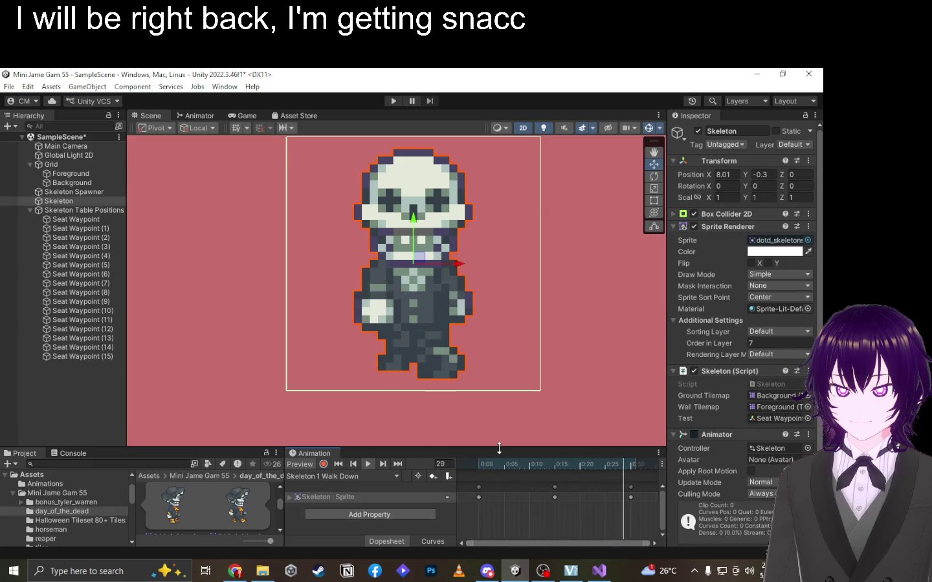